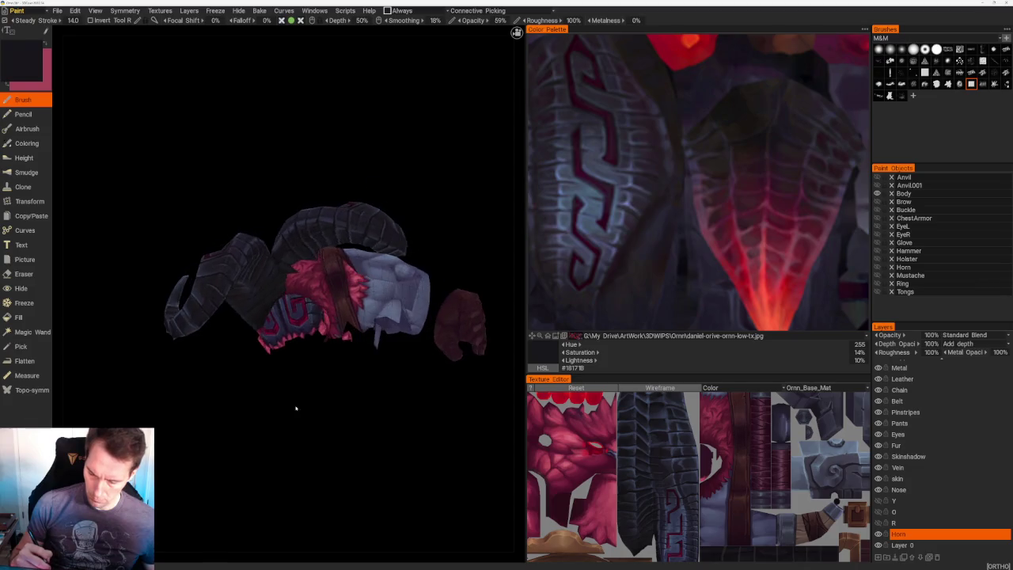
- Erase stray paint along the fur edge at the horn's base on the Fur layer
{"action": "scroll", "coordinate": [258, 255], "scroll_direction": "up", "scroll_amount": 5}
{"action": "scroll", "coordinate": [258, 256], "scroll_direction": "up", "scroll_amount": 5}
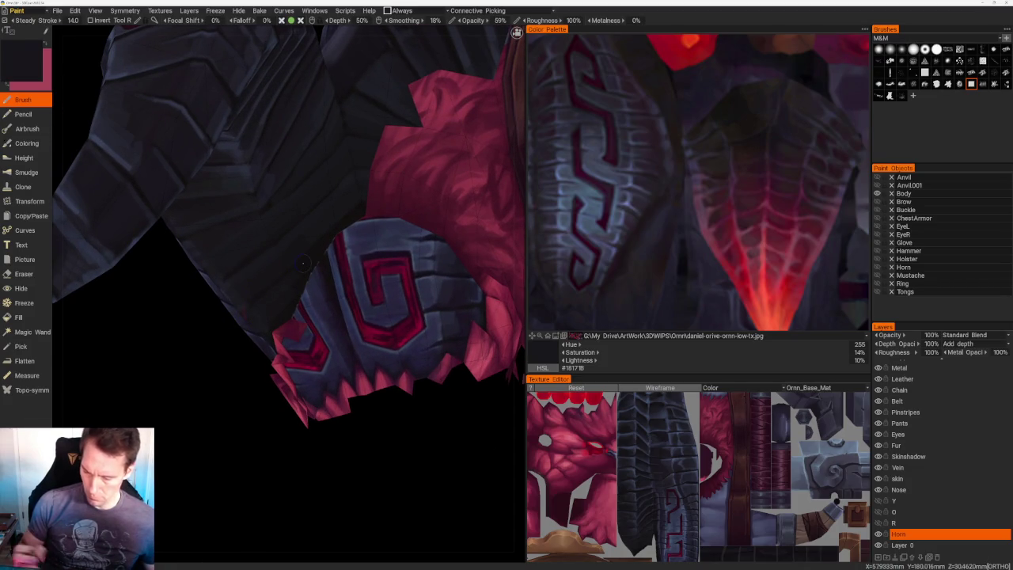
{"action": "left_click", "coordinate": [909, 445]}
{"action": "key", "text": "e"}
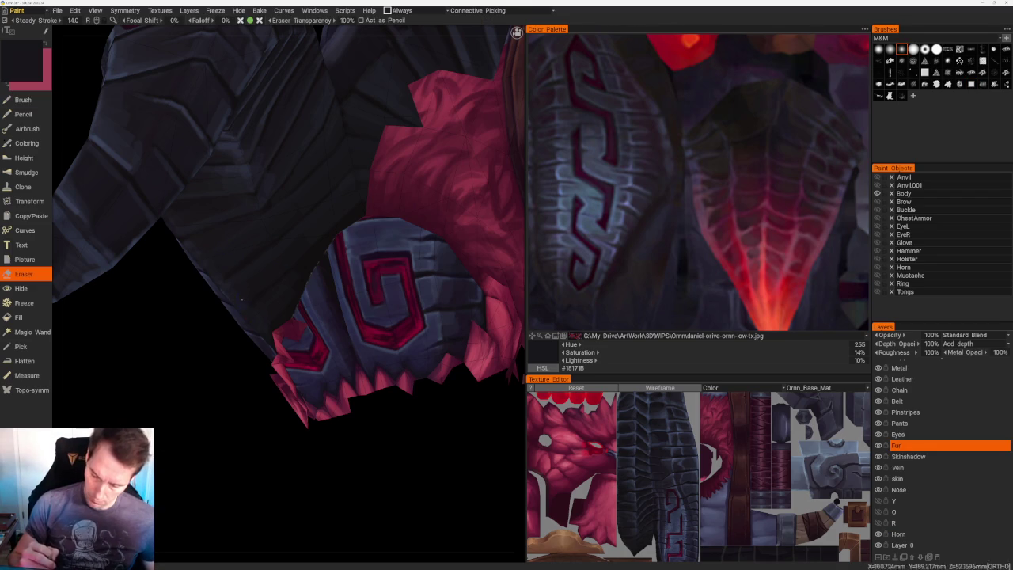
- Return to the Horn layer brush and sample a near-black colour (Hue 330, 11%, 6%)
{"action": "left_click", "coordinate": [898, 534]}
{"action": "left_click_drag", "start_coordinate": [255, 374], "coordinate": [226, 387]}
{"action": "key", "text": "b"}
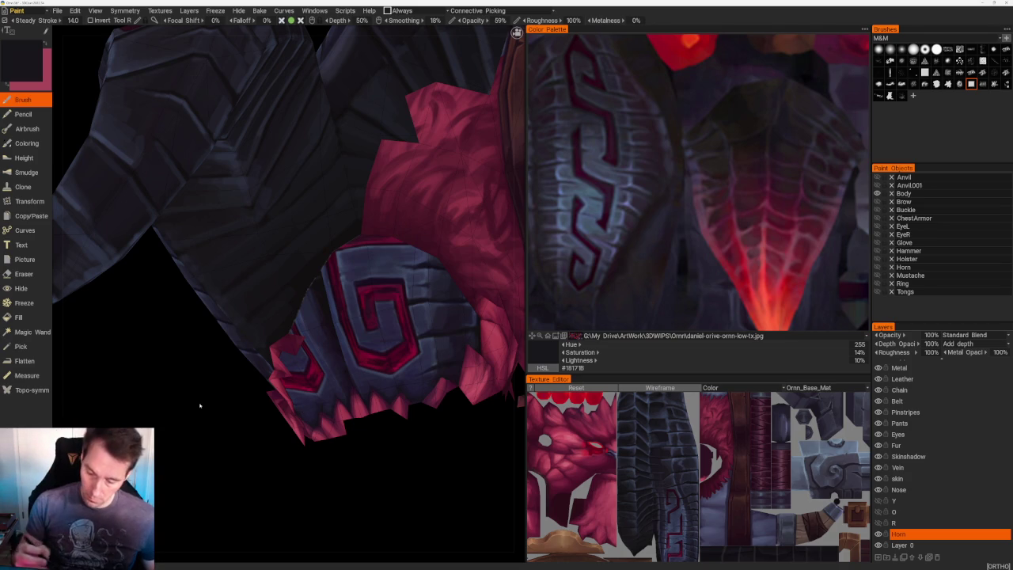
{"action": "key", "text": "v"}
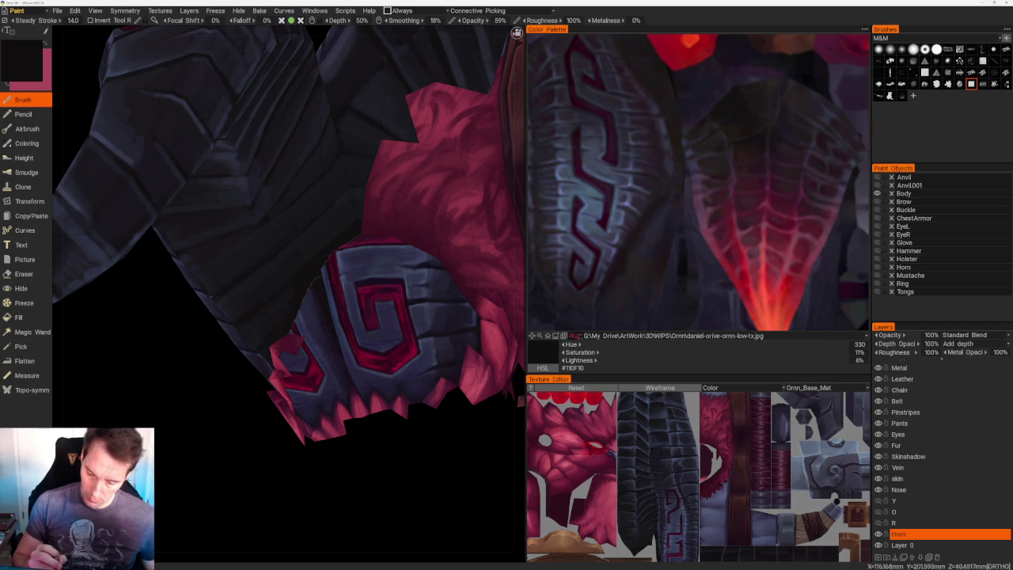
{"action": "scroll", "coordinate": [223, 261], "scroll_direction": "down", "scroll_amount": 5}
{"action": "left_click_drag", "start_coordinate": [188, 324], "coordinate": [221, 362]}
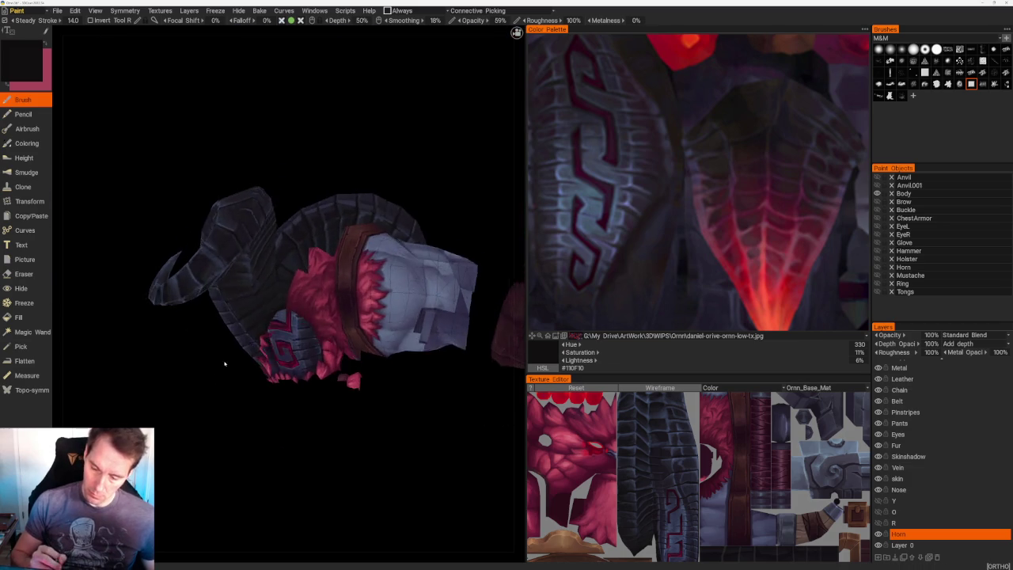
- Paint blue-grey highlights along the edges of the upper horn's ridged segments from several angles
{"action": "scroll", "coordinate": [221, 361], "scroll_direction": "up", "scroll_amount": 4}
{"action": "scroll", "coordinate": [239, 269], "scroll_direction": "up", "scroll_amount": 2}
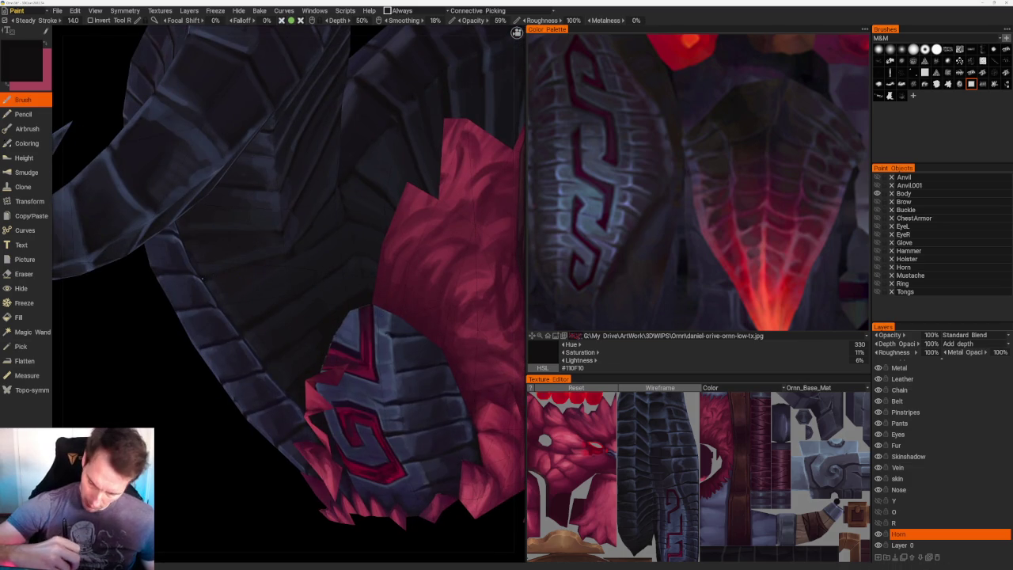
{"action": "scroll", "coordinate": [291, 255], "scroll_direction": "down", "scroll_amount": 5}
{"action": "scroll", "coordinate": [296, 110], "scroll_direction": "down", "scroll_amount": 3}
{"action": "mouse_move", "coordinate": [296, 111]}
{"action": "left_mouse_down"}
{"action": "mouse_move", "coordinate": [274, 145]}
{"action": "mouse_move", "coordinate": [368, 197]}
{"action": "left_mouse_up"}
{"action": "scroll", "coordinate": [369, 197], "scroll_direction": "up", "scroll_amount": 2}
{"action": "scroll", "coordinate": [368, 197], "scroll_direction": "up", "scroll_amount": 3}
{"action": "scroll", "coordinate": [407, 160], "scroll_direction": "up", "scroll_amount": 2}
{"action": "scroll", "coordinate": [432, 197], "scroll_direction": "up", "scroll_amount": 3}
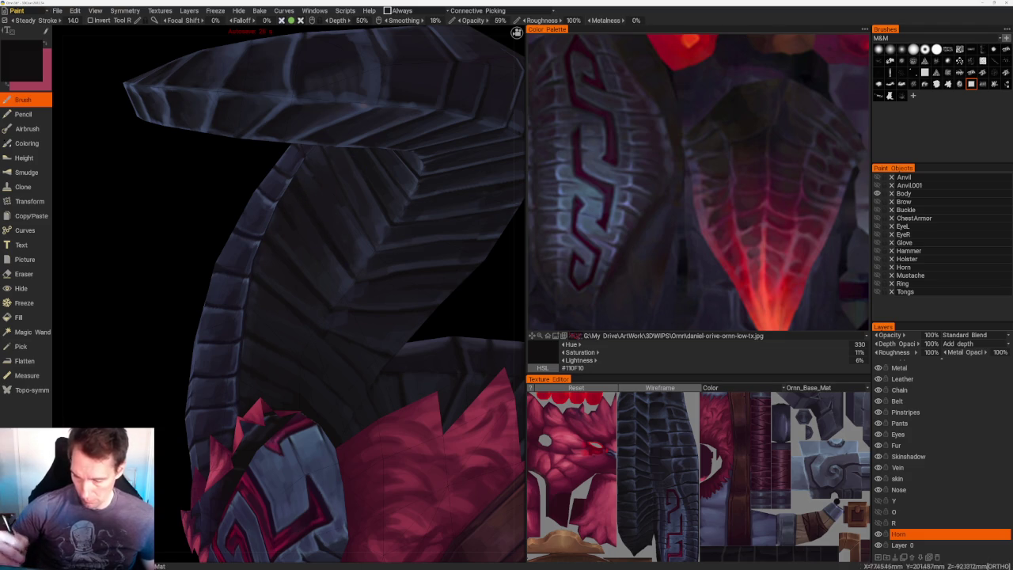
{"action": "scroll", "coordinate": [423, 197], "scroll_direction": "down", "scroll_amount": 3}
{"action": "left_click_drag", "start_coordinate": [422, 197], "coordinate": [427, 172]}
{"action": "scroll", "coordinate": [427, 172], "scroll_direction": "up", "scroll_amount": 3}
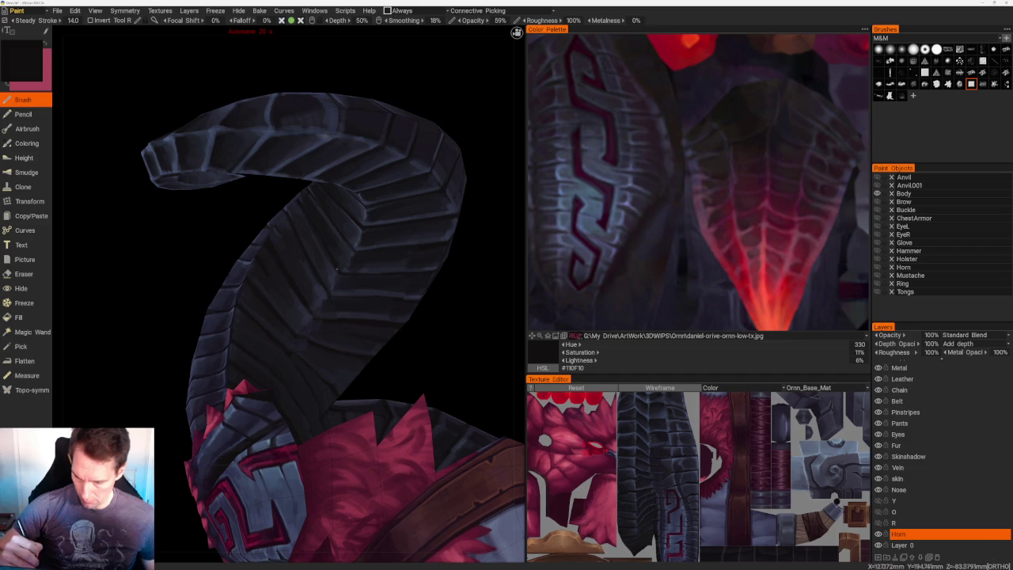
{"action": "scroll", "coordinate": [342, 273], "scroll_direction": "down", "scroll_amount": 2}
{"action": "left_click_drag", "start_coordinate": [414, 309], "coordinate": [465, 260]}
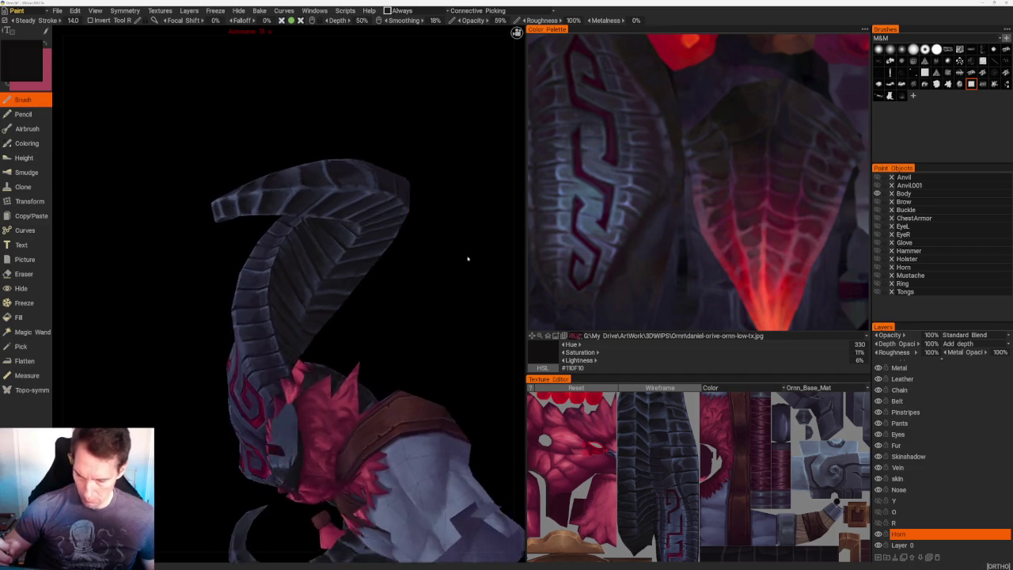
{"action": "scroll", "coordinate": [377, 244], "scroll_direction": "up", "scroll_amount": 4}
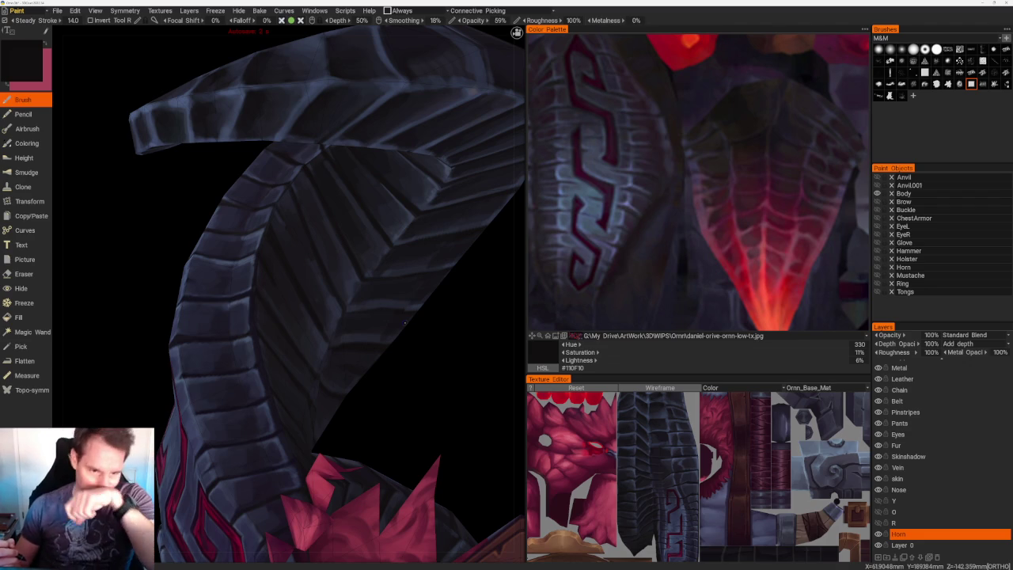
{"action": "middle_click_drag", "start_coordinate": [455, 335], "coordinate": [429, 326]}
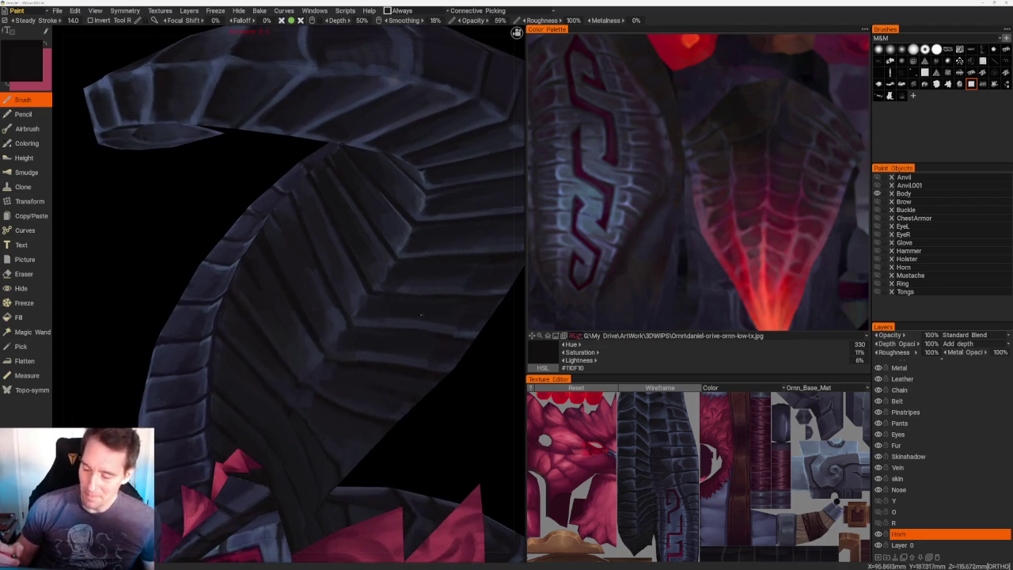
{"action": "middle_click_drag", "start_coordinate": [362, 286], "coordinate": [459, 403]}
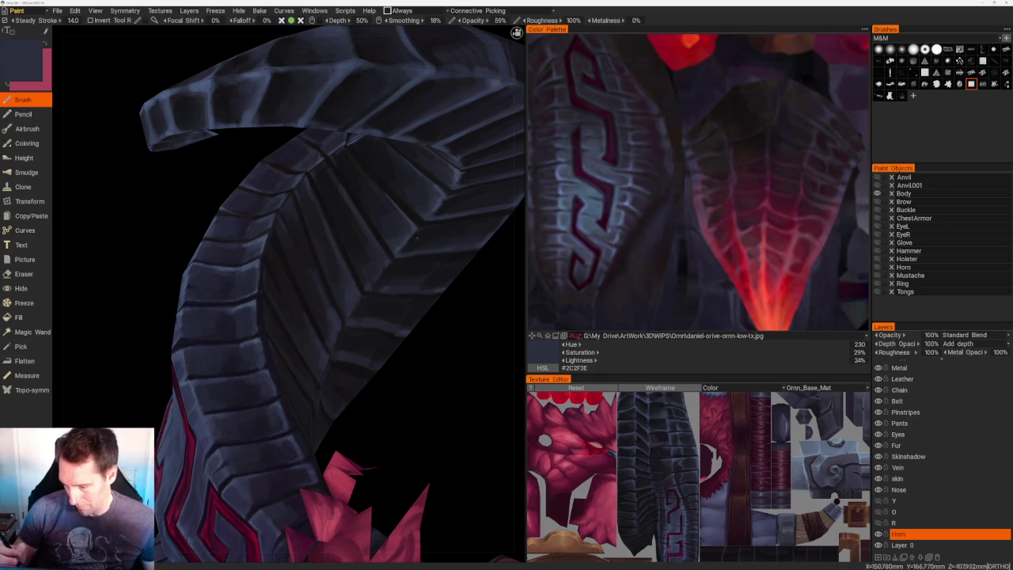
- Pick a lighter slate blue-grey (Hue 234, 28%, 29%) and continue highlighting the plates
{"action": "key", "text": "v"}
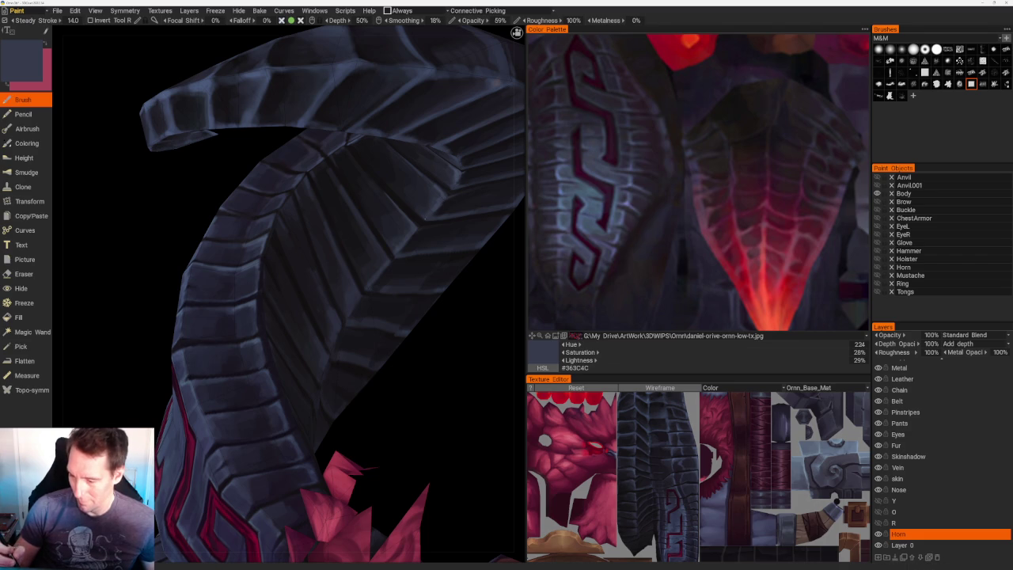
{"action": "scroll", "coordinate": [427, 214], "scroll_direction": "down", "scroll_amount": 5}
{"action": "mouse_move", "coordinate": [409, 229]}
{"action": "left_mouse_down"}
{"action": "mouse_move", "coordinate": [435, 188]}
{"action": "mouse_move", "coordinate": [420, 213]}
{"action": "mouse_move", "coordinate": [426, 243]}
{"action": "mouse_move", "coordinate": [364, 309]}
{"action": "left_mouse_up"}
{"action": "scroll", "coordinate": [425, 243], "scroll_direction": "up", "scroll_amount": 5}
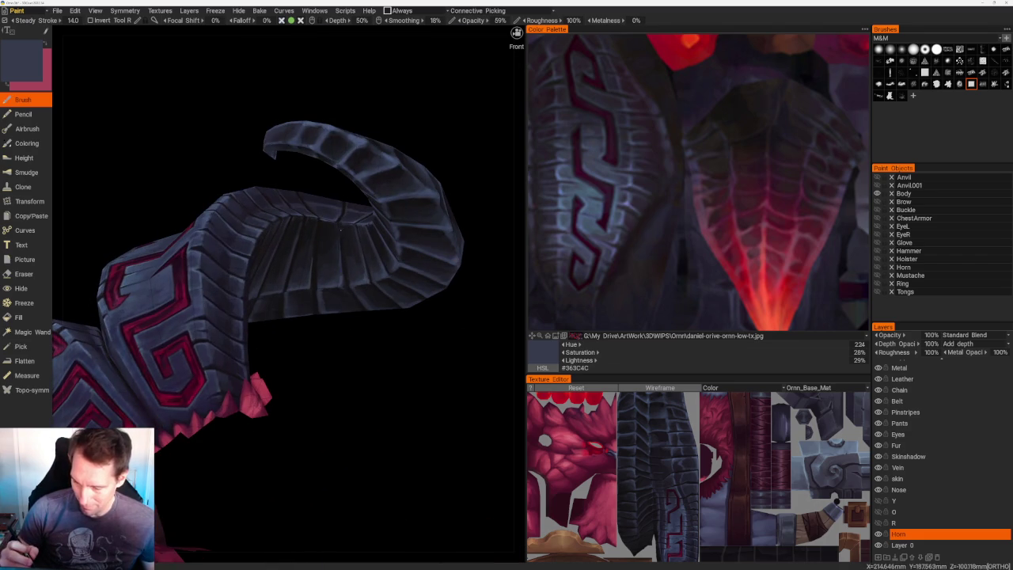
- Sample a darker blue-grey and shade the inner curve's segments of the horn
{"action": "key", "text": "v"}
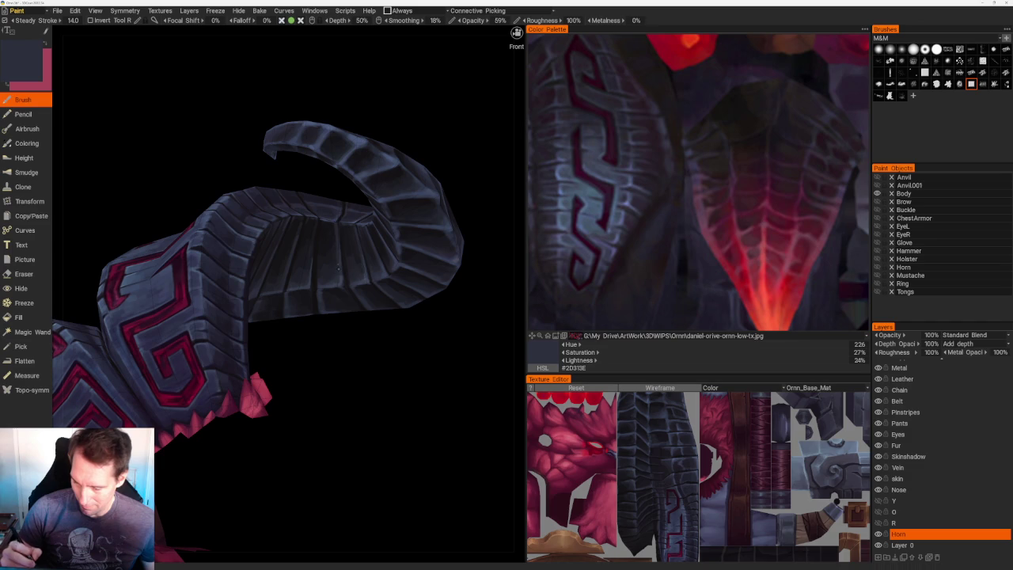
{"action": "left_click_drag", "start_coordinate": [348, 332], "coordinate": [390, 325]}
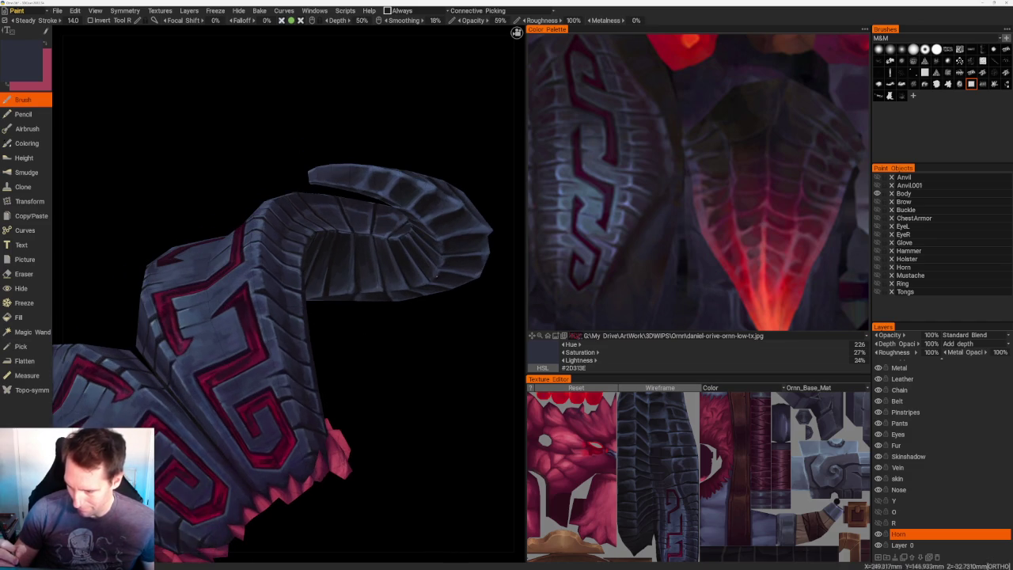
{"action": "scroll", "coordinate": [440, 309], "scroll_direction": "down", "scroll_amount": 3}
{"action": "left_click_drag", "start_coordinate": [430, 266], "coordinate": [388, 300]}
{"action": "scroll", "coordinate": [399, 346], "scroll_direction": "up", "scroll_amount": 3}
{"action": "left_click_drag", "start_coordinate": [411, 391], "coordinate": [420, 375]}
{"action": "scroll", "coordinate": [420, 373], "scroll_direction": "down", "scroll_amount": 3}
{"action": "mouse_move", "coordinate": [391, 248]}
{"action": "left_mouse_down"}
{"action": "mouse_move", "coordinate": [348, 249]}
{"action": "mouse_move", "coordinate": [317, 210]}
{"action": "mouse_move", "coordinate": [373, 228]}
{"action": "left_mouse_up"}
{"action": "scroll", "coordinate": [373, 228], "scroll_direction": "up", "scroll_amount": 5}
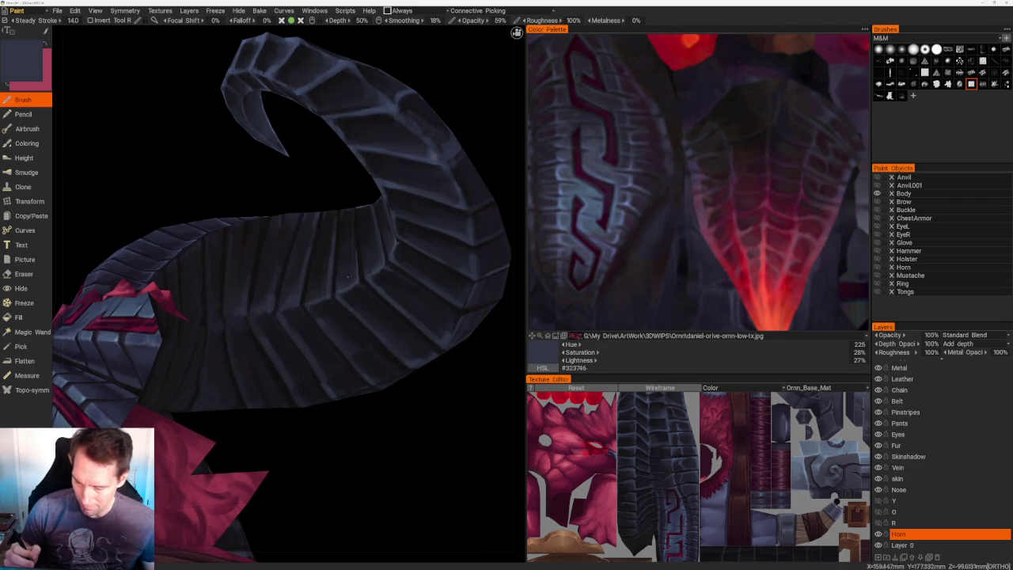
- Deepen the shading with a darker blue-grey (Hue 227, 24%, 14%) and switch to Front ortho view
{"action": "key", "text": "v"}
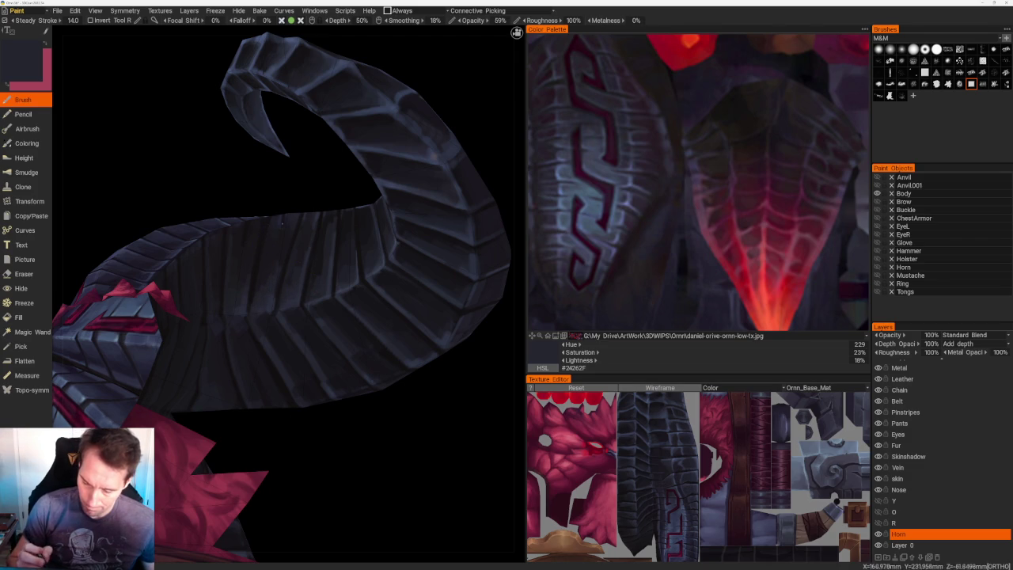
{"action": "key", "text": "v"}
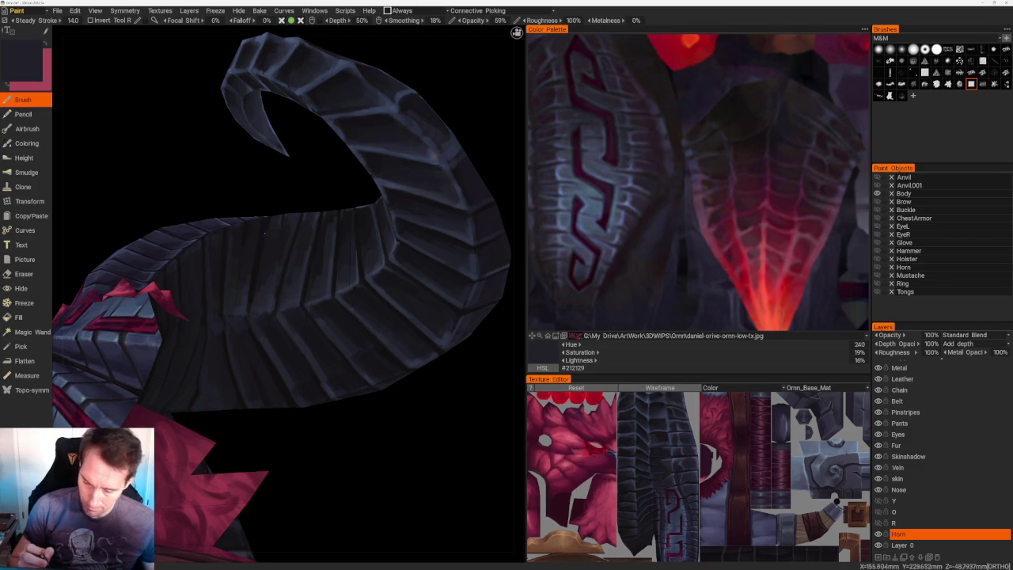
{"action": "key", "text": "KP_1"}
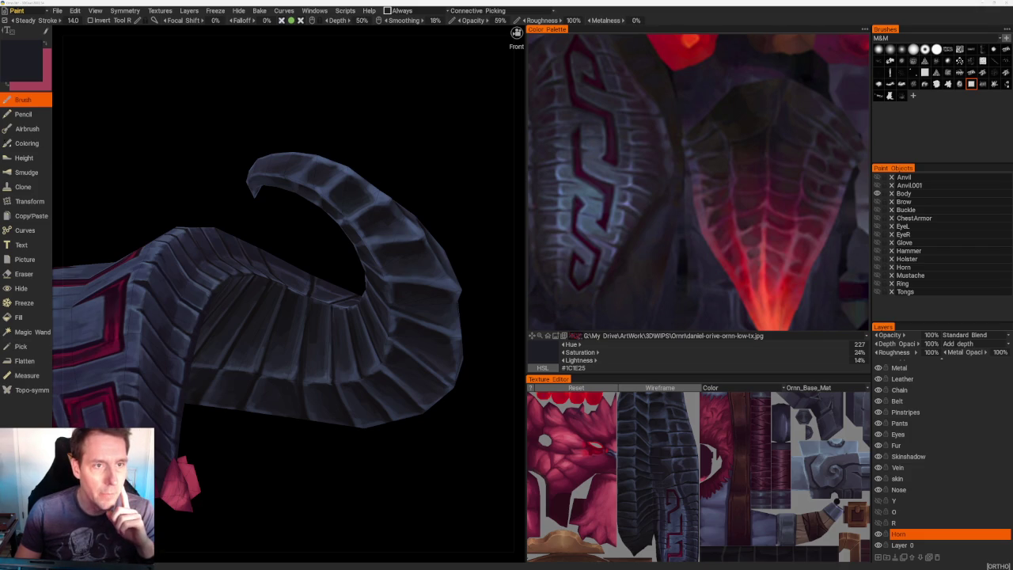
{"action": "left_click_drag", "start_coordinate": [364, 433], "coordinate": [211, 222]}
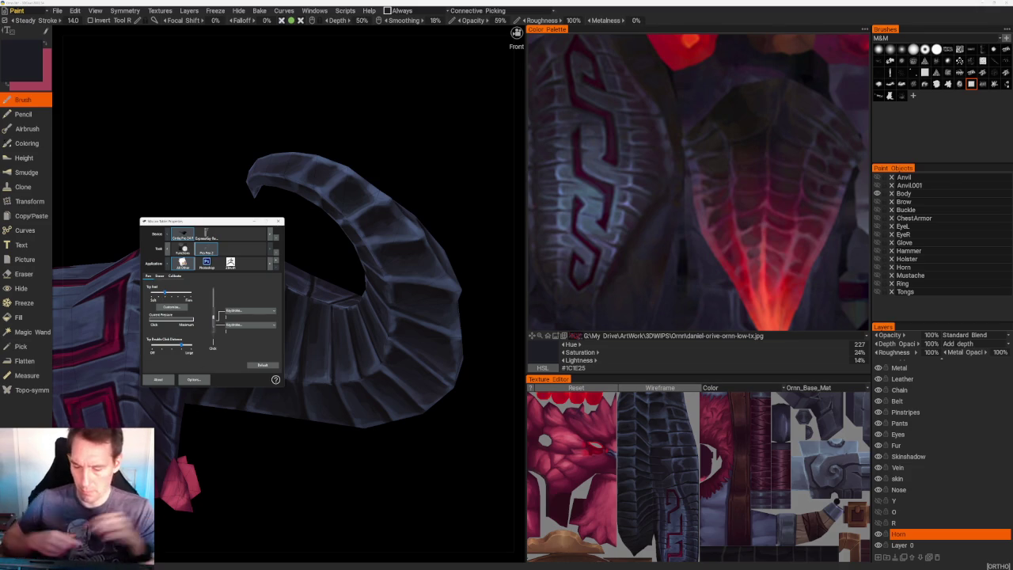
- Close Wacom Tablet Properties and paint near-black shading between the horn's underside ridges
{"action": "left_click", "coordinate": [267, 208]}
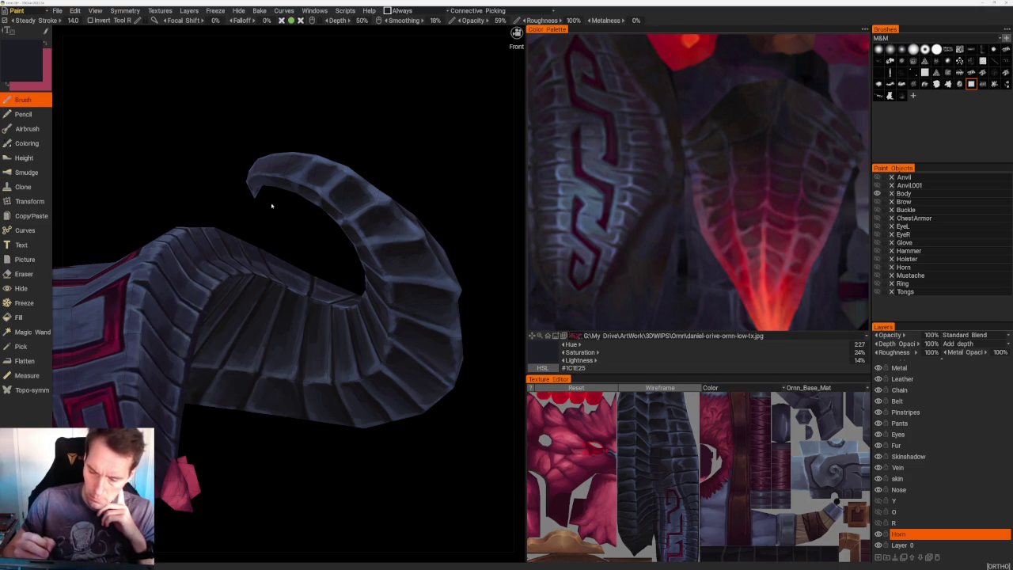
{"action": "right_click_drag", "start_coordinate": [327, 237], "coordinate": [321, 233]}
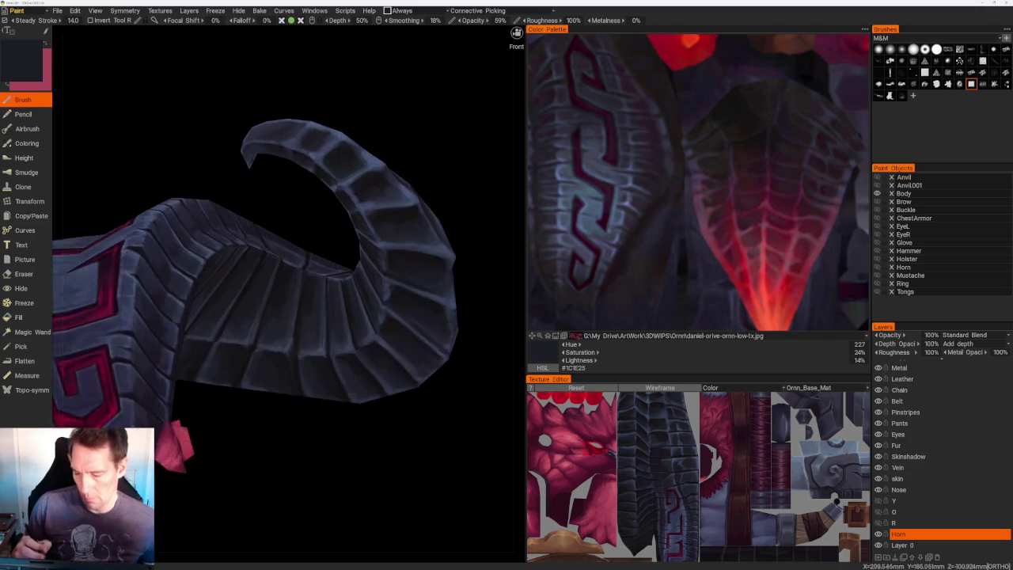
{"action": "right_click_drag", "start_coordinate": [291, 301], "coordinate": [293, 265]}
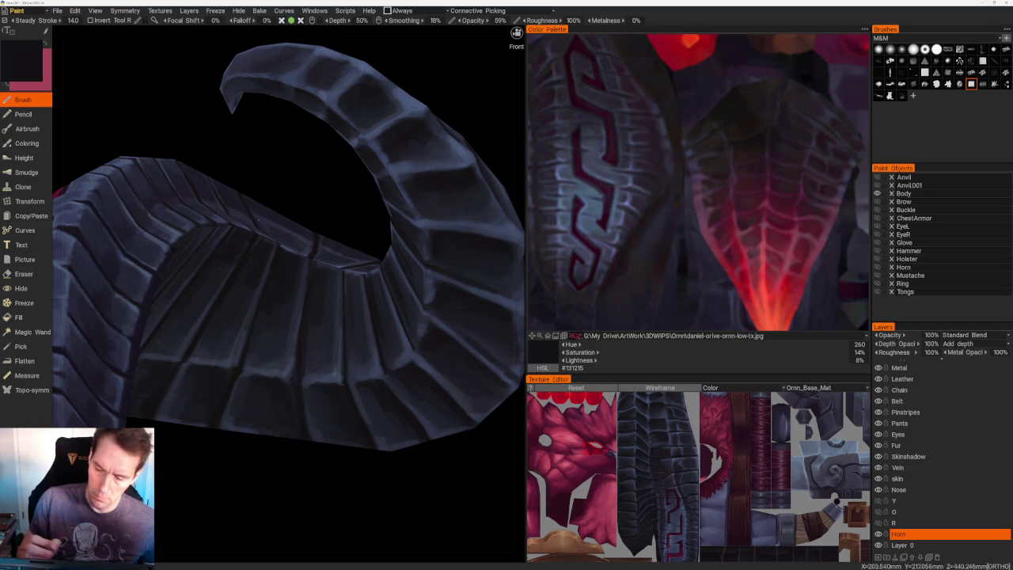
{"action": "left_click_drag", "start_coordinate": [242, 228], "coordinate": [241, 239], "text": "alt"}
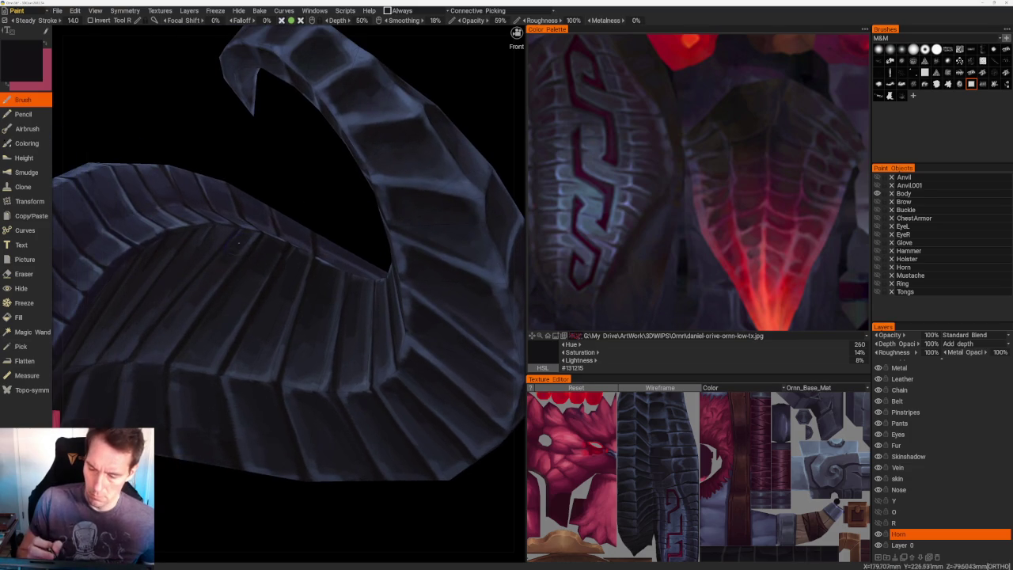
{"action": "mouse_move", "coordinate": [292, 181]}
{"action": "left_mouse_down", "text": "alt"}
{"action": "mouse_move", "coordinate": [187, 215]}
{"action": "mouse_move", "coordinate": [393, 167]}
{"action": "mouse_move", "coordinate": [383, 172]}
{"action": "left_mouse_up", "text": "alt"}
{"action": "scroll", "coordinate": [393, 167], "scroll_direction": "down", "scroll_amount": 5}
{"action": "scroll", "coordinate": [328, 282], "scroll_direction": "up", "scroll_amount": 3}
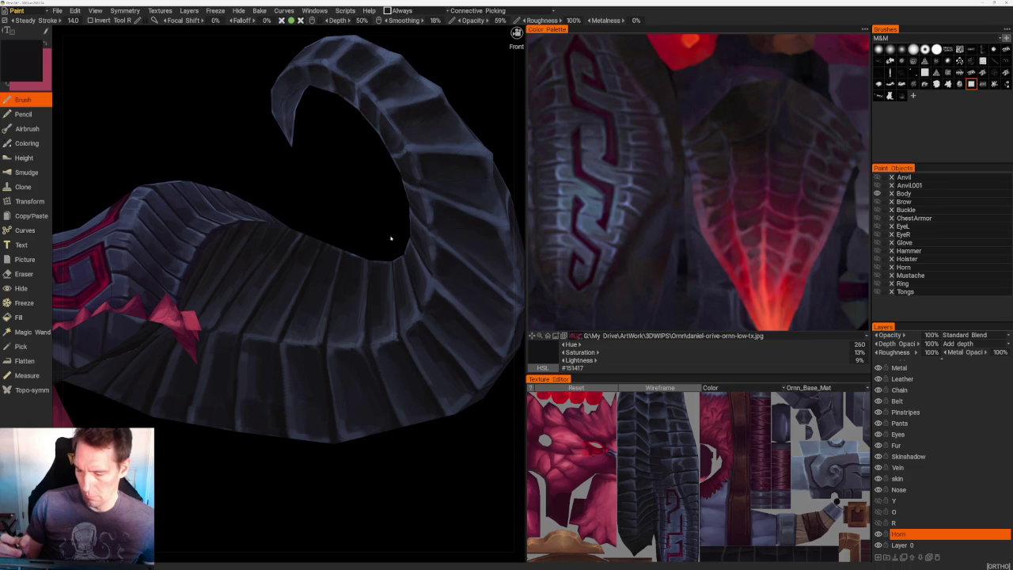
- Layer dark and lighter blue-grey shading along the big curve's ridges, ending on Hue 233, 20%, 17%
{"action": "middle_click_drag", "start_coordinate": [411, 257], "coordinate": [349, 214]}
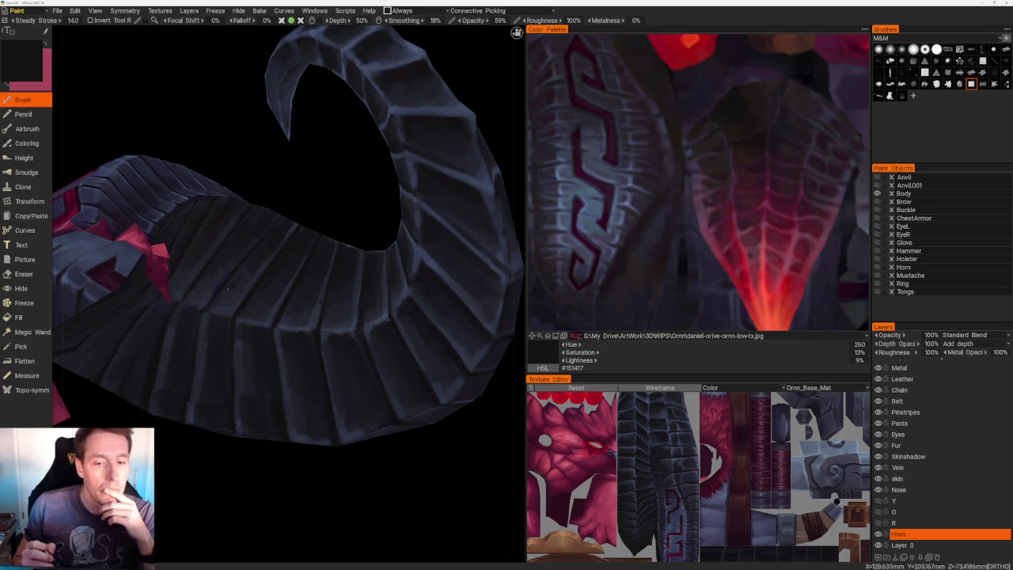
{"action": "mouse_move", "coordinate": [305, 208]}
{"action": "middle_mouse_down"}
{"action": "mouse_move", "coordinate": [313, 194]}
{"action": "mouse_move", "coordinate": [295, 246]}
{"action": "middle_mouse_up"}
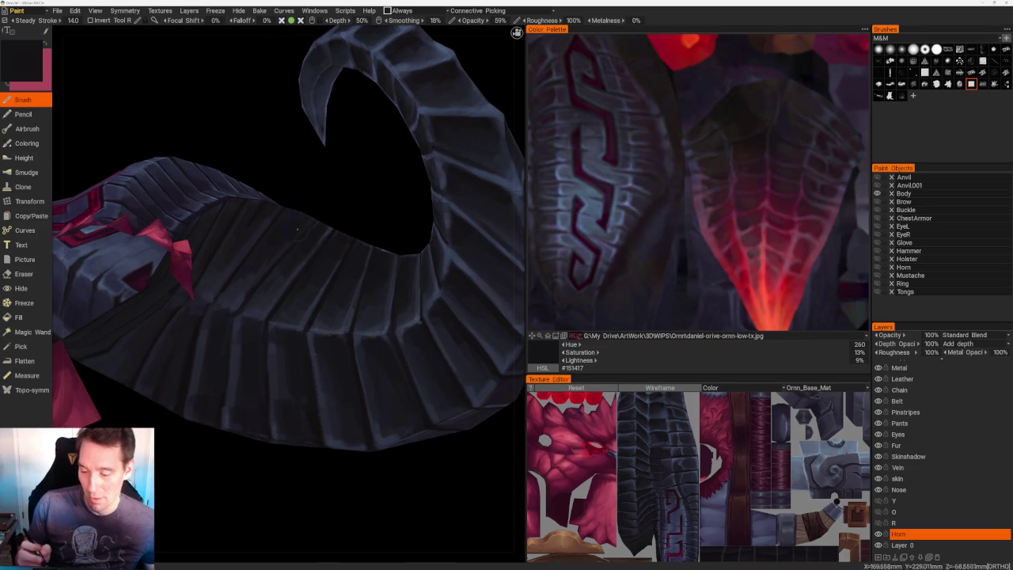
{"action": "key", "text": "v"}
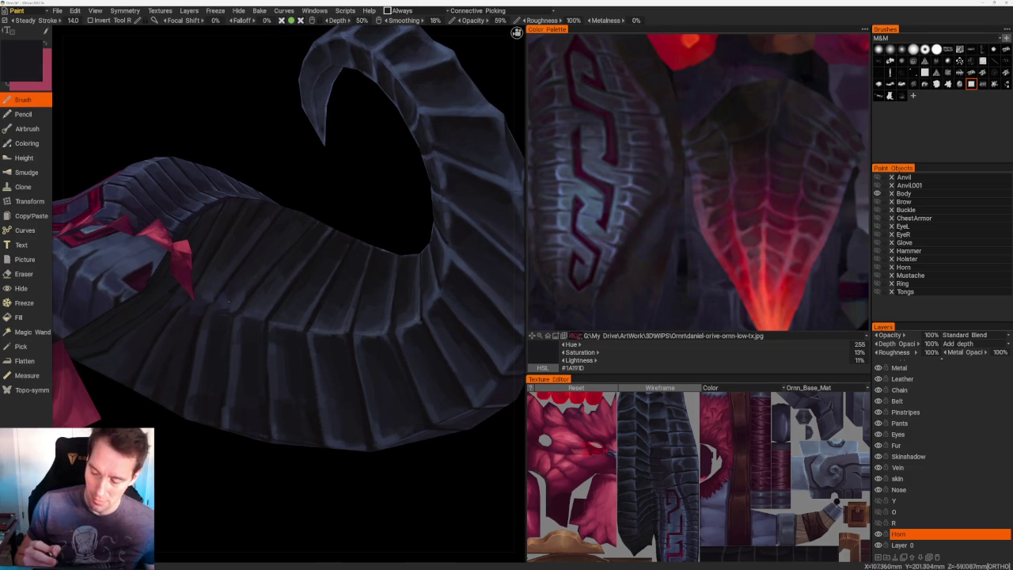
{"action": "key", "text": "v"}
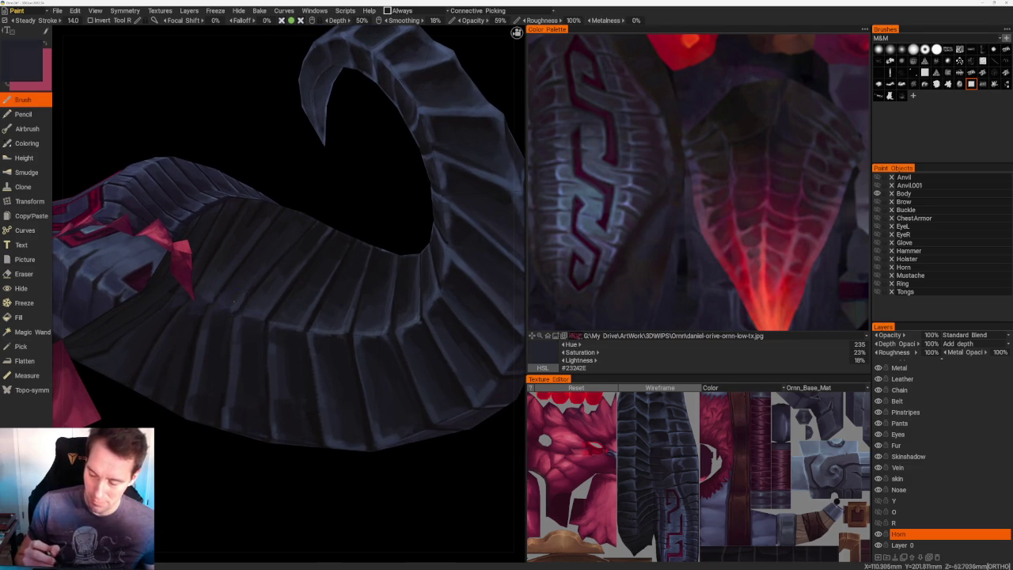
{"action": "key", "text": "v"}
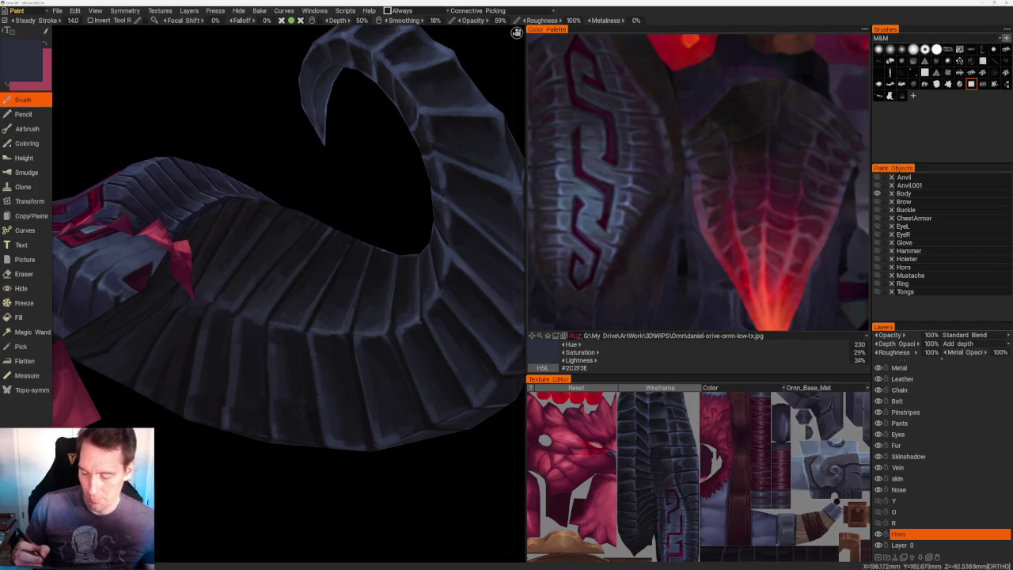
{"action": "key", "text": "v"}
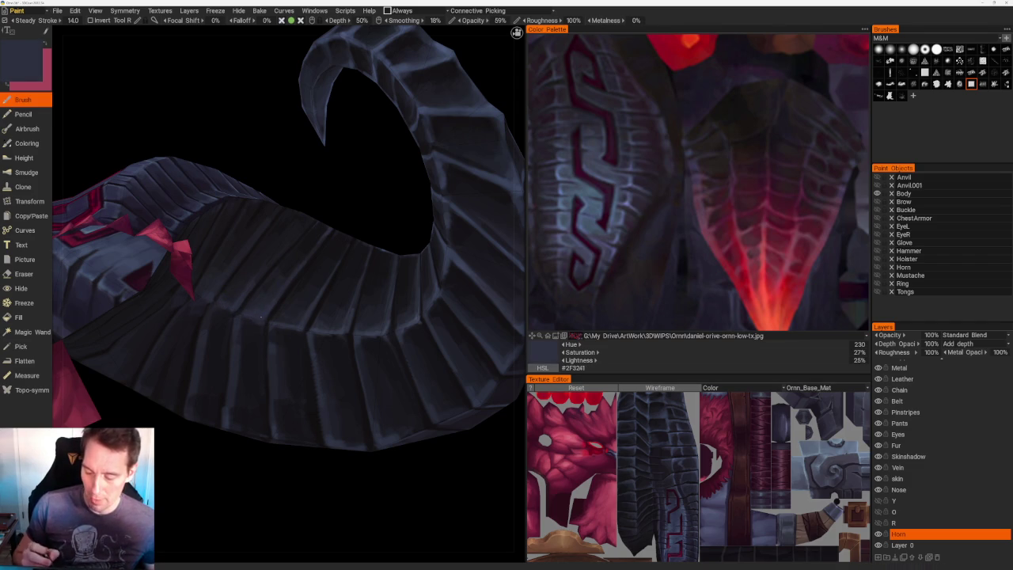
{"action": "left_click_drag", "start_coordinate": [327, 188], "coordinate": [350, 226]}
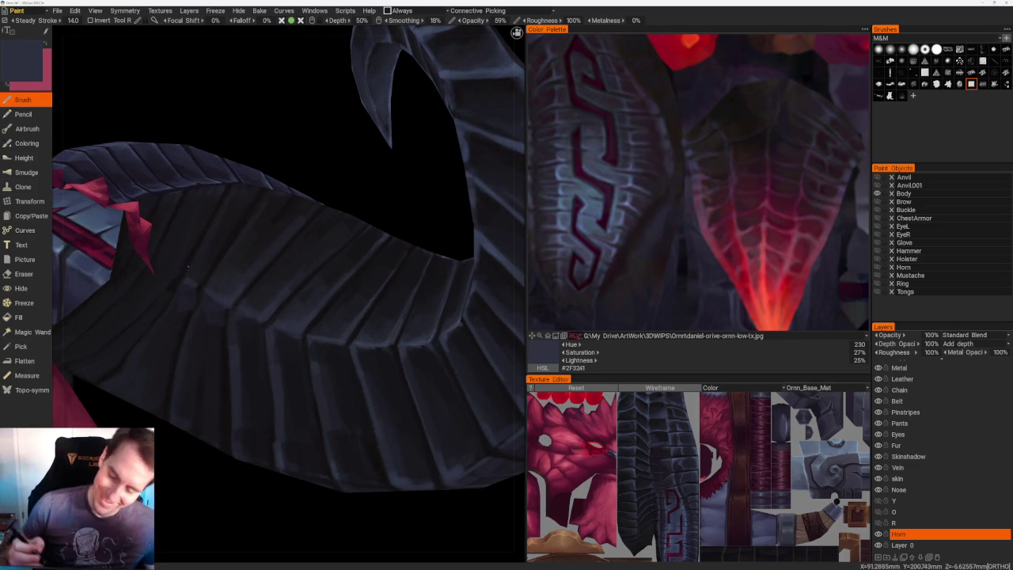
{"action": "key", "text": "v"}
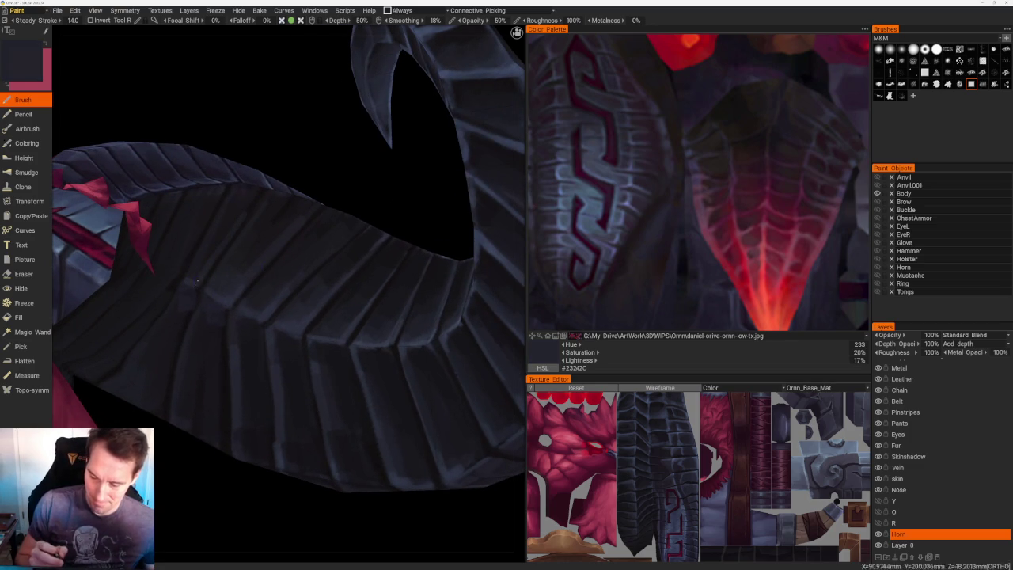
{"action": "mouse_move", "coordinate": [193, 212]}
{"action": "middle_mouse_down"}
{"action": "mouse_move", "coordinate": [330, 140]}
{"action": "mouse_move", "coordinate": [255, 136]}
{"action": "mouse_move", "coordinate": [304, 248]}
{"action": "middle_mouse_up"}
{"action": "mouse_move", "coordinate": [306, 205]}
{"action": "middle_mouse_down"}
{"action": "mouse_move", "coordinate": [346, 239]}
{"action": "mouse_move", "coordinate": [288, 224]}
{"action": "middle_mouse_up"}
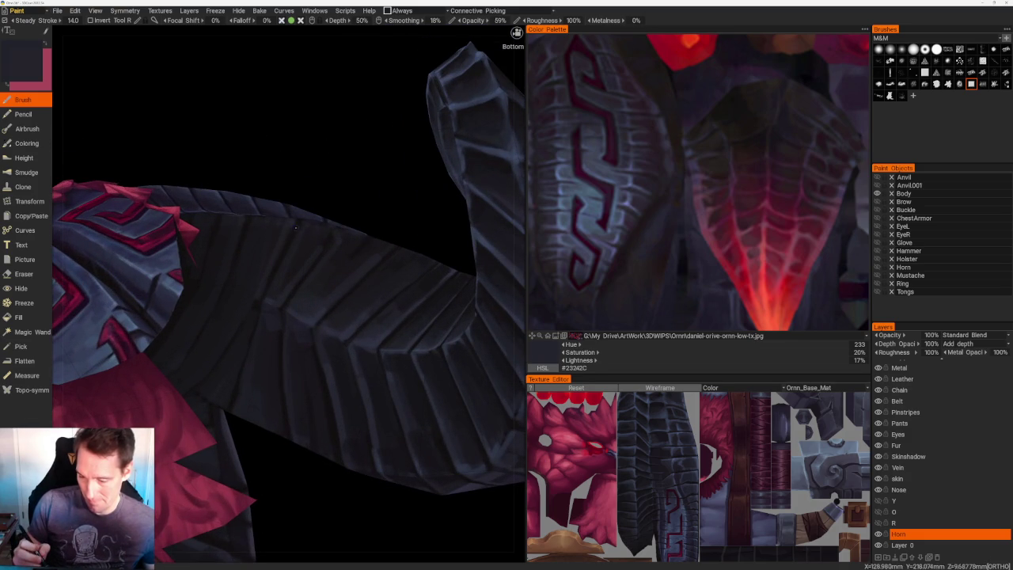
- Sample near-black and dark blue tones and brush shadows into the curl's underside segments
{"action": "key", "text": "v"}
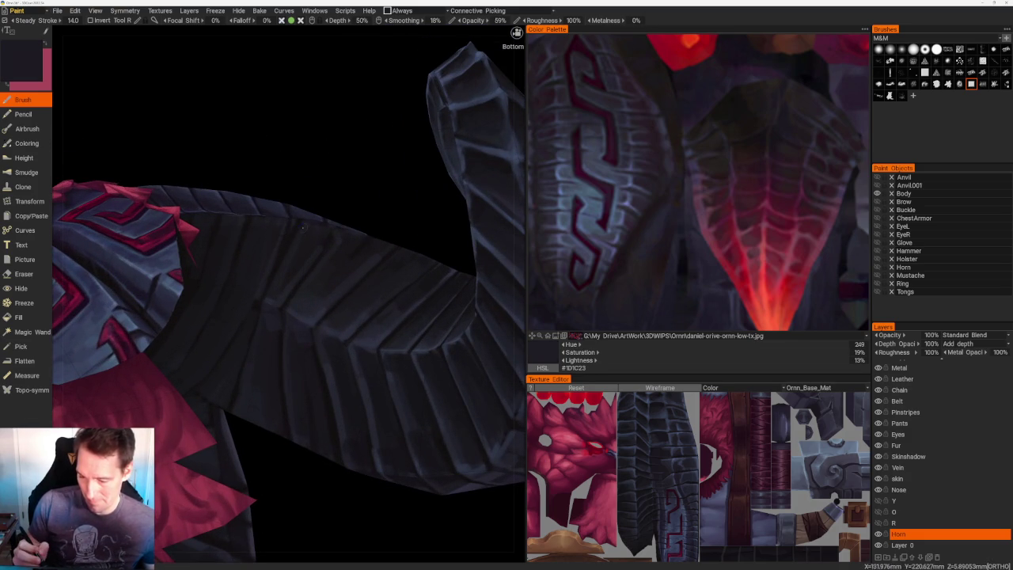
{"action": "key", "text": "v"}
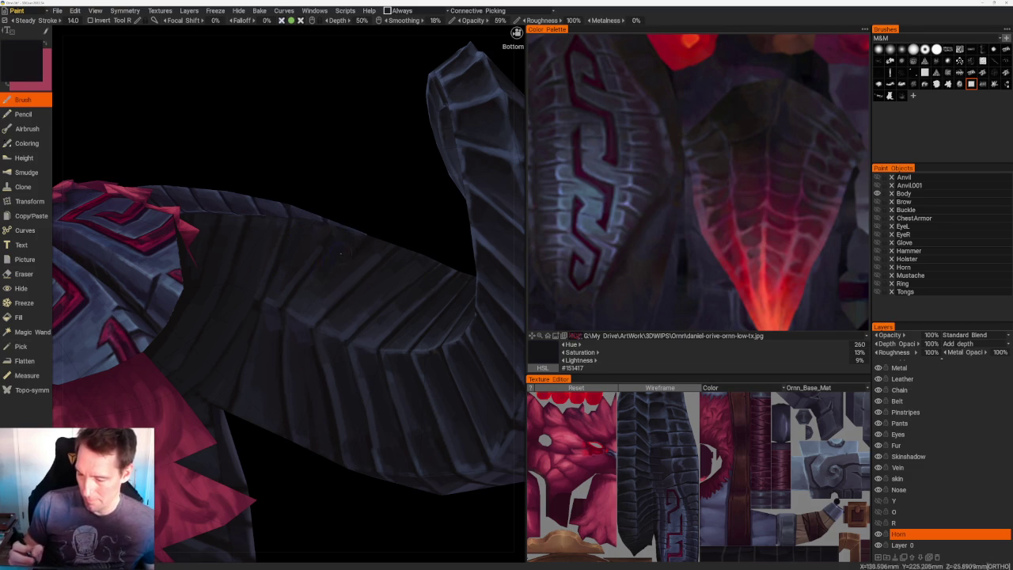
{"action": "key", "text": "v"}
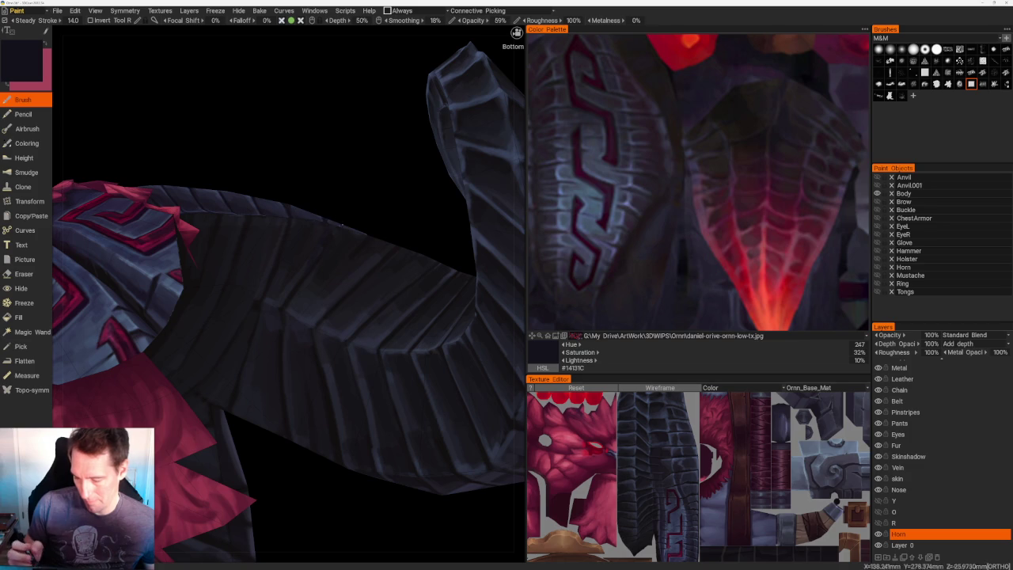
{"action": "key", "text": "v"}
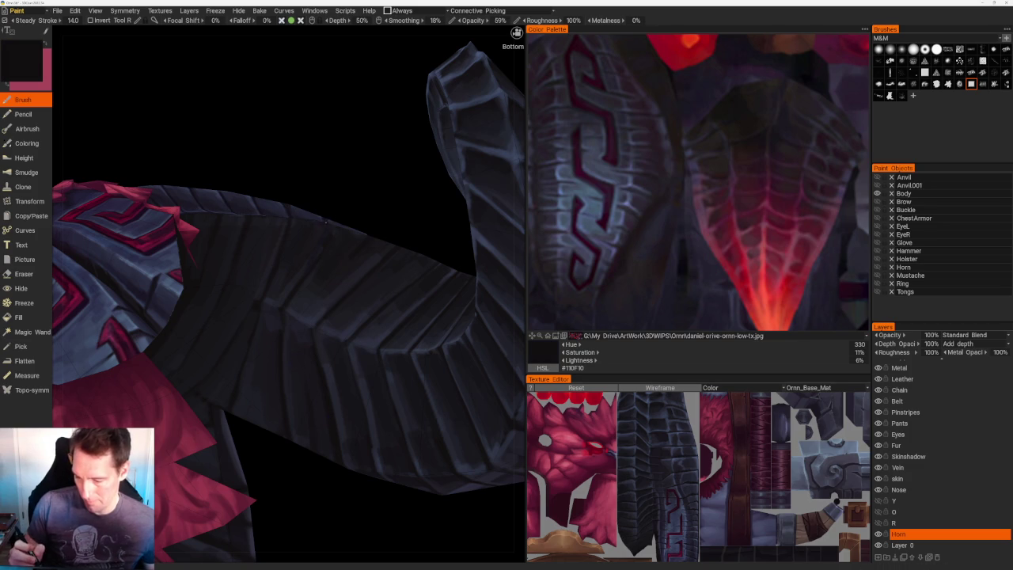
{"action": "mouse_move", "coordinate": [322, 232]}
{"action": "middle_mouse_down"}
{"action": "mouse_move", "coordinate": [394, 231]}
{"action": "mouse_move", "coordinate": [365, 239]}
{"action": "middle_mouse_up"}
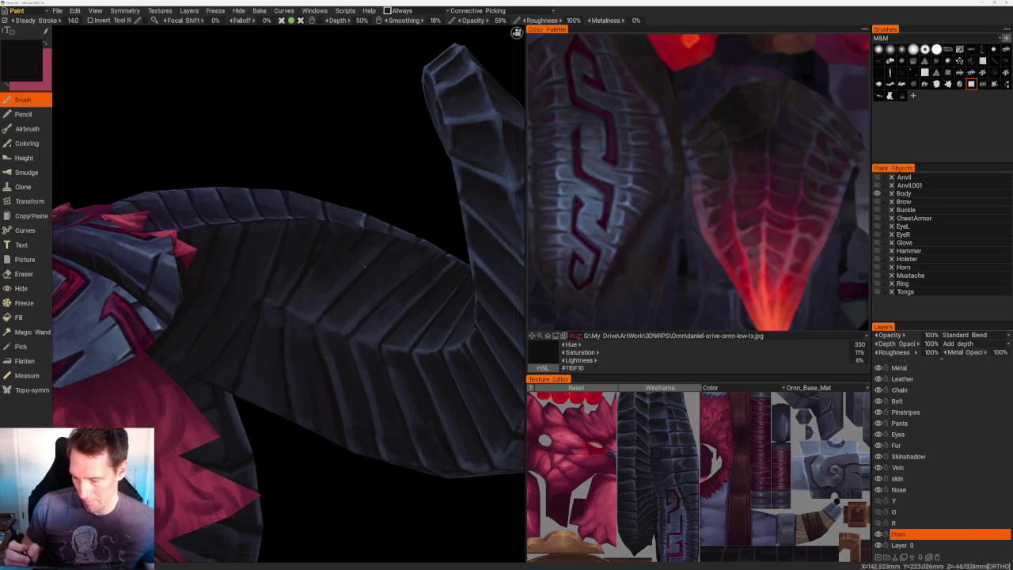
{"action": "key", "text": "v"}
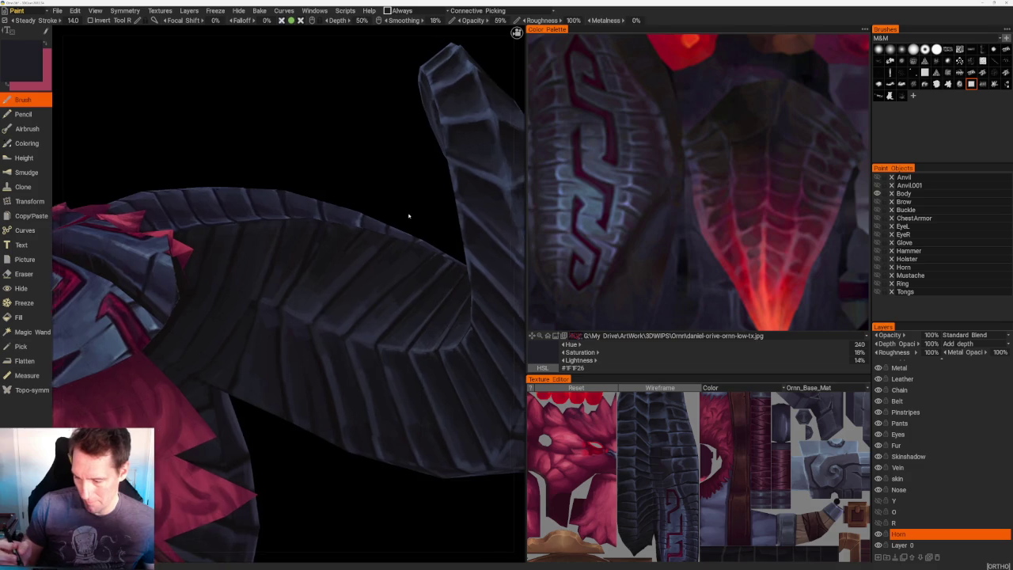
- Check the whole character, then refine the ridges with dark blue-grey (Hue 240, 18%, 16%)
{"action": "scroll", "coordinate": [415, 221], "scroll_direction": "down", "scroll_amount": 5}
{"action": "mouse_move", "coordinate": [332, 127]}
{"action": "middle_mouse_down"}
{"action": "mouse_move", "coordinate": [387, 179]}
{"action": "mouse_move", "coordinate": [362, 153]}
{"action": "mouse_move", "coordinate": [364, 162]}
{"action": "middle_mouse_up"}
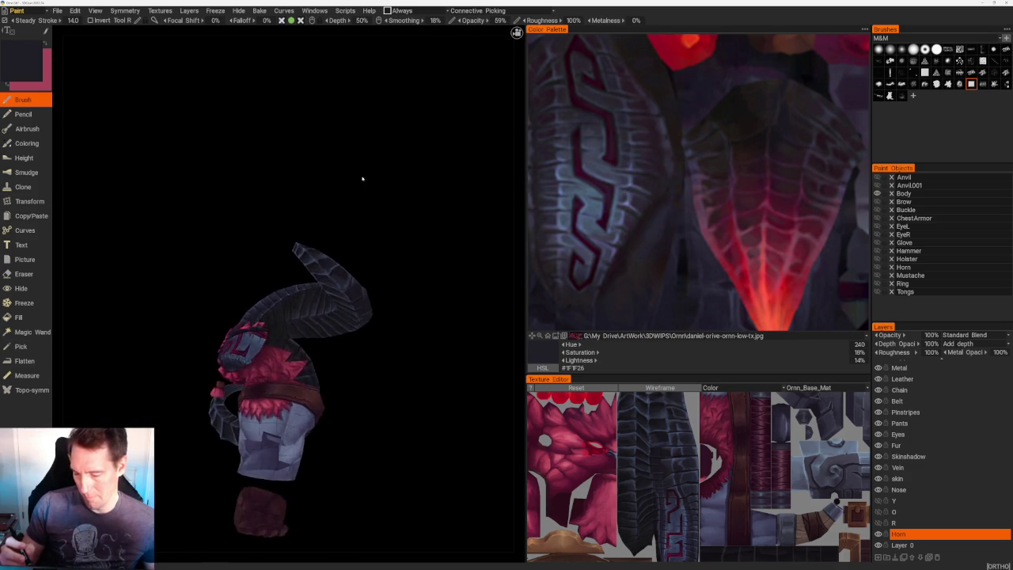
{"action": "scroll", "coordinate": [365, 162], "scroll_direction": "up", "scroll_amount": 5}
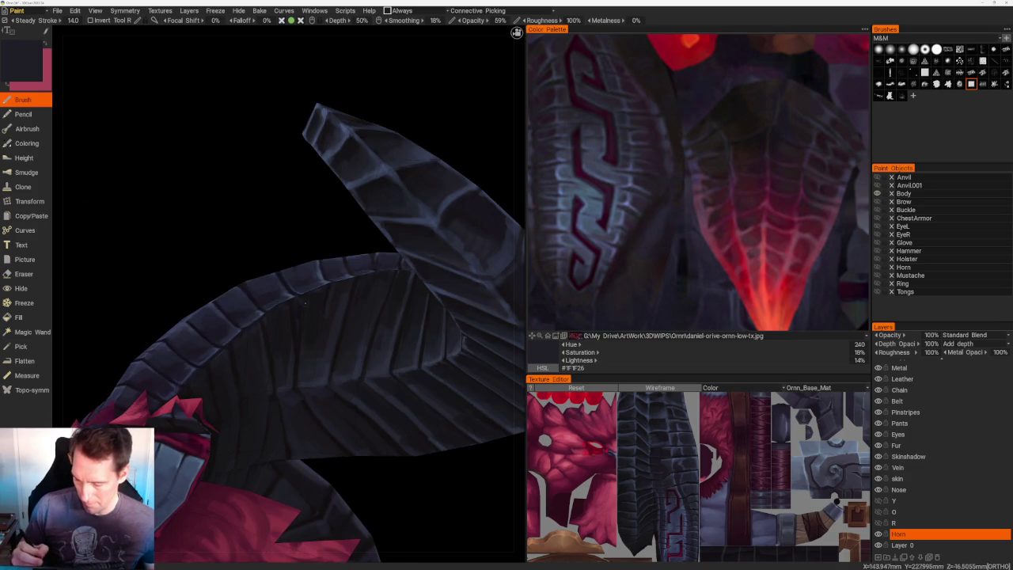
{"action": "key", "text": "v"}
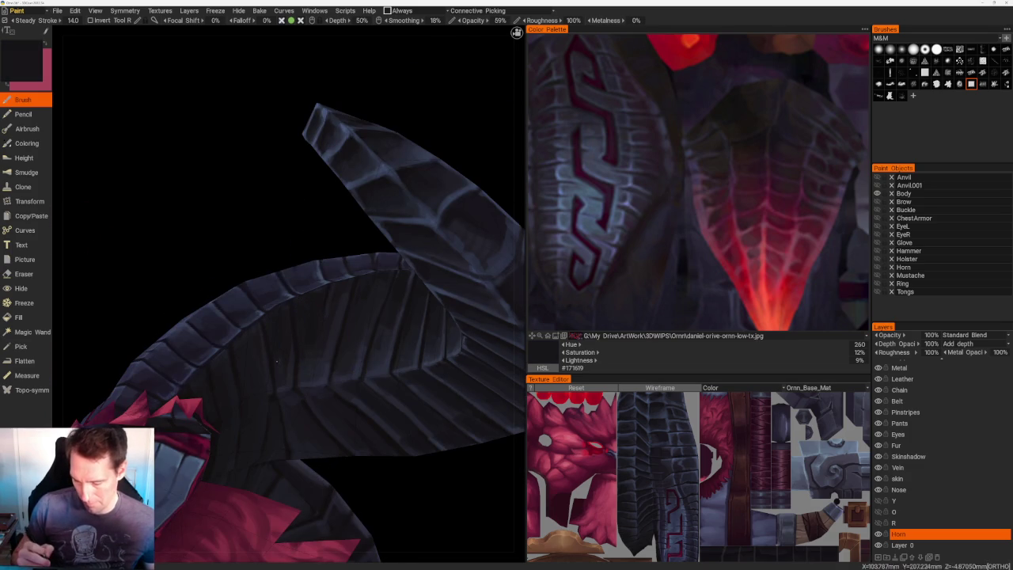
{"action": "key", "text": "v"}
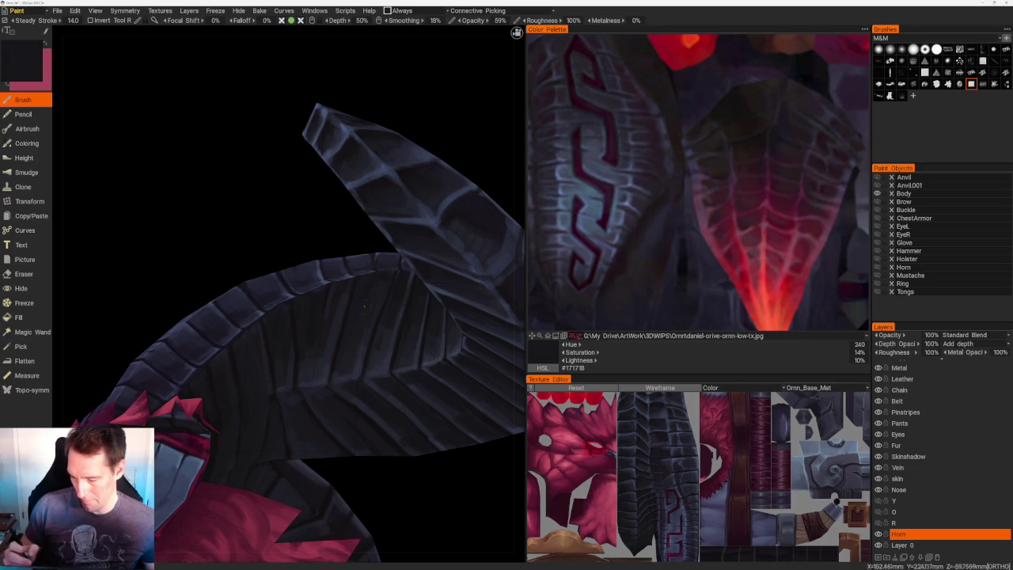
{"action": "key", "text": "v"}
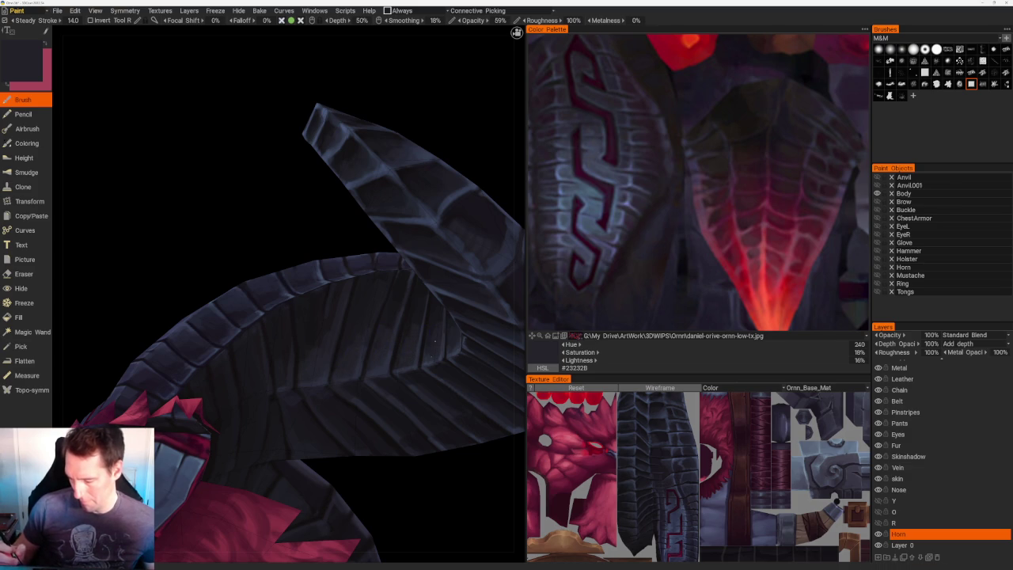
{"action": "left_click_drag", "start_coordinate": [460, 491], "coordinate": [434, 331]}
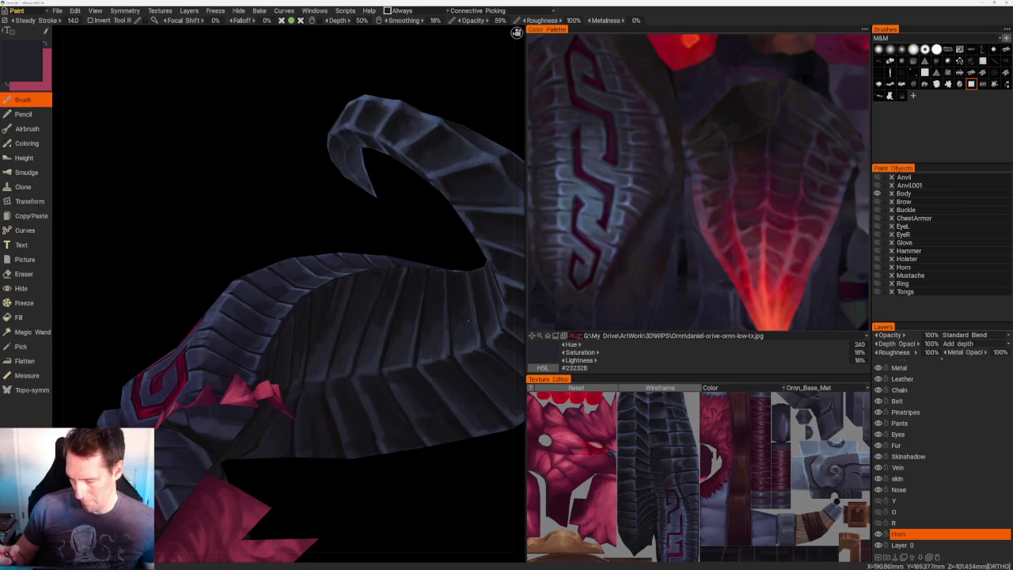
- Brush brighter blue-grey edge highlights on the upper ridges, then deepen shading with blue-violet (Hue 252, 16%, 11%)
{"action": "key", "text": "v"}
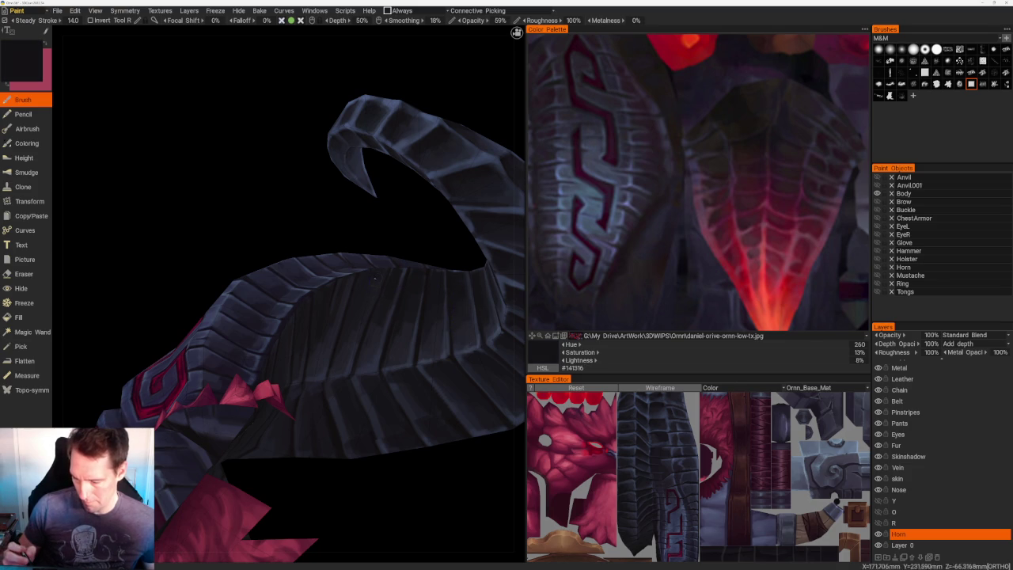
{"action": "left_click_drag", "start_coordinate": [414, 472], "coordinate": [400, 467]}
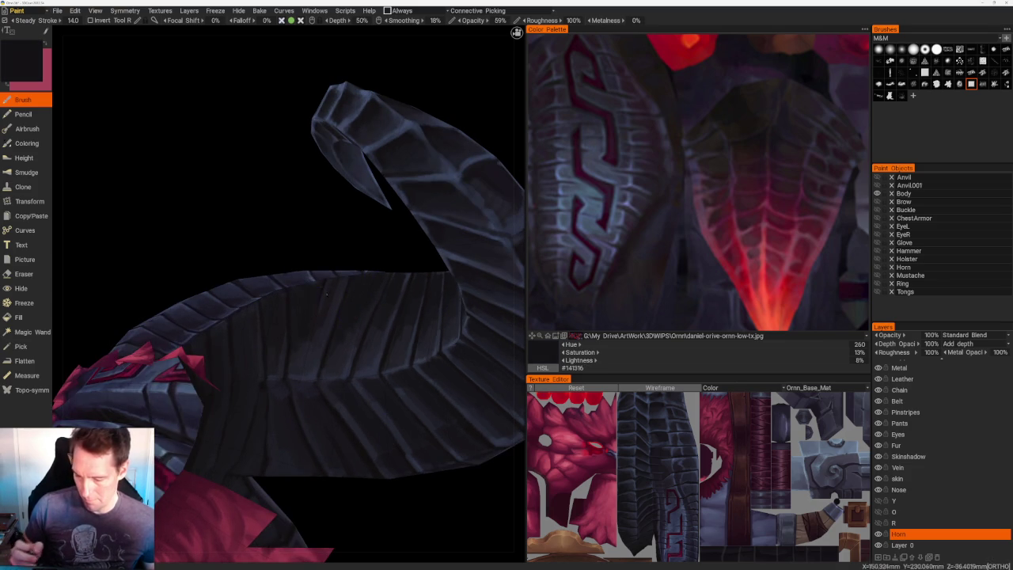
{"action": "mouse_move", "coordinate": [352, 250]}
{"action": "left_mouse_down"}
{"action": "mouse_move", "coordinate": [338, 249]}
{"action": "mouse_move", "coordinate": [333, 262]}
{"action": "left_mouse_up"}
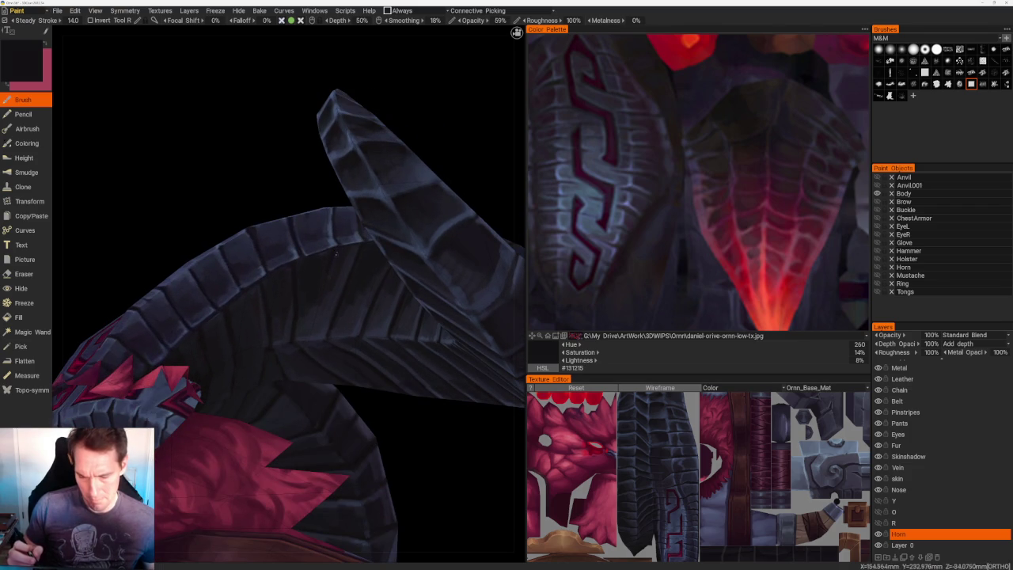
{"action": "key", "text": "v"}
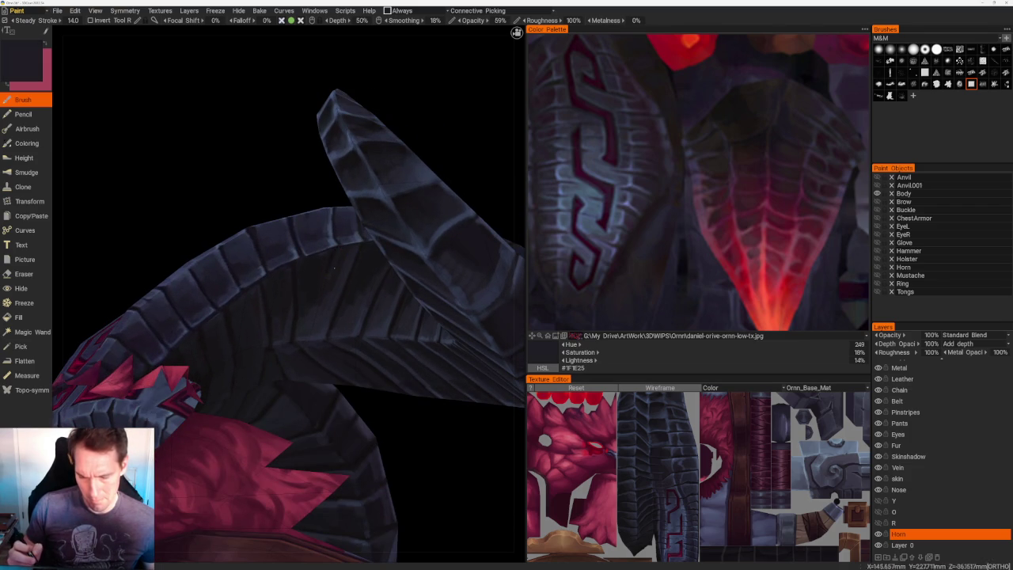
{"action": "right_click_drag", "start_coordinate": [320, 195], "coordinate": [358, 299]}
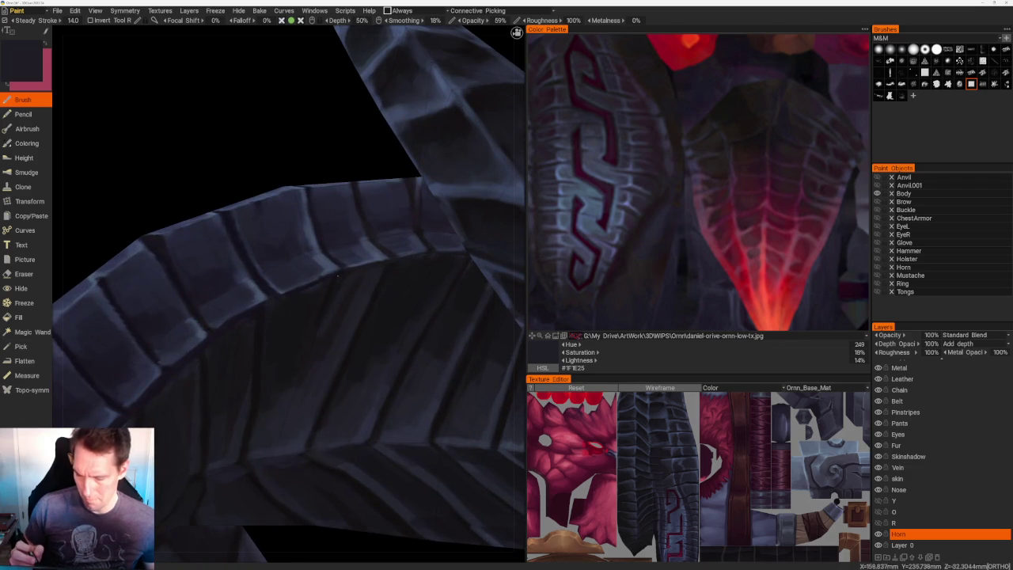
{"action": "key", "text": "v"}
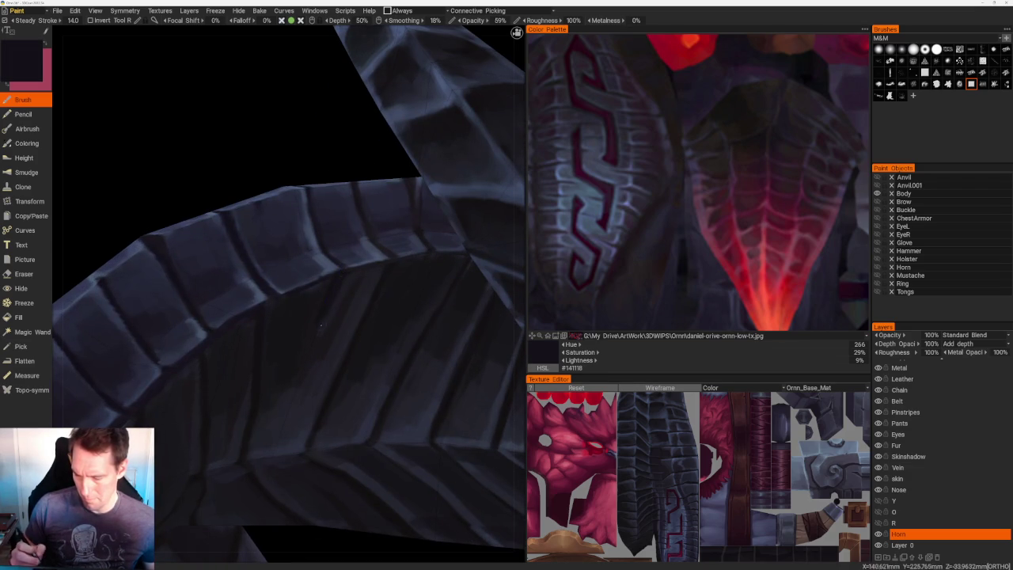
{"action": "key", "text": "v"}
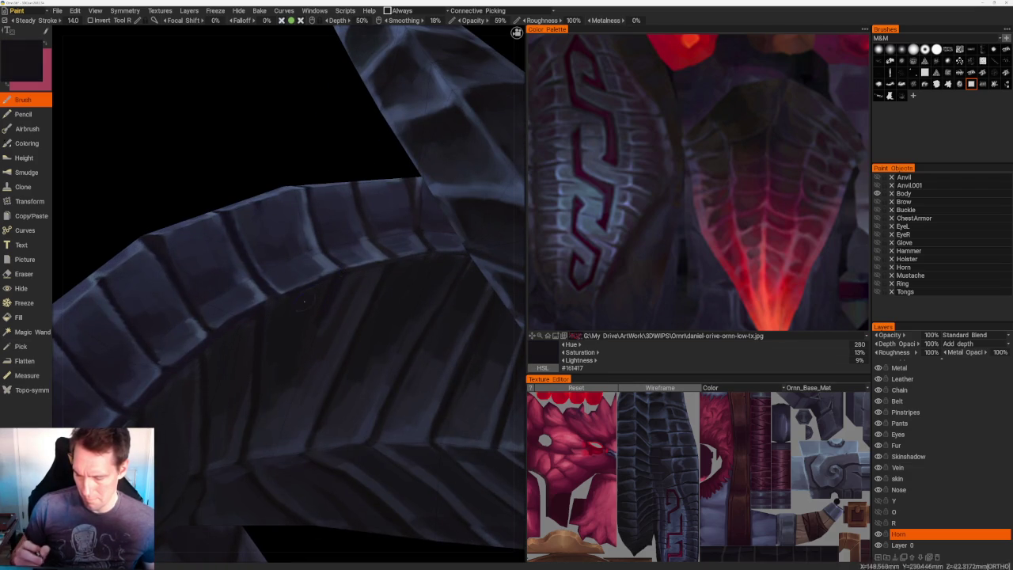
{"action": "scroll", "coordinate": [356, 254], "scroll_direction": "down", "scroll_amount": 5}
{"action": "left_click_drag", "start_coordinate": [401, 205], "coordinate": [409, 197]}
{"action": "scroll", "coordinate": [389, 327], "scroll_direction": "up", "scroll_amount": 5}
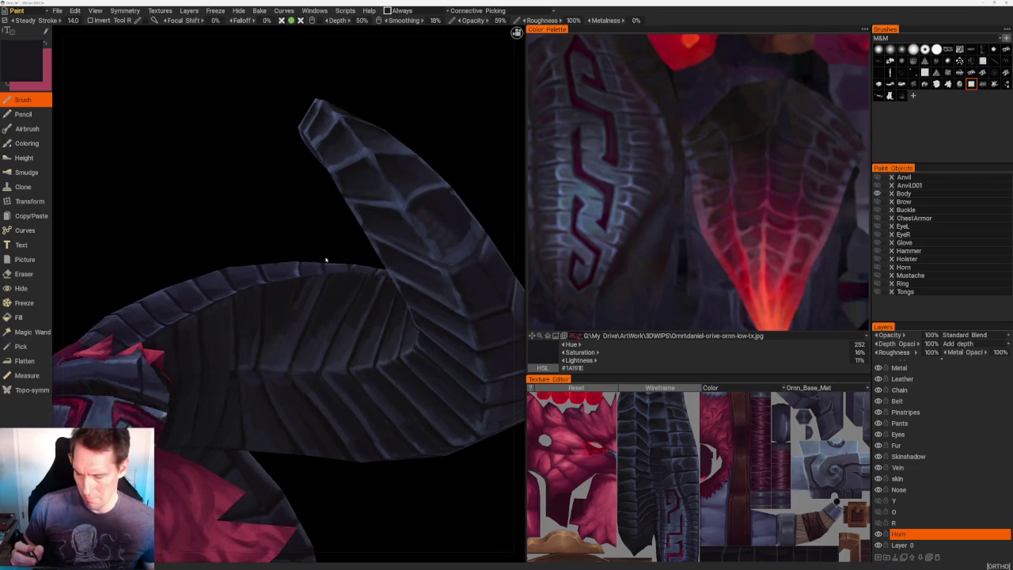
- Touch up the ridges near the horn's upward tip with dark slate grey-blue (Hue 240, 14%, 13%)
{"action": "left_click_drag", "start_coordinate": [321, 293], "coordinate": [333, 266], "text": "alt"}
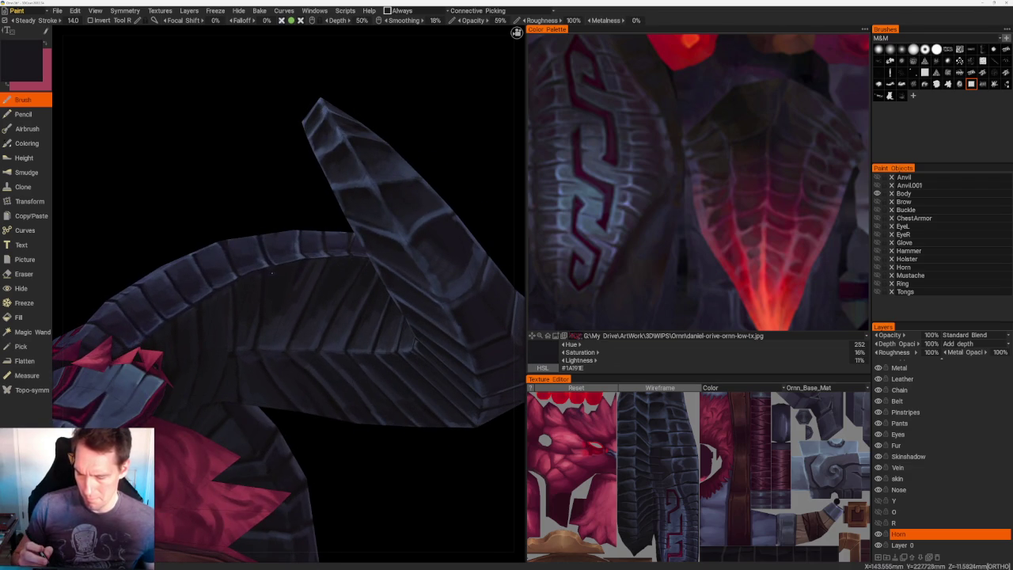
{"action": "left_click_drag", "start_coordinate": [287, 204], "coordinate": [282, 250], "text": "alt"}
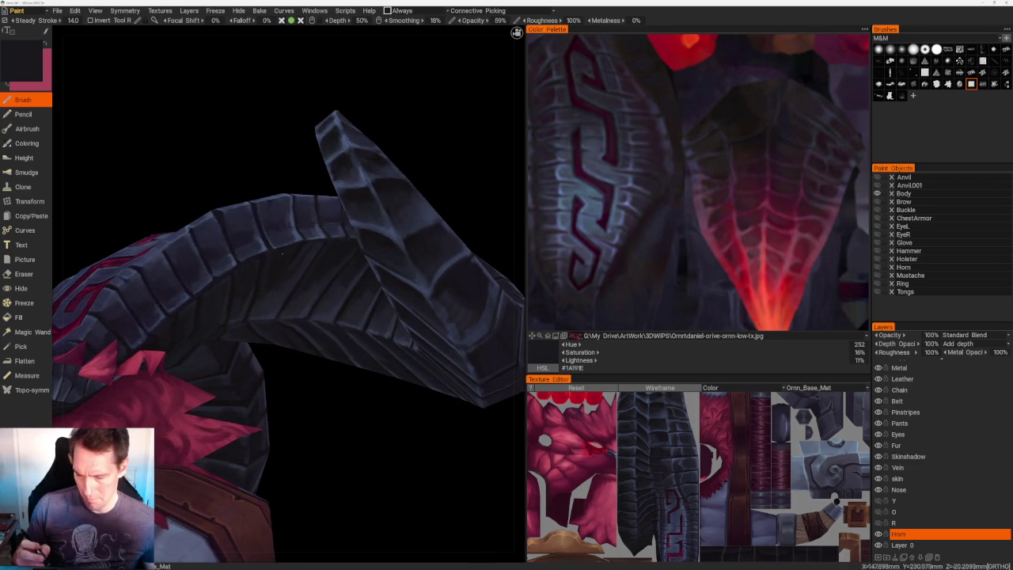
{"action": "key", "text": "v"}
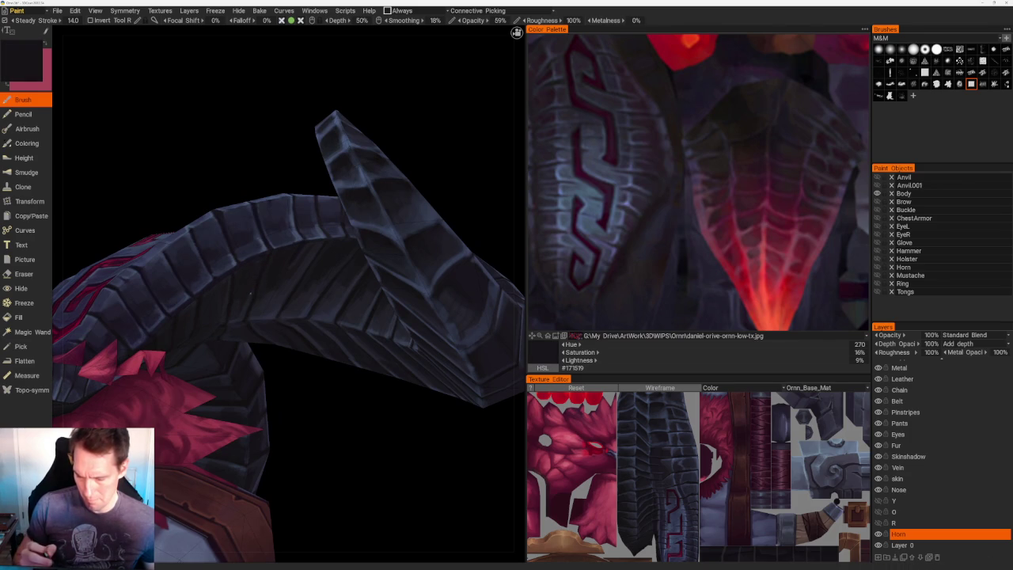
{"action": "key", "text": "v"}
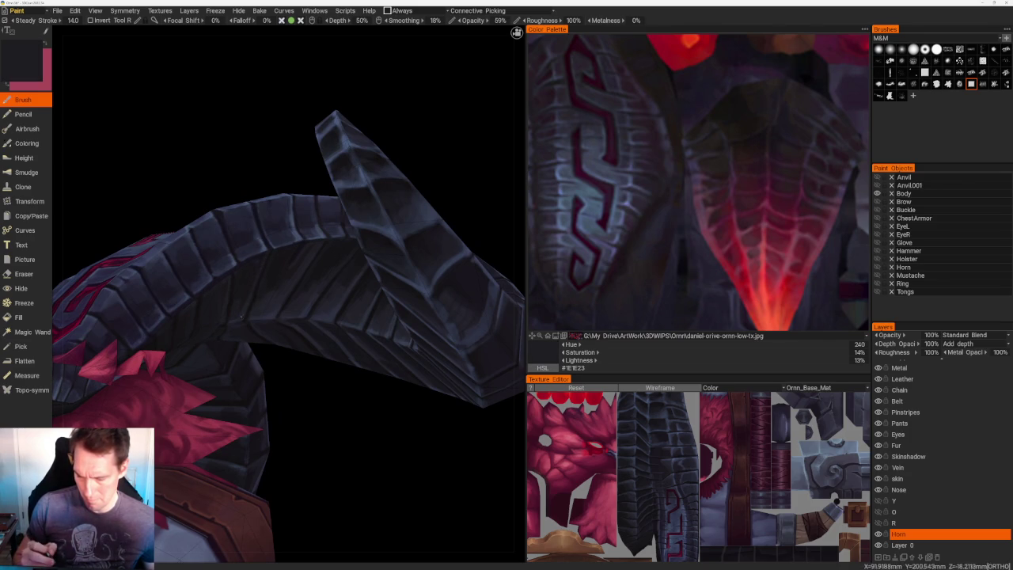
{"action": "middle_click_drag", "start_coordinate": [242, 315], "coordinate": [266, 379]}
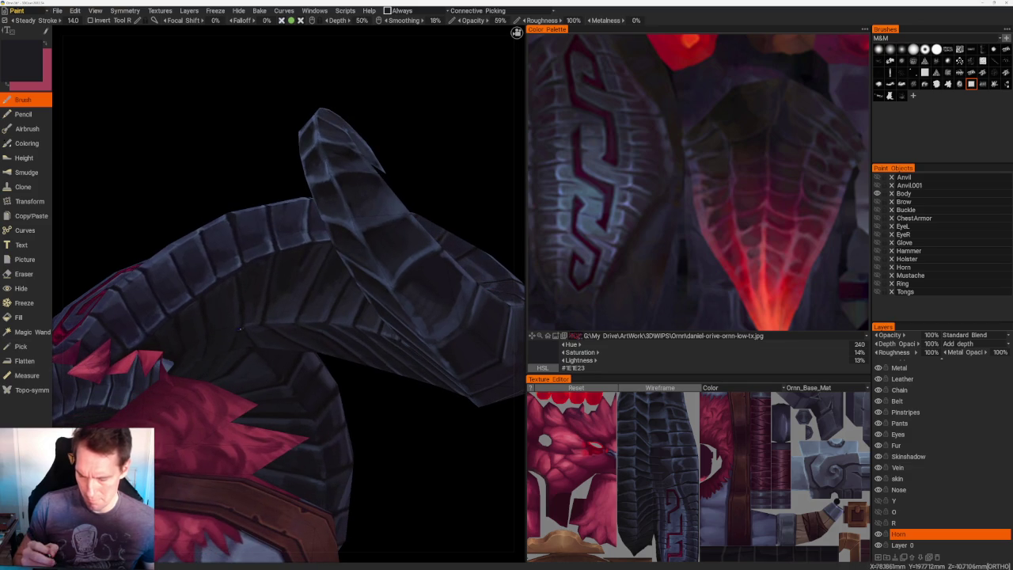
- Paint shadows on the horn segments, alternating near-black and dark purple-grey shades
{"action": "key", "text": "v"}
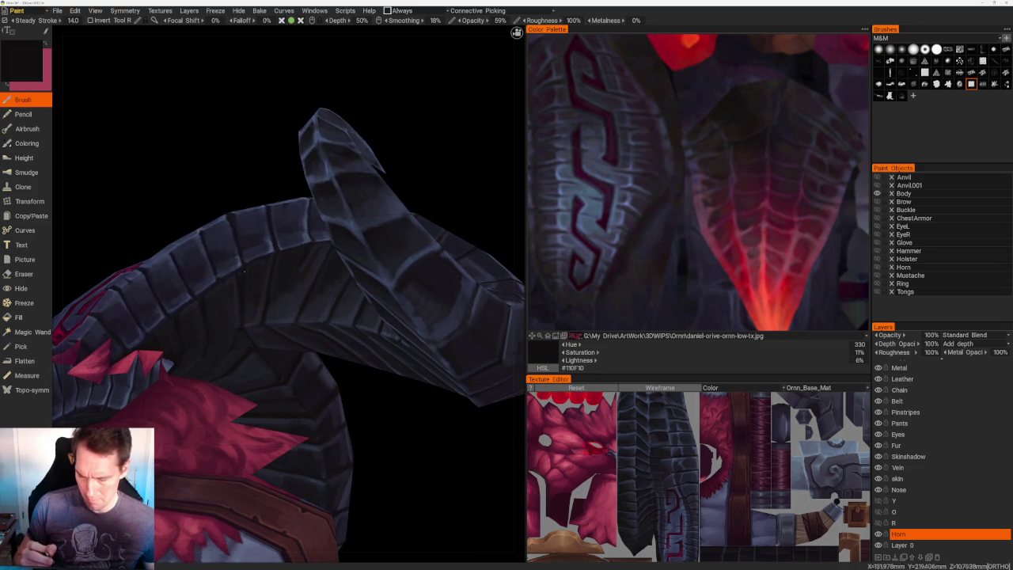
{"action": "key", "text": "v"}
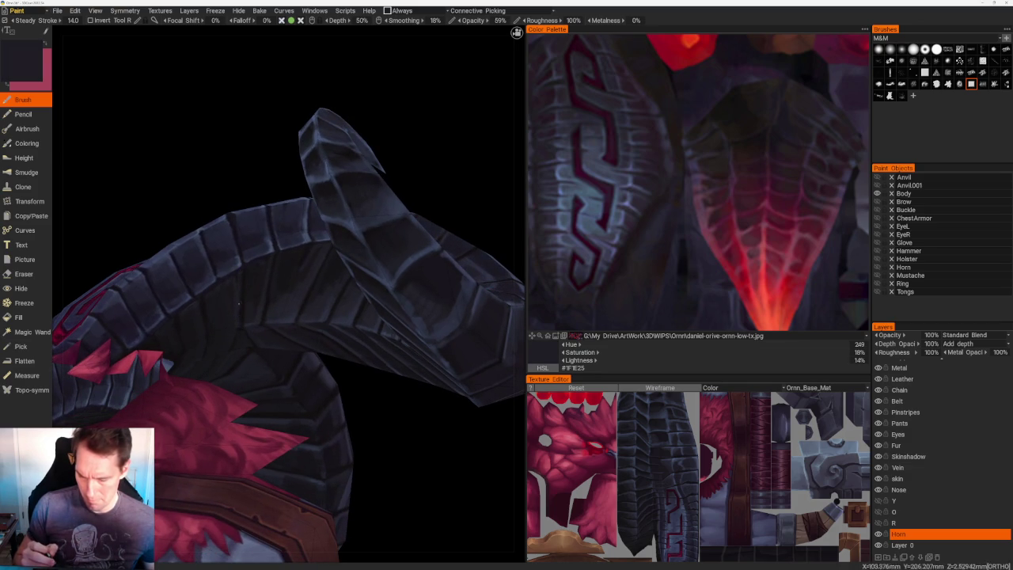
{"action": "key", "text": "v"}
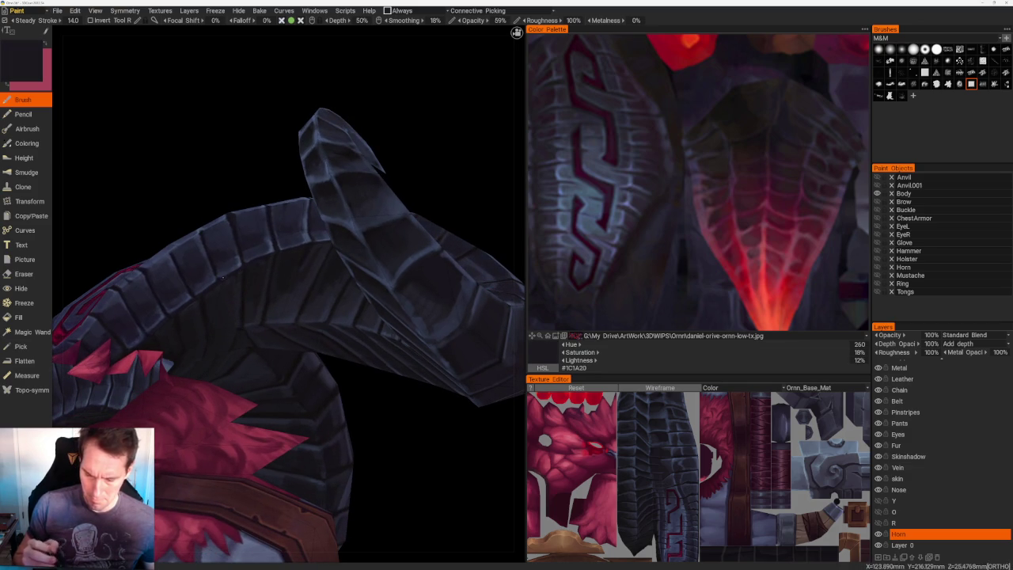
{"action": "key", "text": "v"}
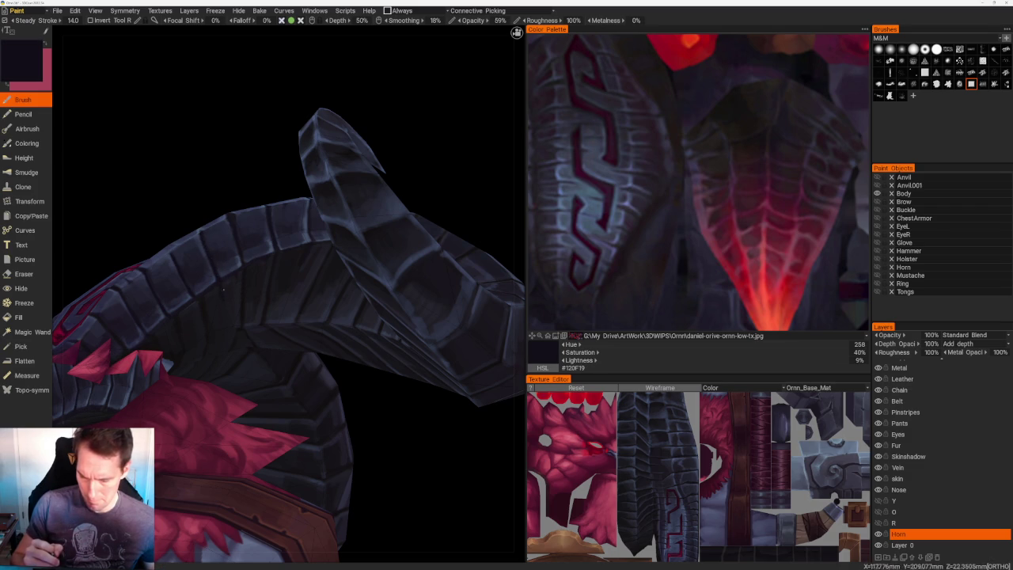
{"action": "key", "text": "v"}
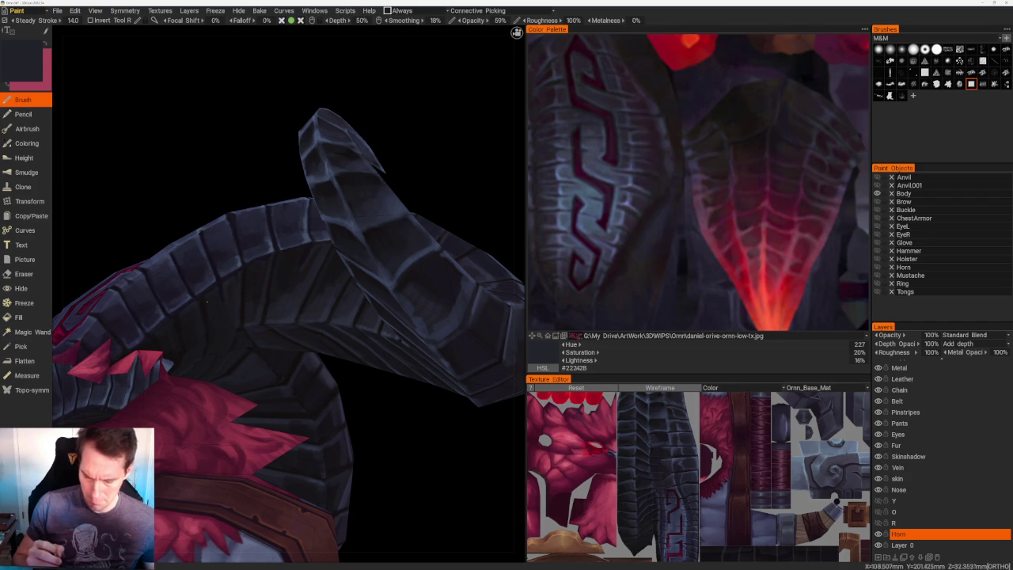
- Add bluish-grey edge highlights and darker strokes, finishing on slate blue-grey #22222A
{"action": "key", "text": "v"}
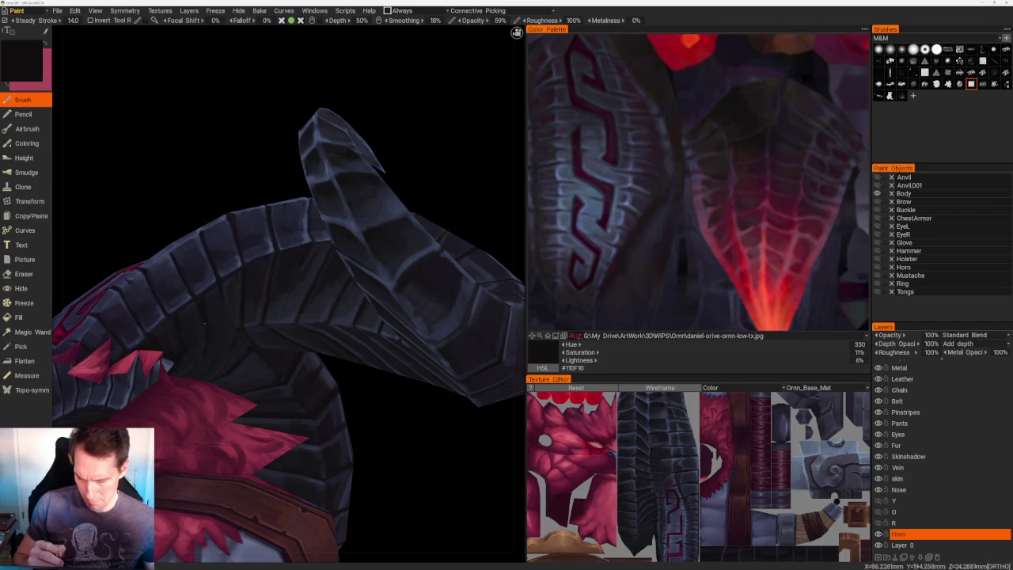
{"action": "key", "text": "v"}
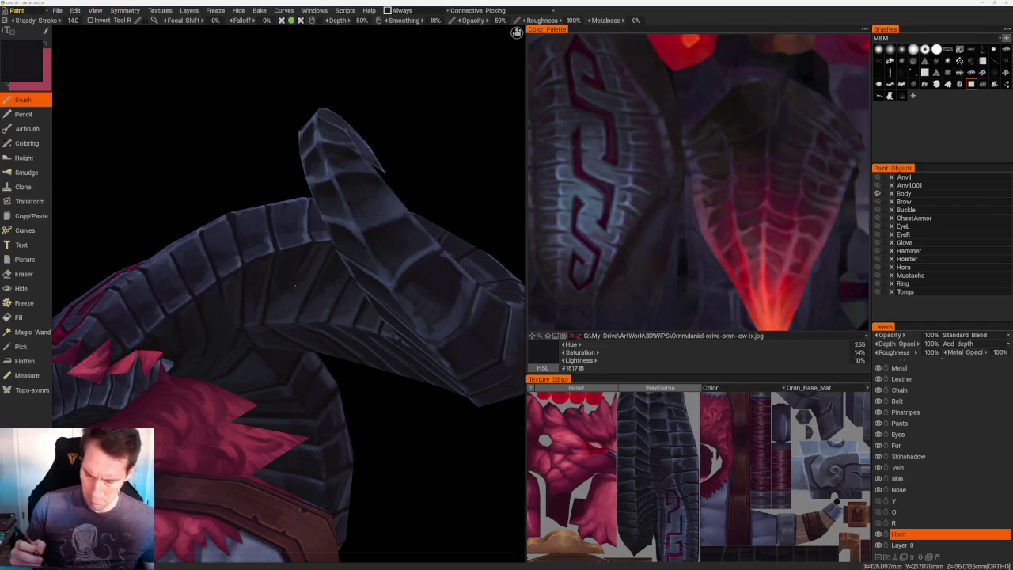
{"action": "key", "text": "v"}
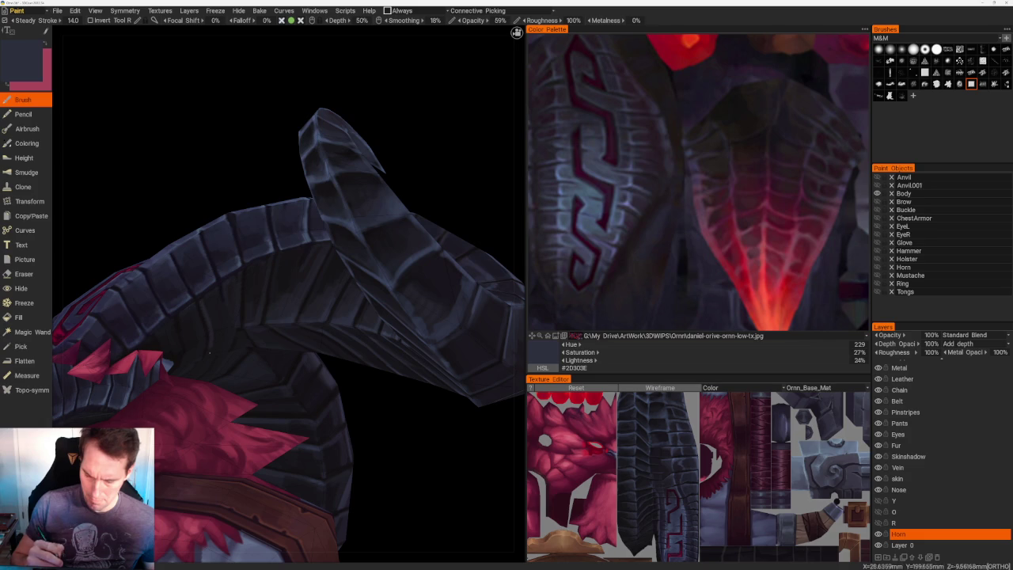
{"action": "key", "text": "v"}
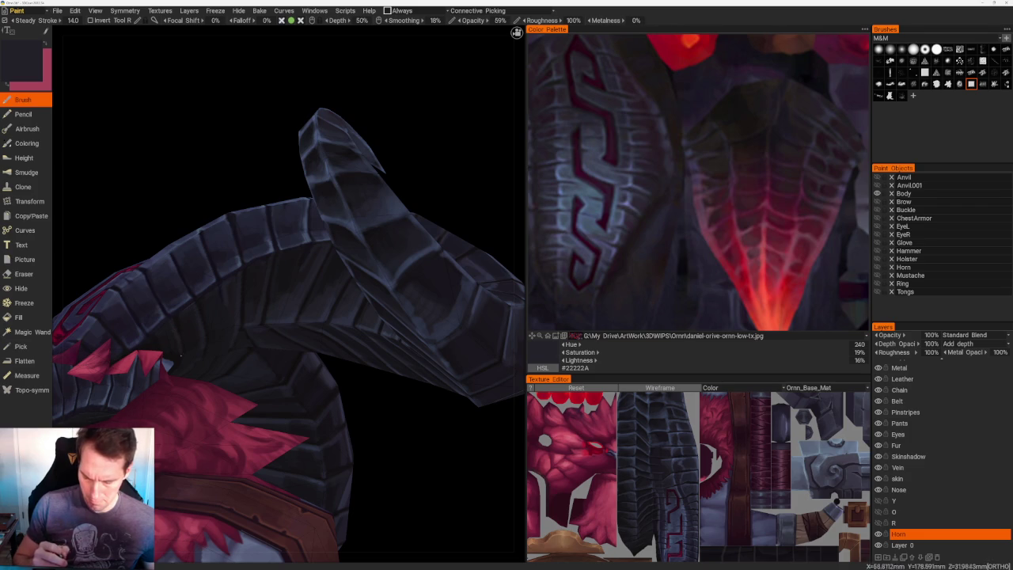
{"action": "scroll", "coordinate": [319, 229], "scroll_direction": "down", "scroll_amount": 5}
{"action": "mouse_move", "coordinate": [318, 229]}
{"action": "left_mouse_down"}
{"action": "mouse_move", "coordinate": [332, 210]}
{"action": "mouse_move", "coordinate": [311, 206]}
{"action": "mouse_move", "coordinate": [362, 312]}
{"action": "mouse_move", "coordinate": [384, 260]}
{"action": "mouse_move", "coordinate": [396, 282]}
{"action": "mouse_move", "coordinate": [330, 272]}
{"action": "left_mouse_up"}
{"action": "mouse_move", "coordinate": [330, 272]}
{"action": "right_mouse_down"}
{"action": "mouse_move", "coordinate": [351, 409]}
{"action": "mouse_move", "coordinate": [384, 436]}
{"action": "right_mouse_up"}
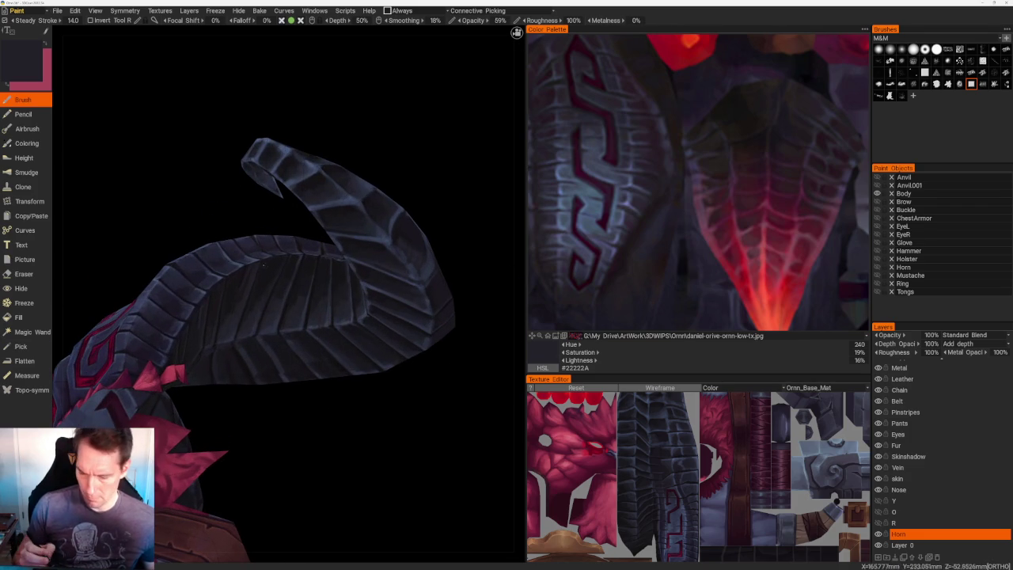
- Shade the outer curve's remaining segments in dark blue-grey, ending on near-black violet-grey #151418
{"action": "key", "text": "v"}
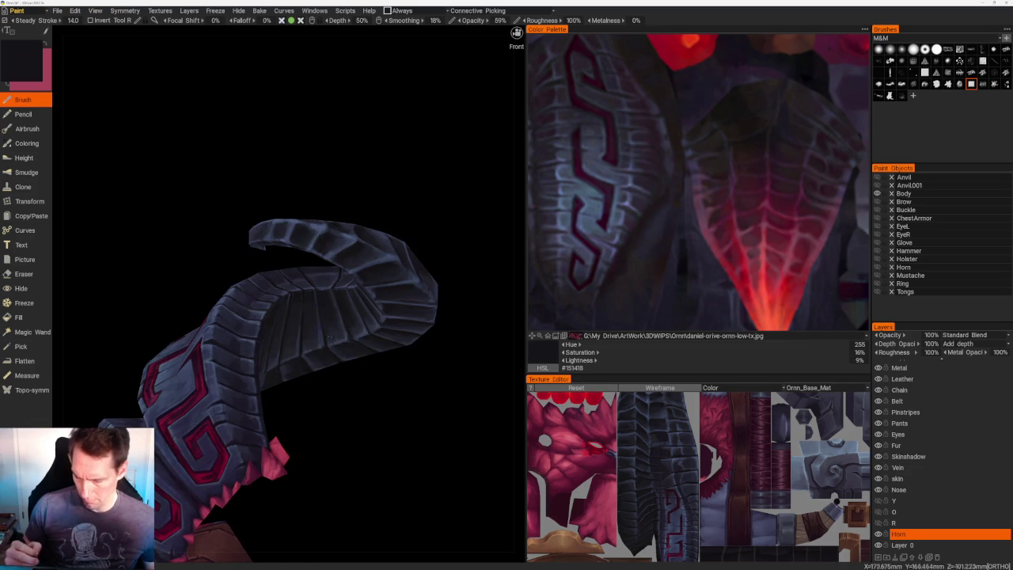
{"action": "left_click_drag", "start_coordinate": [297, 302], "coordinate": [274, 299], "text": "alt"}
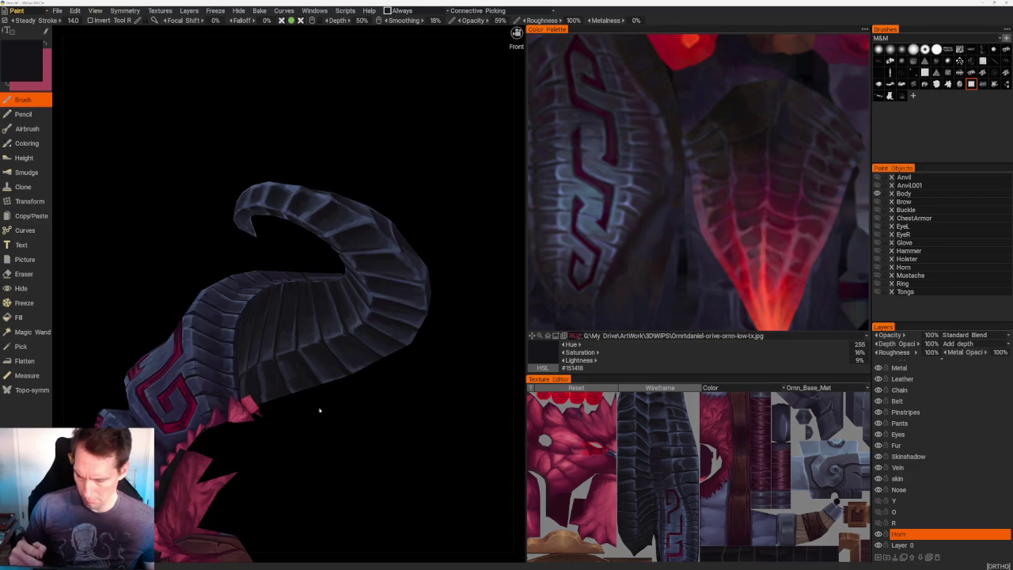
{"action": "left_click_drag", "start_coordinate": [282, 410], "coordinate": [277, 294], "text": "alt"}
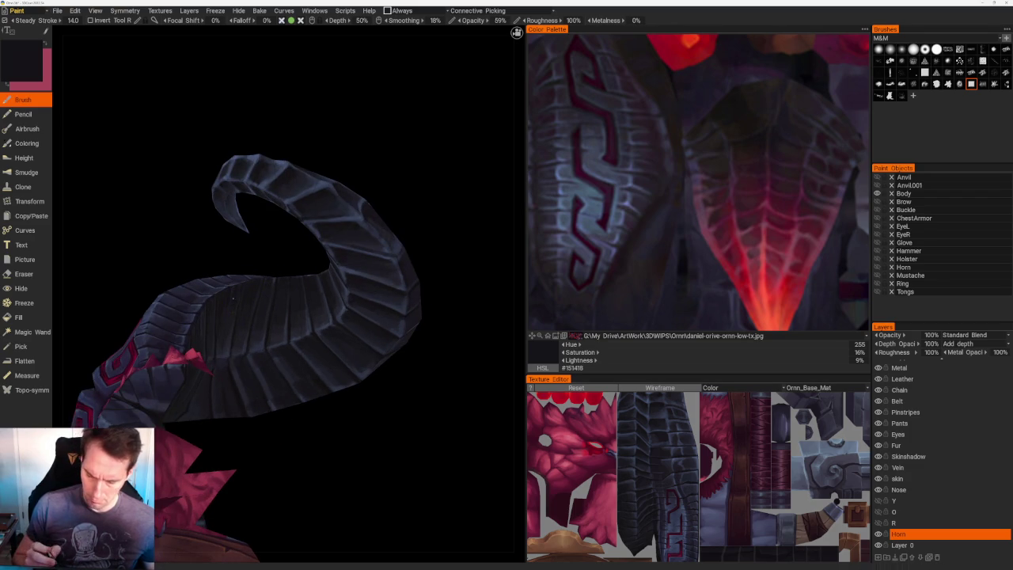
{"action": "scroll", "coordinate": [378, 283], "scroll_direction": "down", "scroll_amount": 5}
{"action": "scroll", "coordinate": [388, 264], "scroll_direction": "down", "scroll_amount": 3}
{"action": "scroll", "coordinate": [337, 358], "scroll_direction": "down", "scroll_amount": 2}
{"action": "mouse_move", "coordinate": [336, 357]}
{"action": "left_mouse_down"}
{"action": "mouse_move", "coordinate": [401, 362]}
{"action": "mouse_move", "coordinate": [412, 388]}
{"action": "mouse_move", "coordinate": [372, 380]}
{"action": "mouse_move", "coordinate": [450, 398]}
{"action": "mouse_move", "coordinate": [444, 331]}
{"action": "mouse_move", "coordinate": [404, 314]}
{"action": "left_mouse_up"}
{"action": "scroll", "coordinate": [372, 380], "scroll_direction": "up", "scroll_amount": 3}
{"action": "scroll", "coordinate": [395, 407], "scroll_direction": "up", "scroll_amount": 3}
{"action": "scroll", "coordinate": [411, 412], "scroll_direction": "up", "scroll_amount": 5}
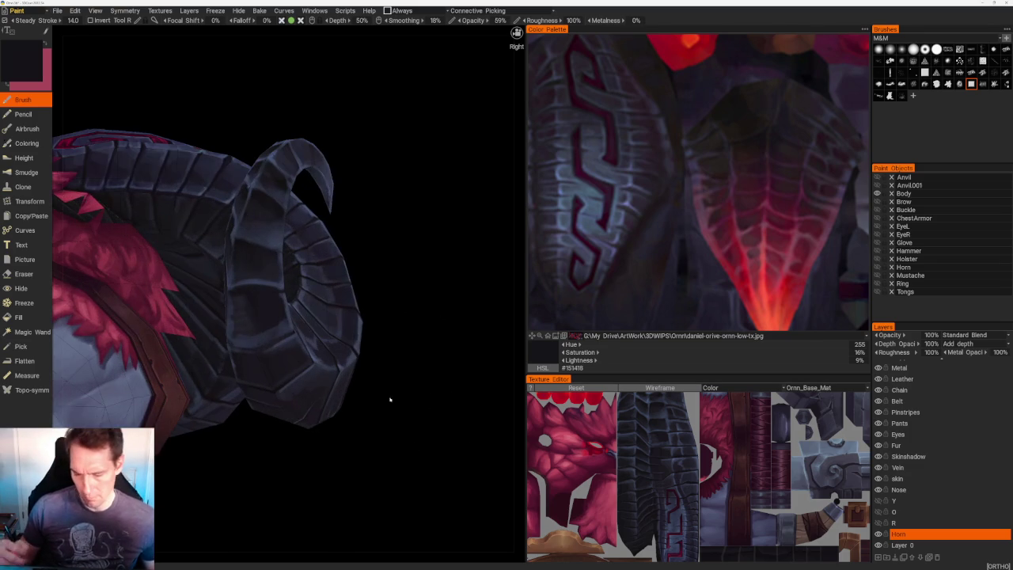
- Paint blue-grey highlights on the horn's curled tip, ending with near-black violet (H264, S18%, L10%)
{"action": "key", "text": "v"}
{"action": "left_click_drag", "start_coordinate": [430, 401], "coordinate": [388, 395]}
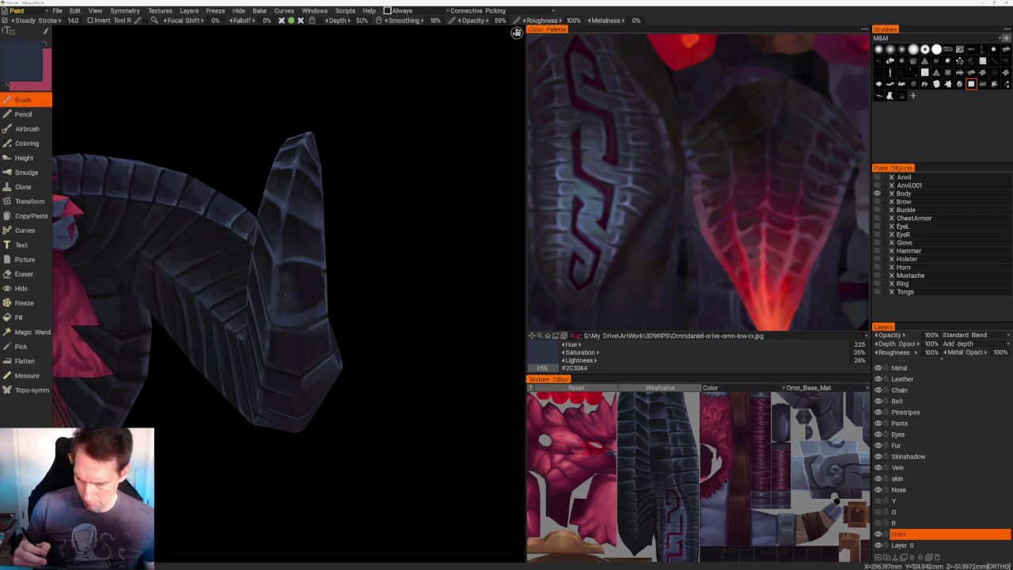
{"action": "key", "text": "v"}
{"action": "key", "text": "v"}
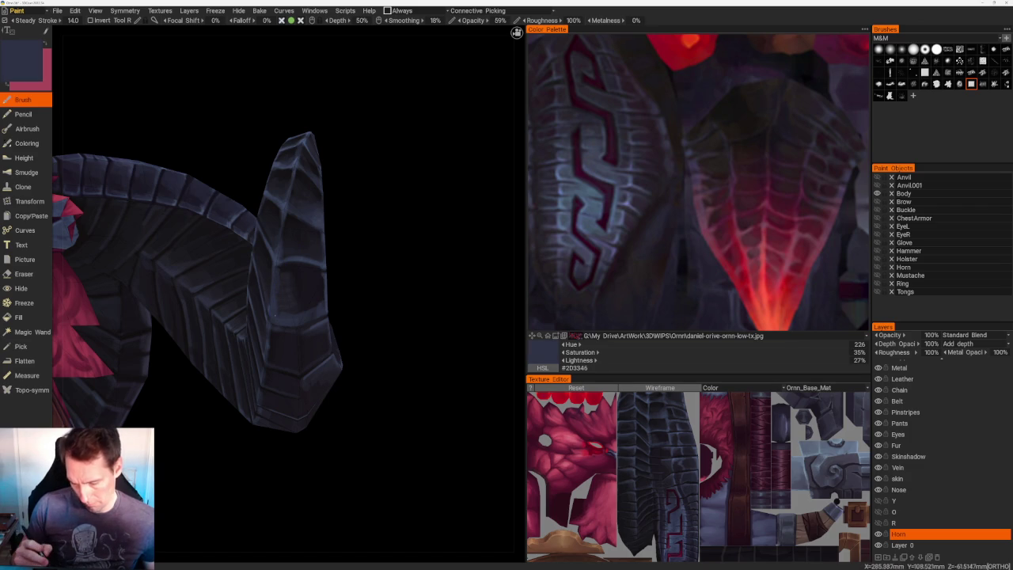
{"action": "key", "text": "v"}
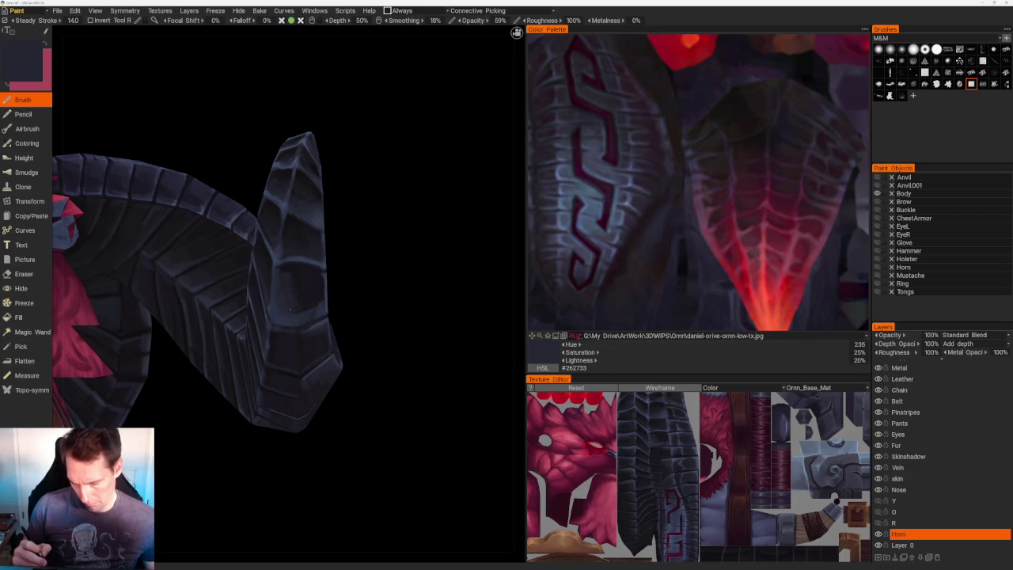
{"action": "mouse_move", "coordinate": [366, 285]}
{"action": "left_mouse_down"}
{"action": "mouse_move", "coordinate": [199, 279]}
{"action": "mouse_move", "coordinate": [343, 390]}
{"action": "left_mouse_up"}
{"action": "key", "text": "v"}
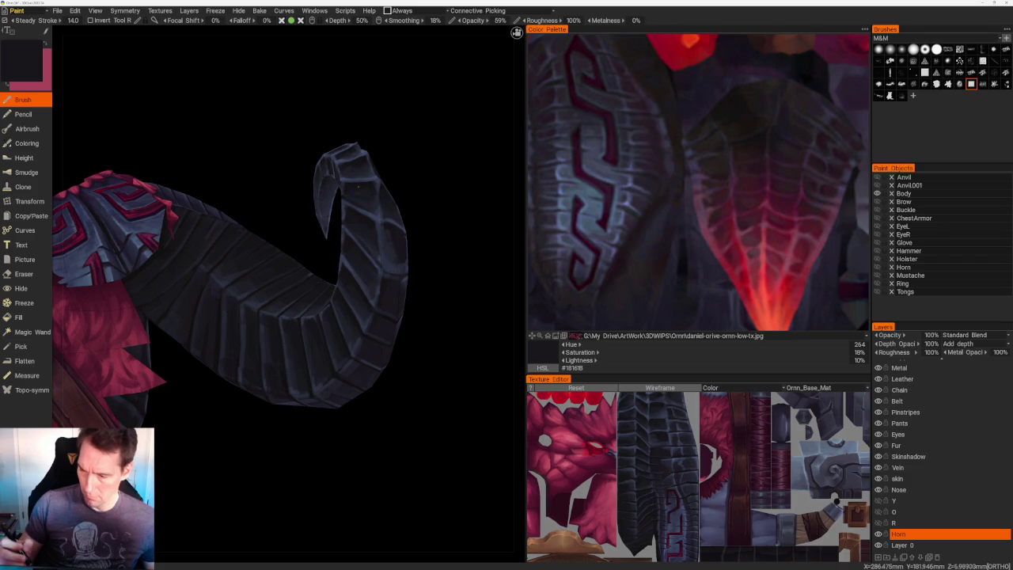
- Shade the horn's lower segments with a near-black sampled from the horn, checking from below
{"action": "key", "text": "v"}
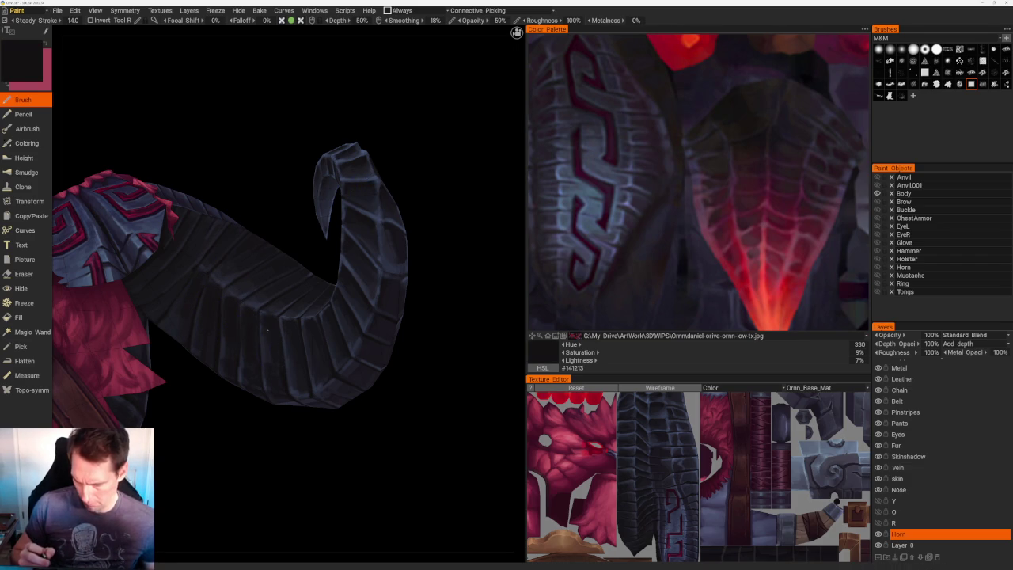
{"action": "mouse_move", "coordinate": [285, 332]}
{"action": "middle_mouse_down"}
{"action": "mouse_move", "coordinate": [253, 198]}
{"action": "mouse_move", "coordinate": [186, 295]}
{"action": "middle_mouse_up"}
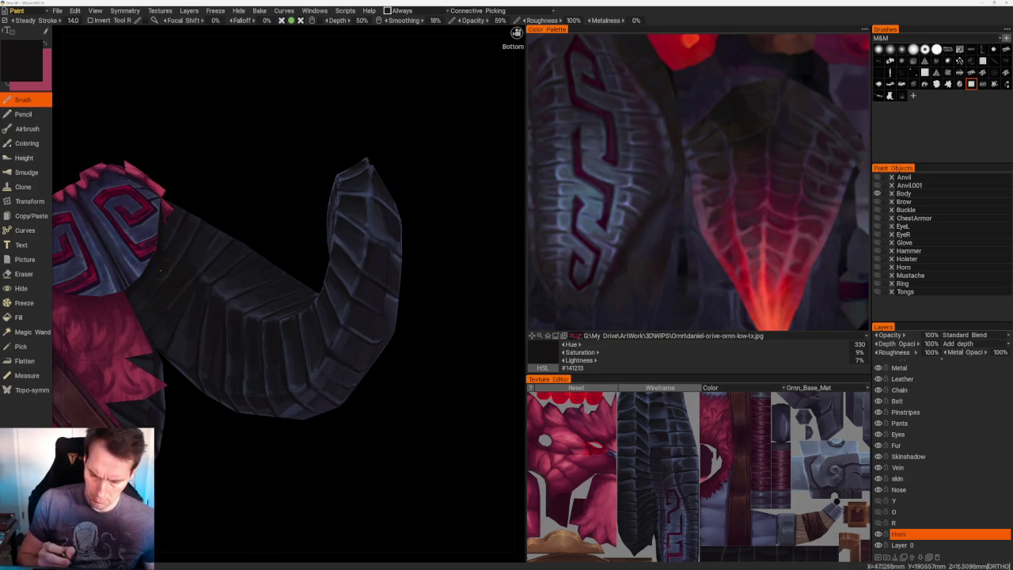
{"action": "middle_click_drag", "start_coordinate": [166, 259], "coordinate": [397, 216]}
{"action": "scroll", "coordinate": [380, 208], "scroll_direction": "down", "scroll_amount": 5}
{"action": "mouse_move", "coordinate": [334, 188]}
{"action": "middle_mouse_down"}
{"action": "mouse_move", "coordinate": [293, 252]}
{"action": "mouse_move", "coordinate": [357, 377]}
{"action": "middle_mouse_up"}
{"action": "scroll", "coordinate": [362, 211], "scroll_direction": "up", "scroll_amount": 3}
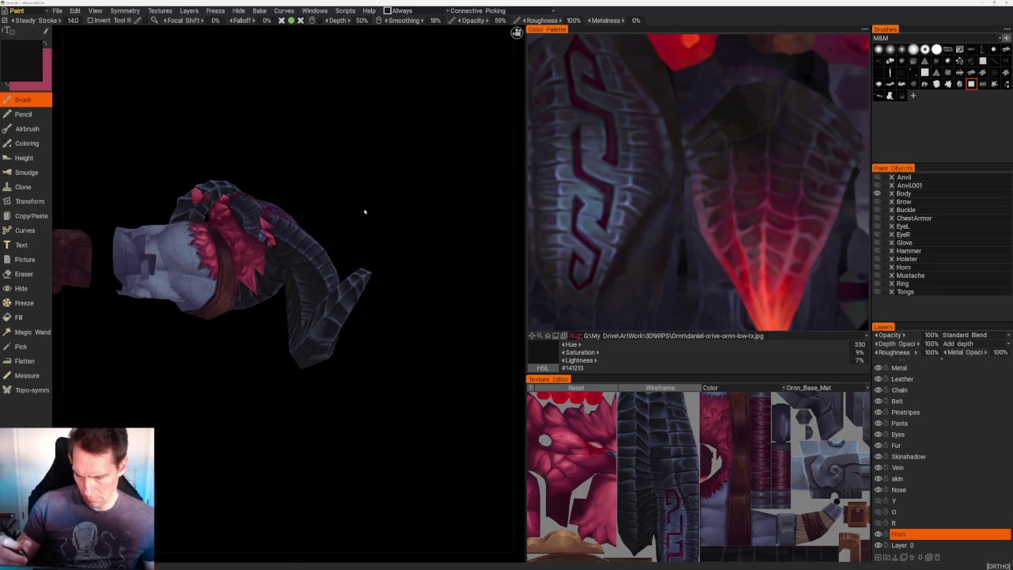
- Shade the horn's underside ridges with the dark blue-grey armour colour
{"action": "scroll", "coordinate": [316, 318], "scroll_direction": "up", "scroll_amount": 5}
{"action": "key", "text": "v"}
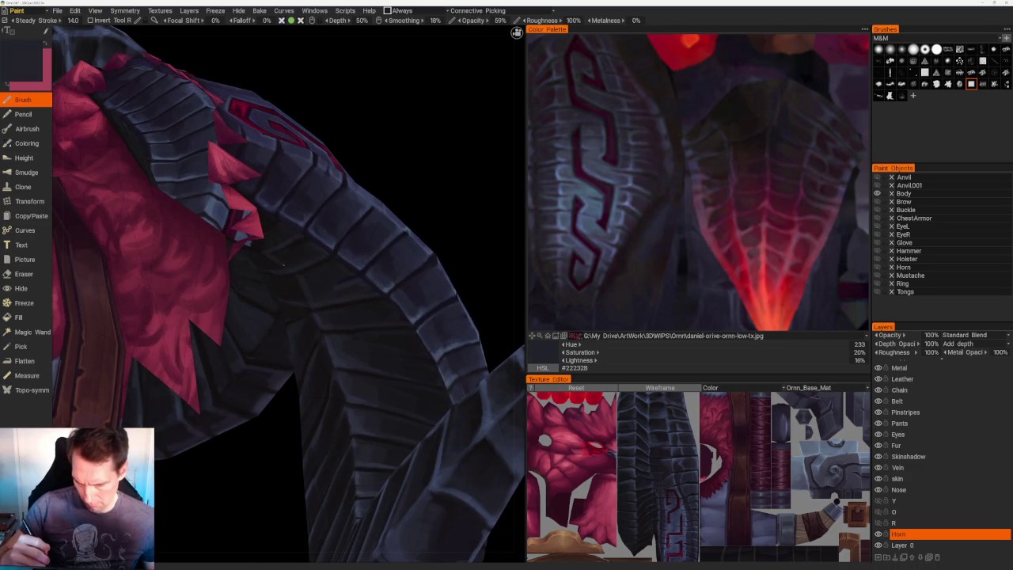
{"action": "middle_click_drag", "start_coordinate": [351, 212], "coordinate": [364, 144]}
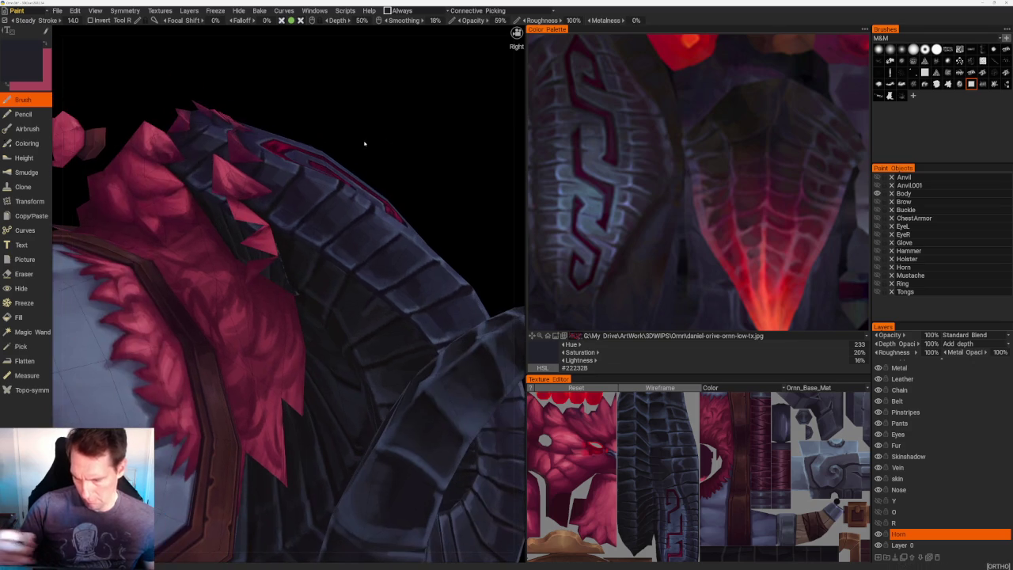
{"action": "right_click_drag", "start_coordinate": [292, 277], "coordinate": [289, 201]}
{"action": "middle_click_drag", "start_coordinate": [290, 201], "coordinate": [339, 215]}
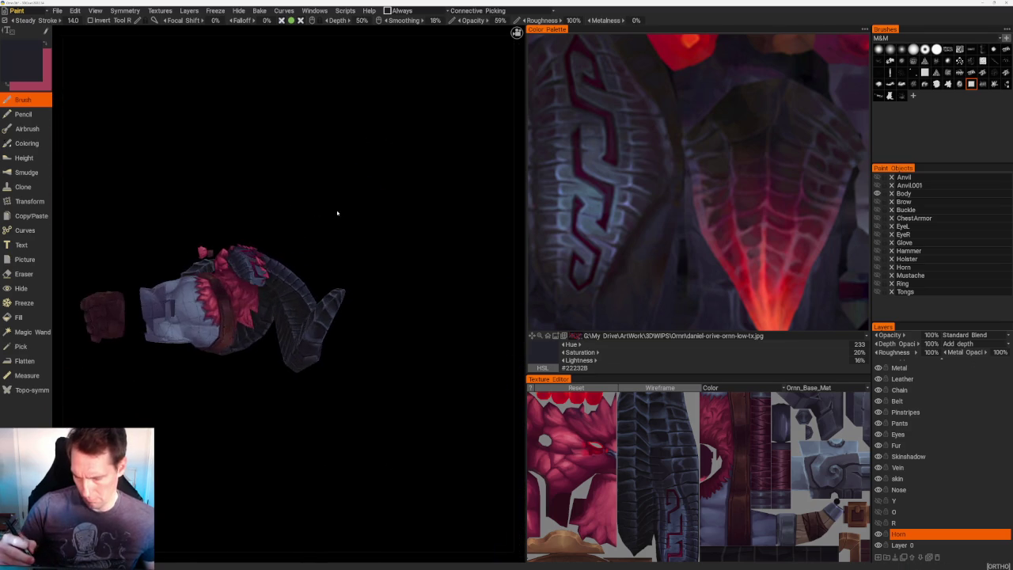
{"action": "right_click_drag", "start_coordinate": [339, 215], "coordinate": [291, 316]}
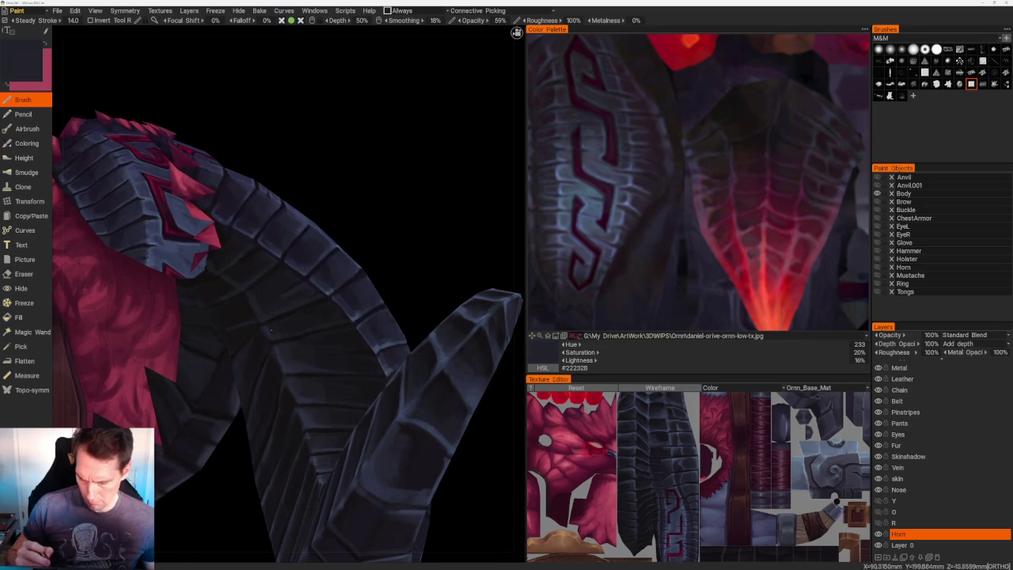
{"action": "right_click_drag", "start_coordinate": [314, 369], "coordinate": [324, 237]}
{"action": "mouse_move", "coordinate": [324, 238]}
{"action": "middle_mouse_down"}
{"action": "mouse_move", "coordinate": [369, 223]}
{"action": "mouse_move", "coordinate": [384, 233]}
{"action": "middle_mouse_up"}
{"action": "right_click_drag", "start_coordinate": [385, 232], "coordinate": [378, 414]}
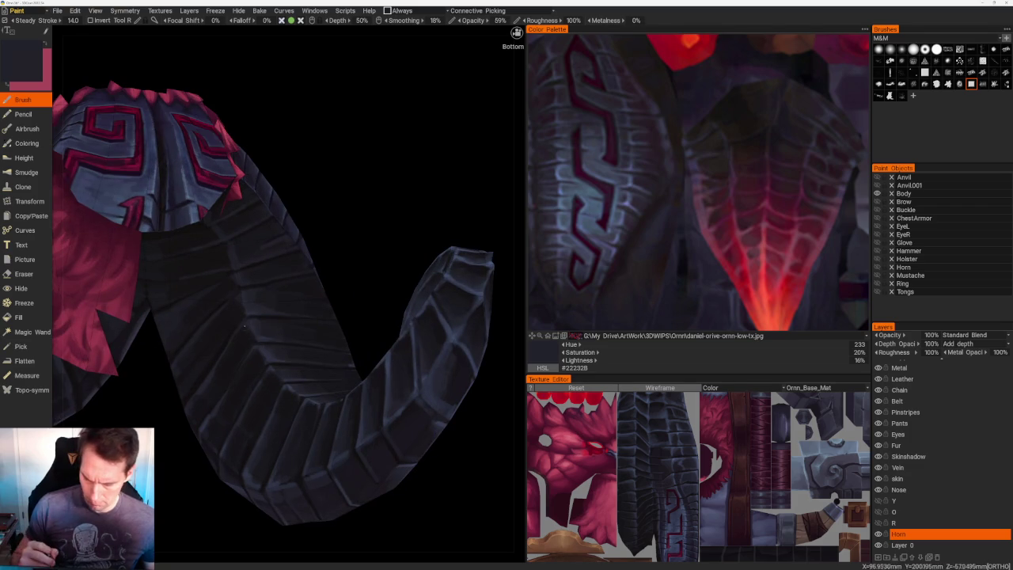
- Add darker shading and #343A4A slate highlights, then frame the whole head and both horns
{"action": "key", "text": "v"}
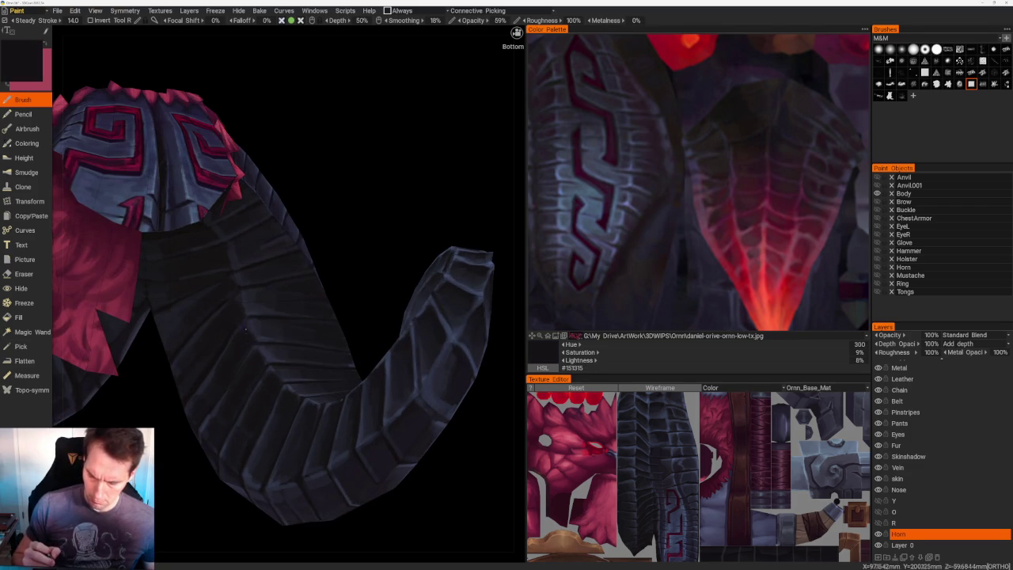
{"action": "mouse_move", "coordinate": [232, 284]}
{"action": "right_mouse_down"}
{"action": "mouse_move", "coordinate": [343, 206]}
{"action": "mouse_move", "coordinate": [301, 155]}
{"action": "right_mouse_up"}
{"action": "mouse_move", "coordinate": [300, 156]}
{"action": "left_mouse_down"}
{"action": "mouse_move", "coordinate": [357, 220]}
{"action": "mouse_move", "coordinate": [337, 210]}
{"action": "mouse_move", "coordinate": [355, 303]}
{"action": "left_mouse_up"}
{"action": "right_click_drag", "start_coordinate": [355, 303], "coordinate": [273, 339]}
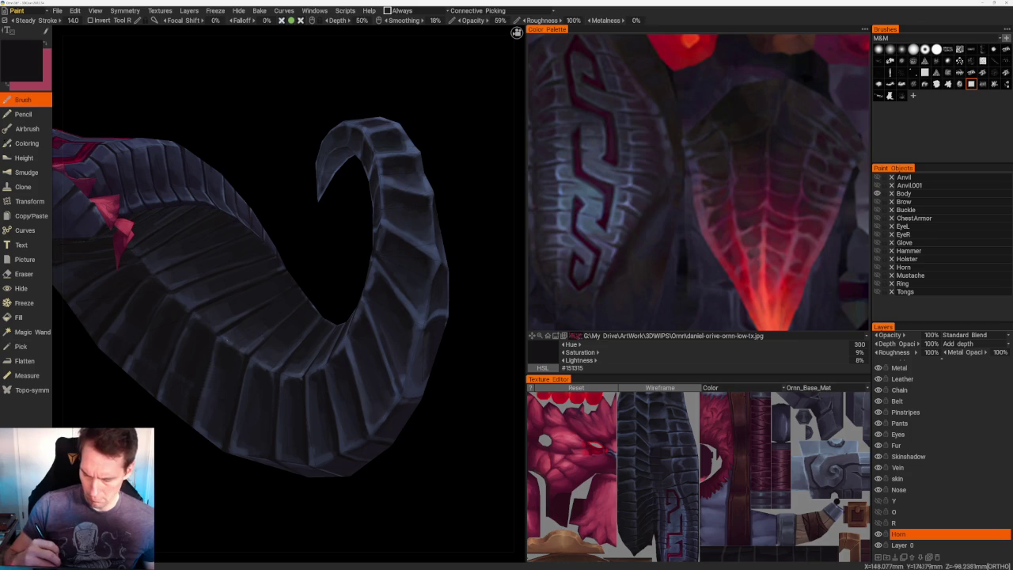
{"action": "key", "text": "v"}
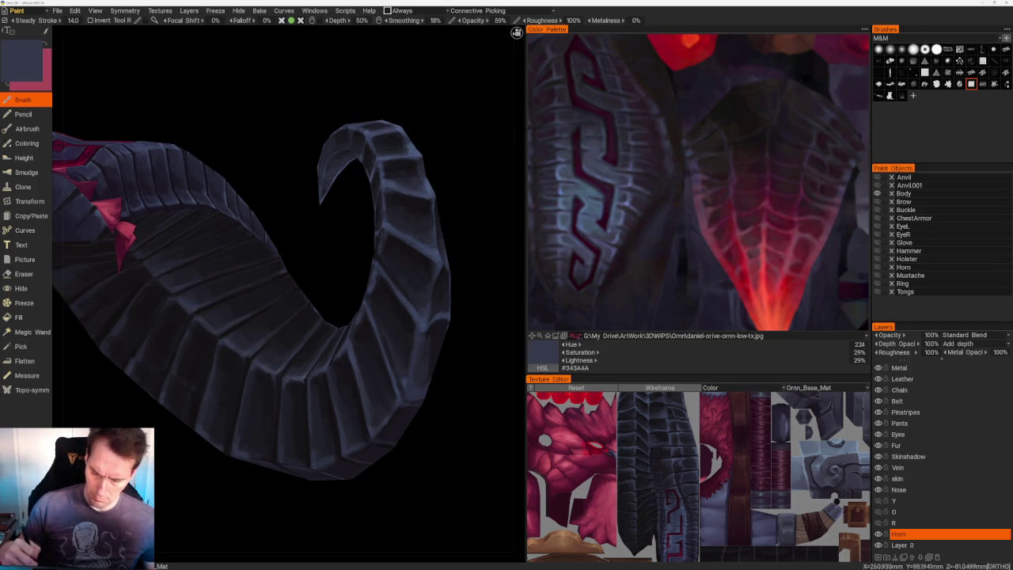
{"action": "right_click_drag", "start_coordinate": [217, 295], "coordinate": [353, 274]}
{"action": "mouse_move", "coordinate": [352, 274]}
{"action": "left_mouse_down"}
{"action": "mouse_move", "coordinate": [407, 262]}
{"action": "mouse_move", "coordinate": [402, 298]}
{"action": "mouse_move", "coordinate": [413, 314]}
{"action": "mouse_move", "coordinate": [389, 245]}
{"action": "mouse_move", "coordinate": [255, 253]}
{"action": "left_mouse_up"}
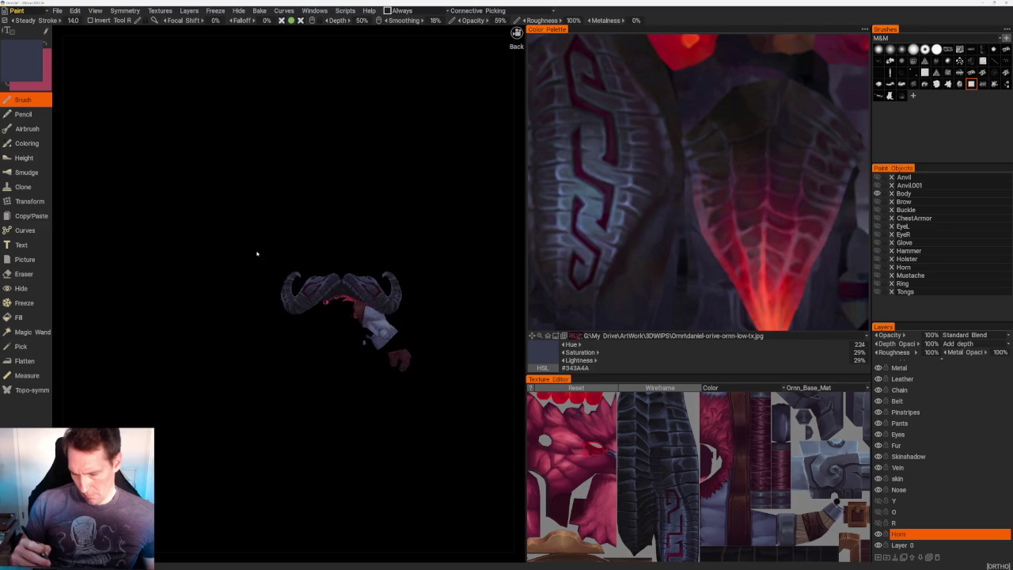
- Close in on the horn and darken its ridged segments with near-black and bluish sampled tones
{"action": "right_click_drag", "start_coordinate": [255, 253], "coordinate": [323, 390]}
{"action": "left_click_drag", "start_coordinate": [324, 391], "coordinate": [311, 364]}
{"action": "right_click_drag", "start_coordinate": [311, 364], "coordinate": [298, 345]}
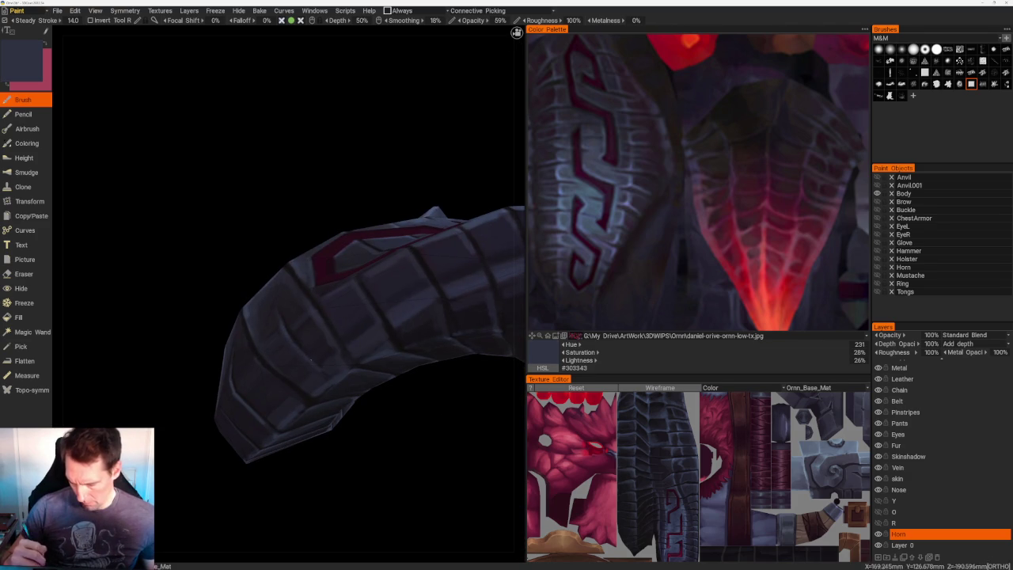
{"action": "key", "text": "v"}
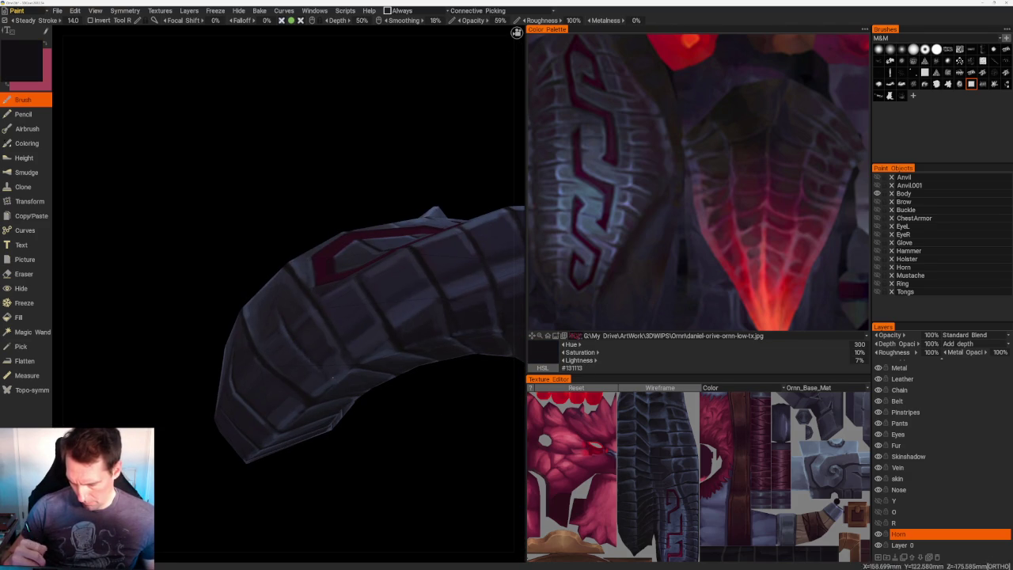
{"action": "key", "text": "v"}
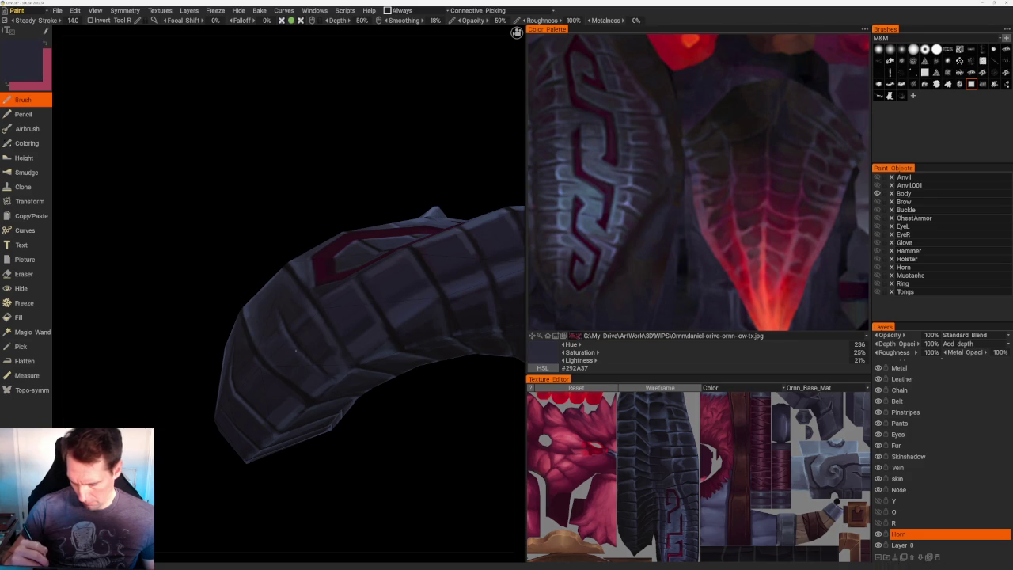
{"action": "key", "text": "v"}
{"action": "middle_click_drag", "start_coordinate": [320, 371], "coordinate": [355, 385]}
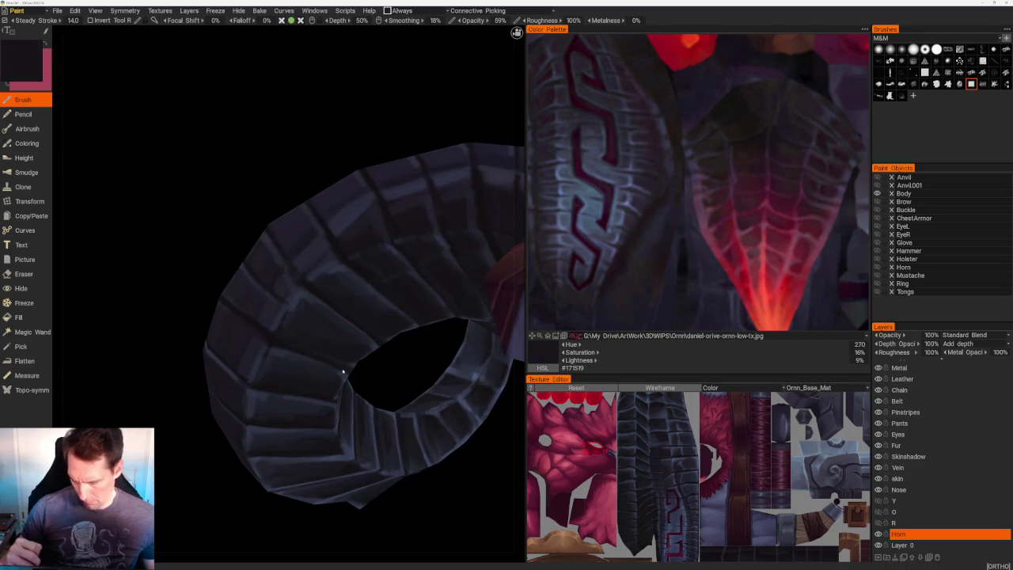
{"action": "key", "text": "v"}
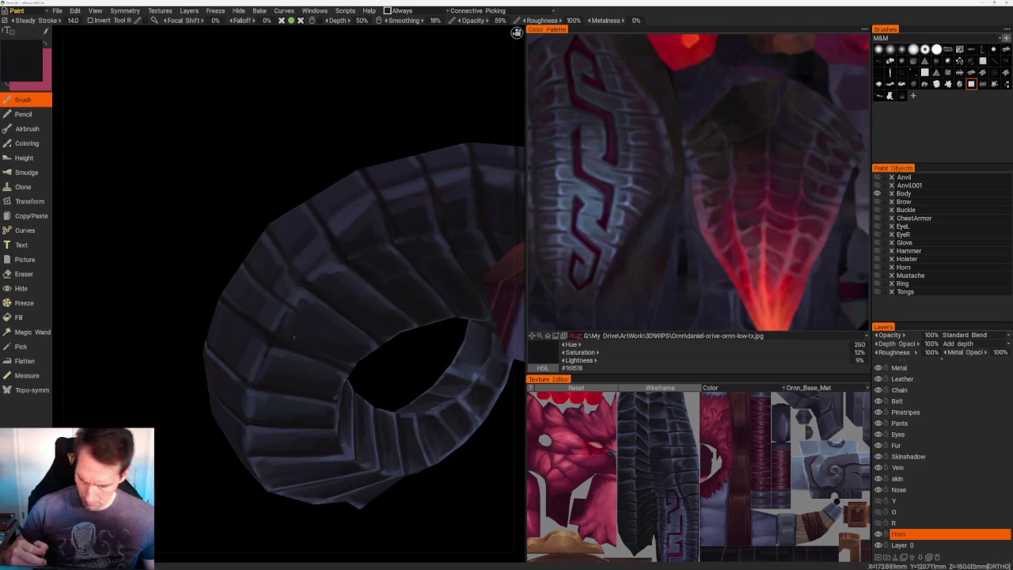
{"action": "key", "text": "v"}
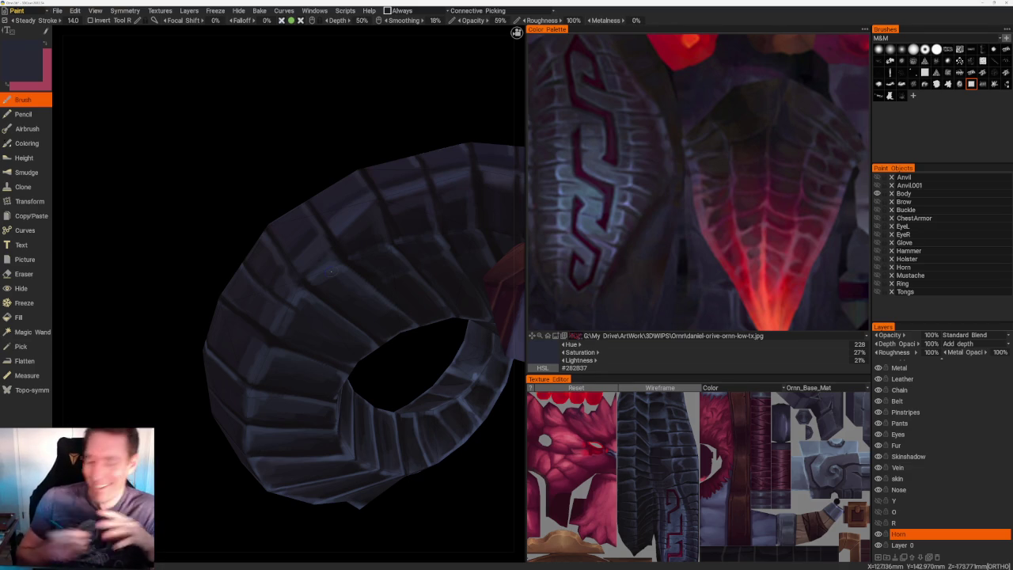
{"action": "mouse_move", "coordinate": [331, 270]}
{"action": "middle_mouse_down"}
{"action": "mouse_move", "coordinate": [424, 265]}
{"action": "mouse_move", "coordinate": [373, 290]}
{"action": "middle_mouse_up"}
- Paint shadows on the horn's underside with sampled dark blue and near-black
{"action": "scroll", "coordinate": [356, 229], "scroll_direction": "down", "scroll_amount": 8}
{"action": "mouse_move", "coordinate": [343, 167]}
{"action": "middle_mouse_down"}
{"action": "mouse_move", "coordinate": [366, 207]}
{"action": "mouse_move", "coordinate": [403, 380]}
{"action": "middle_mouse_up"}
{"action": "scroll", "coordinate": [409, 388], "scroll_direction": "up", "scroll_amount": 5}
{"action": "scroll", "coordinate": [364, 403], "scroll_direction": "up", "scroll_amount": 3}
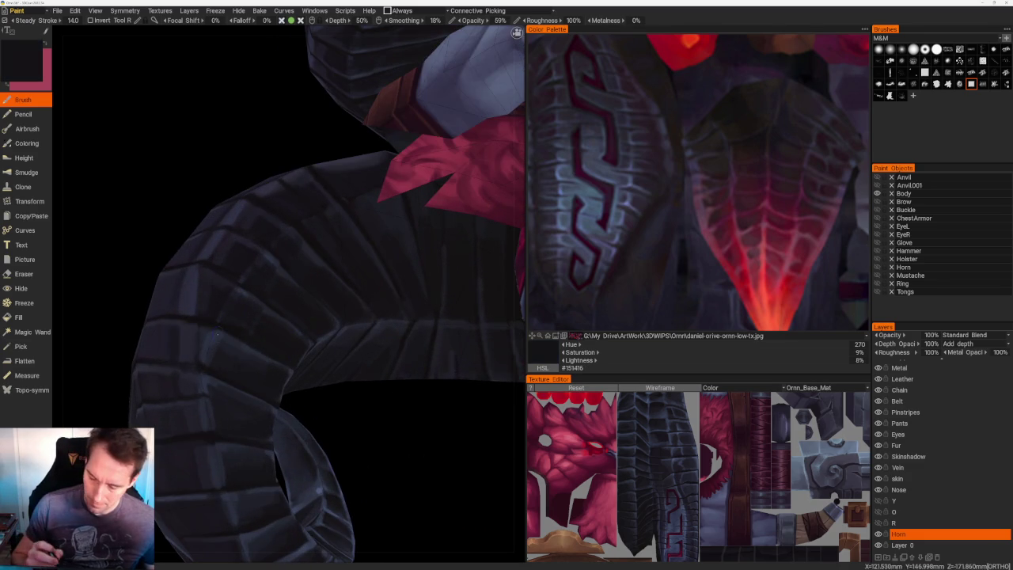
{"action": "key", "text": "v"}
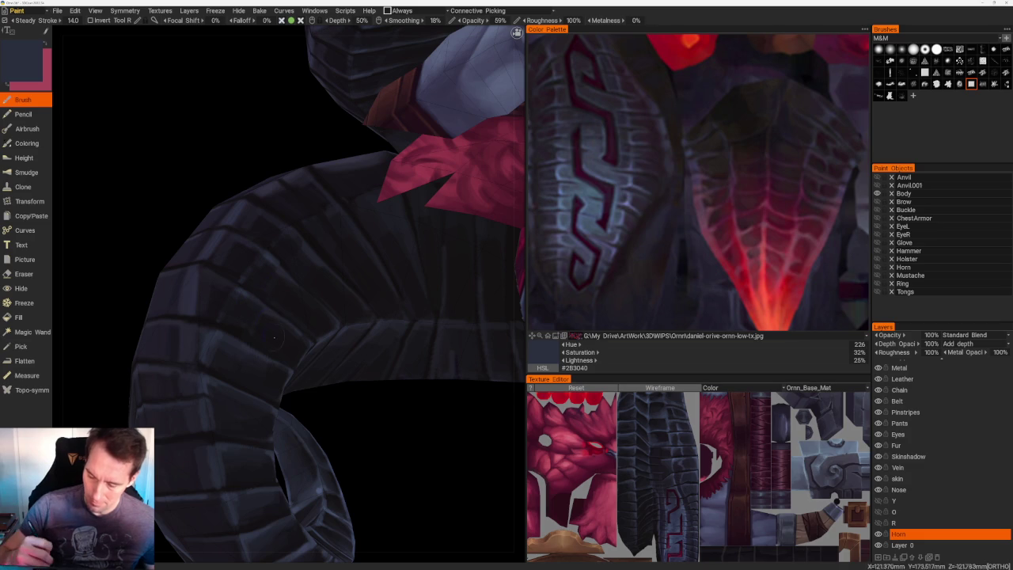
{"action": "key", "text": "v"}
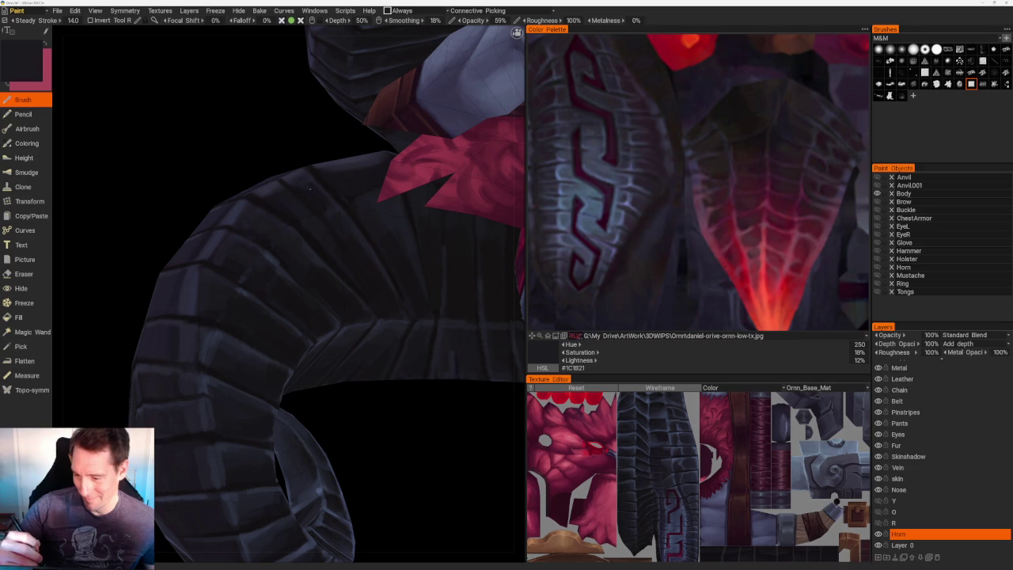
- Deepen the shadows between the ridges near the shoulder using darker sampled colours
{"action": "scroll", "coordinate": [310, 218], "scroll_direction": "down", "scroll_amount": 5}
{"action": "scroll", "coordinate": [362, 154], "scroll_direction": "down", "scroll_amount": 5}
{"action": "scroll", "coordinate": [361, 154], "scroll_direction": "up", "scroll_amount": 8}
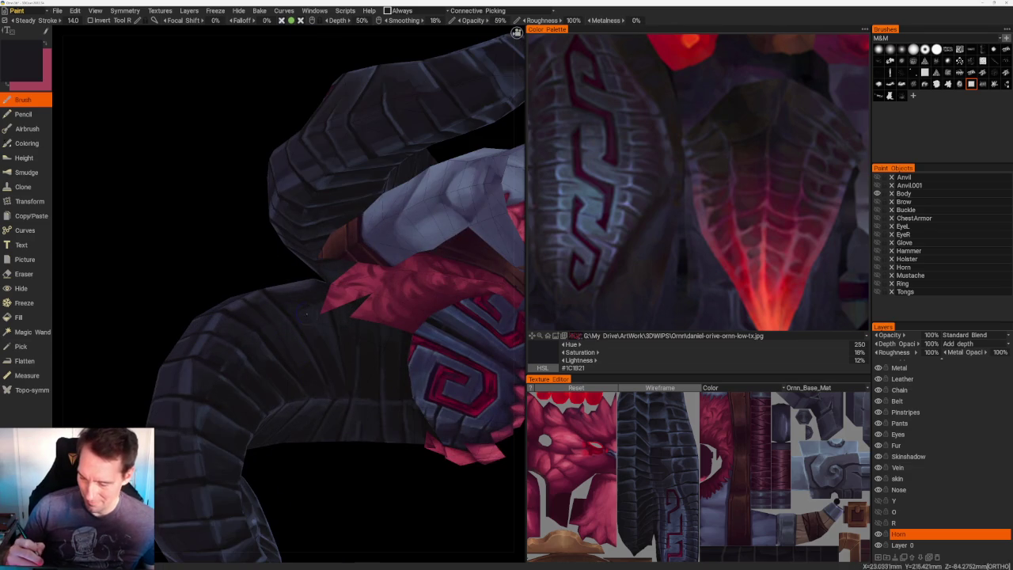
{"action": "left_click_drag", "start_coordinate": [299, 308], "coordinate": [379, 110], "text": "alt"}
{"action": "scroll", "coordinate": [310, 259], "scroll_direction": "up", "scroll_amount": 1}
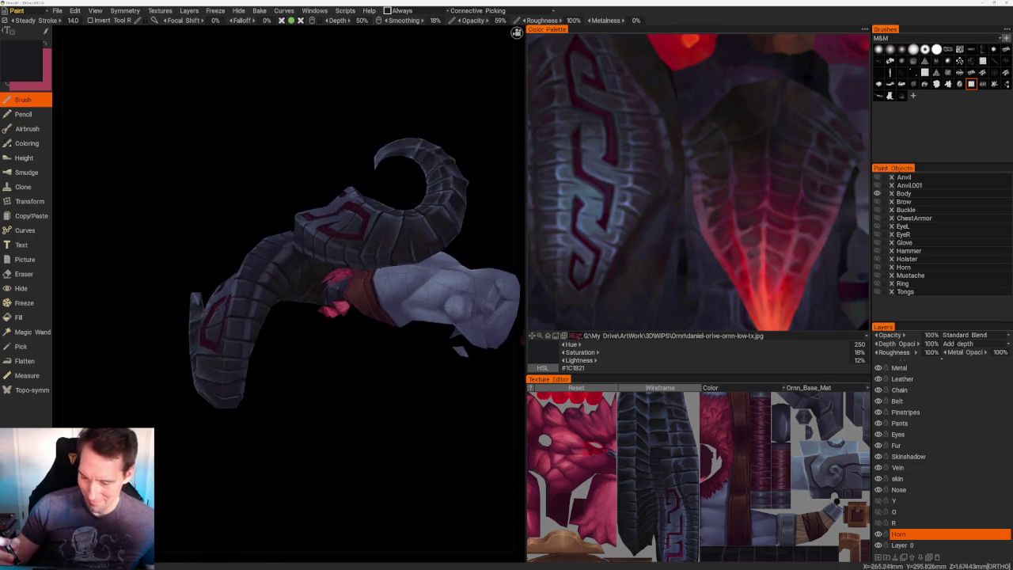
{"action": "scroll", "coordinate": [311, 259], "scroll_direction": "up", "scroll_amount": 3}
{"action": "scroll", "coordinate": [310, 259], "scroll_direction": "up", "scroll_amount": 2}
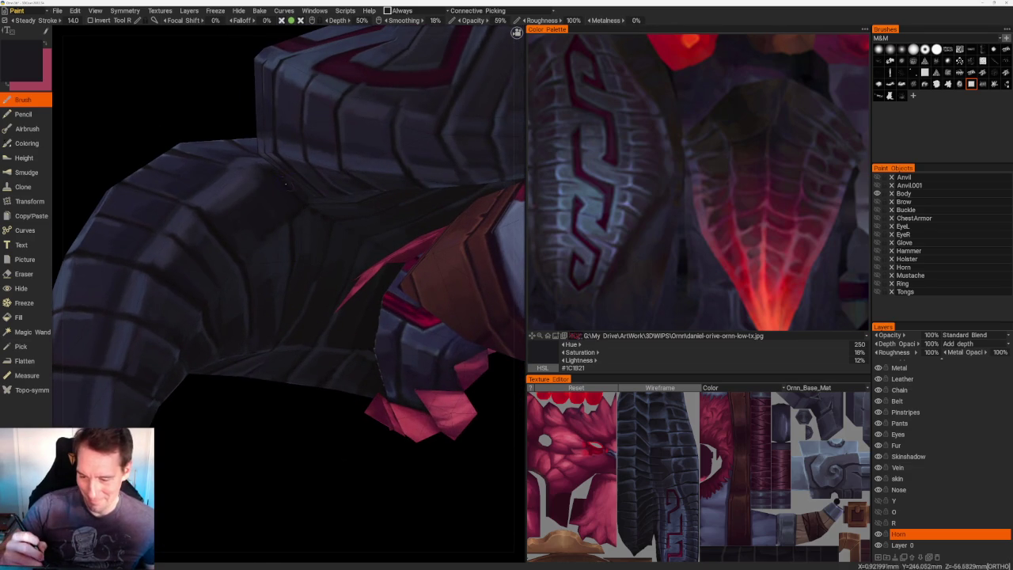
{"action": "key", "text": "v"}
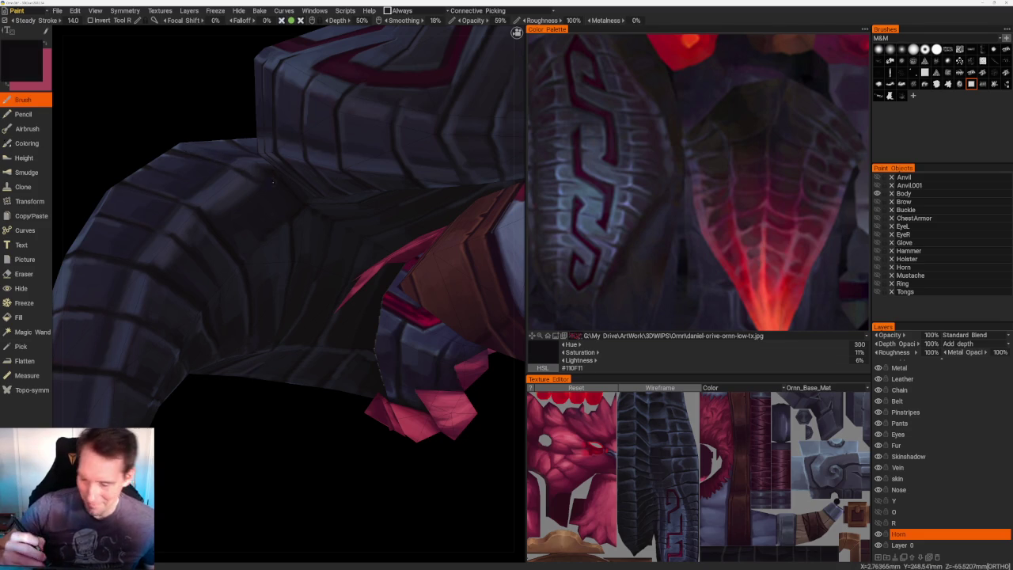
{"action": "scroll", "coordinate": [256, 182], "scroll_direction": "up", "scroll_amount": 2}
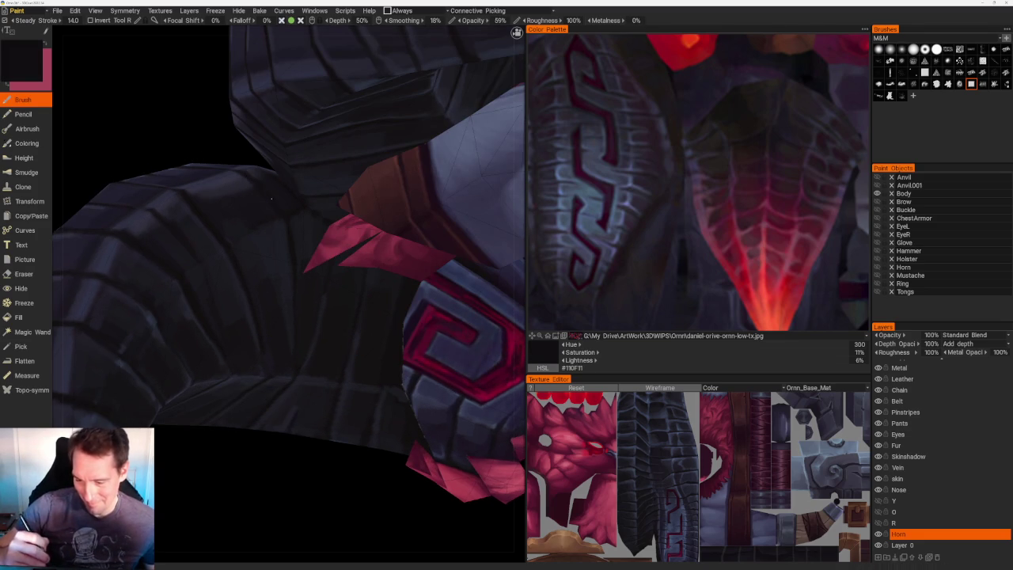
{"action": "key", "text": "v"}
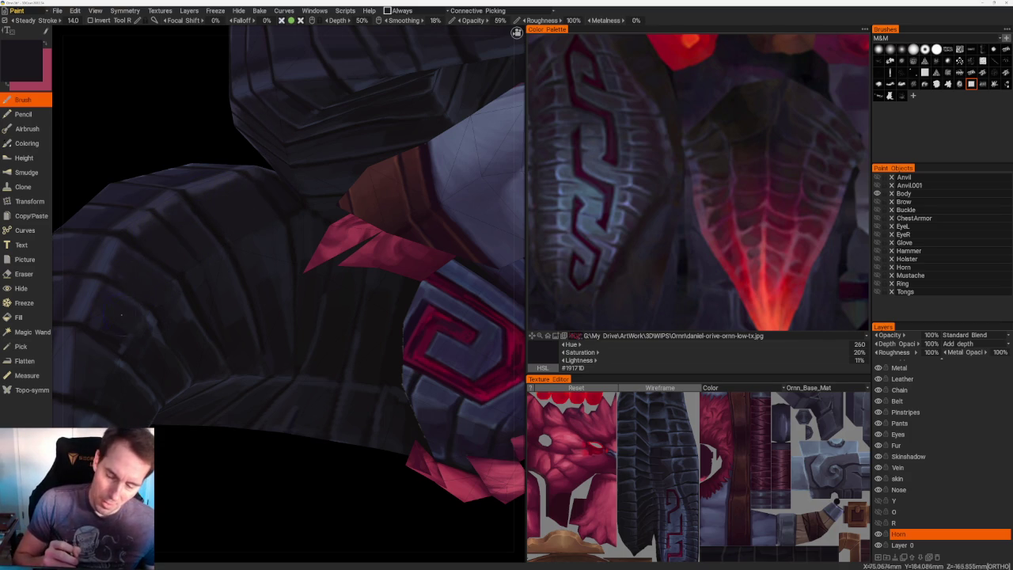
- Finish shading with violet-grey #24222E, then switch to the Back view (Ctrl+Numpad 1)
{"action": "right_click_drag", "start_coordinate": [116, 307], "coordinate": [251, 248]}
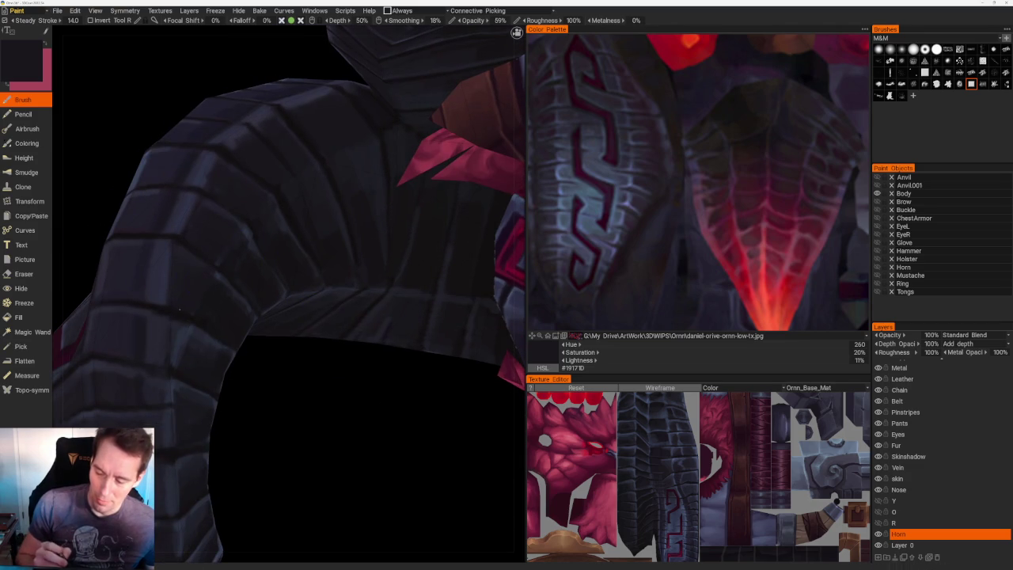
{"action": "key", "text": "v"}
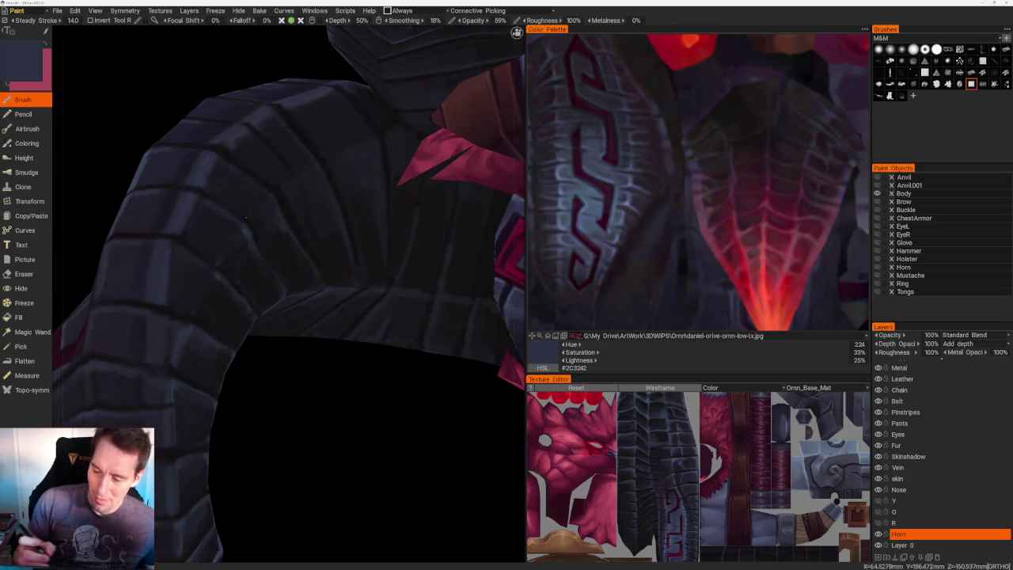
{"action": "key", "text": "v"}
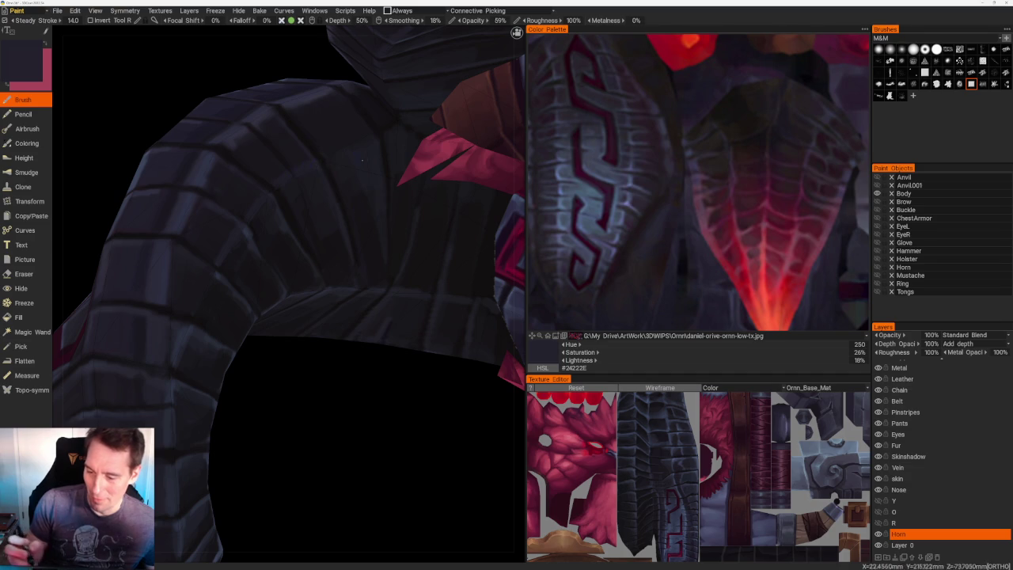
{"action": "key", "text": "ctrl+KP_1"}
{"action": "scroll", "coordinate": [321, 339], "scroll_direction": "up", "scroll_amount": 5}
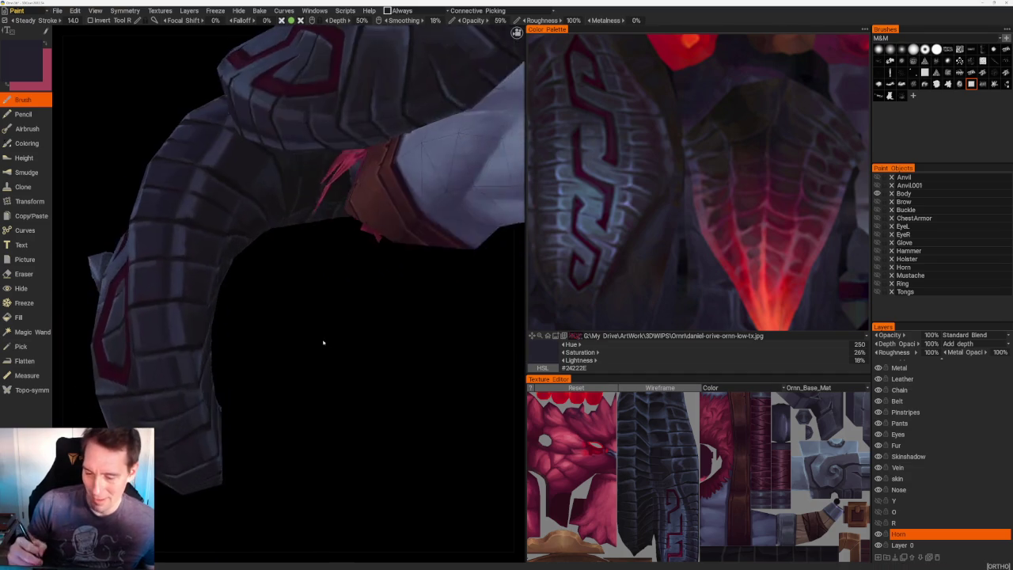
- Highlight the horn's lower curve beside the red trim, then sample near-black #110F10
{"action": "scroll", "coordinate": [332, 377], "scroll_direction": "up", "scroll_amount": 3}
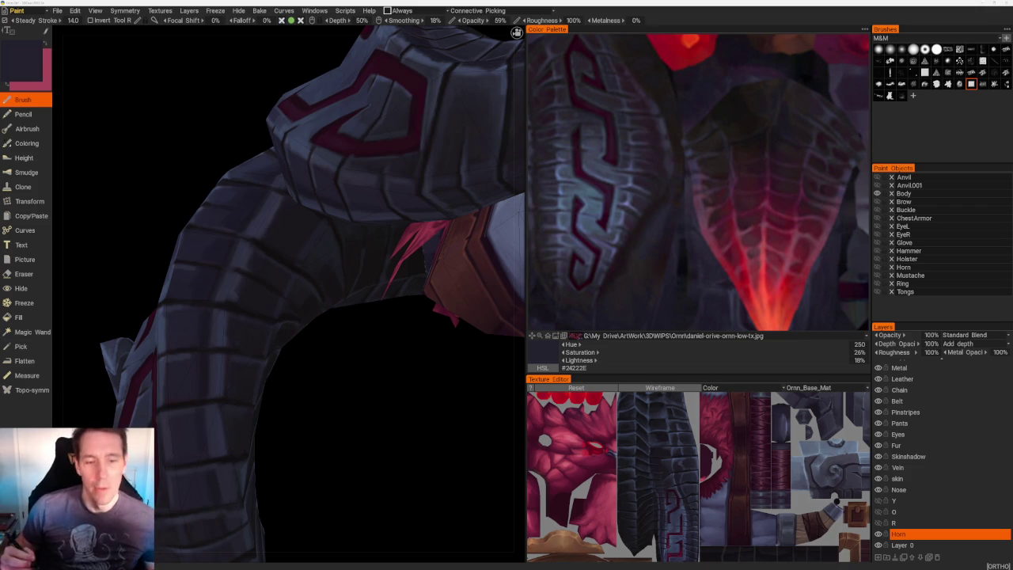
{"action": "left_click_drag", "start_coordinate": [388, 389], "coordinate": [393, 393]}
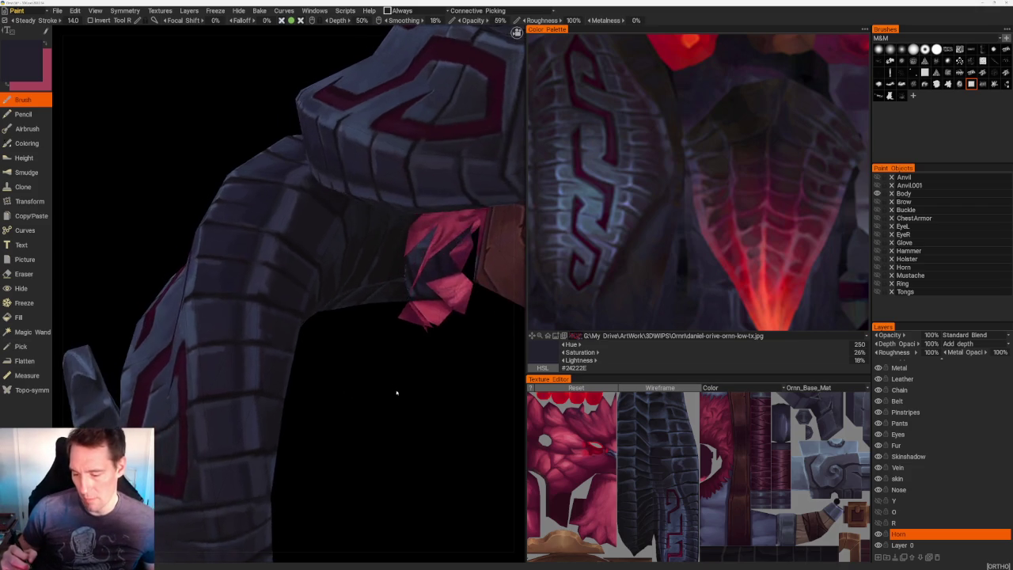
{"action": "scroll", "coordinate": [339, 361], "scroll_direction": "down", "scroll_amount": 5}
{"action": "left_click_drag", "start_coordinate": [339, 362], "coordinate": [335, 344]}
{"action": "scroll", "coordinate": [387, 445], "scroll_direction": "up", "scroll_amount": 5}
{"action": "scroll", "coordinate": [387, 445], "scroll_direction": "up", "scroll_amount": 2}
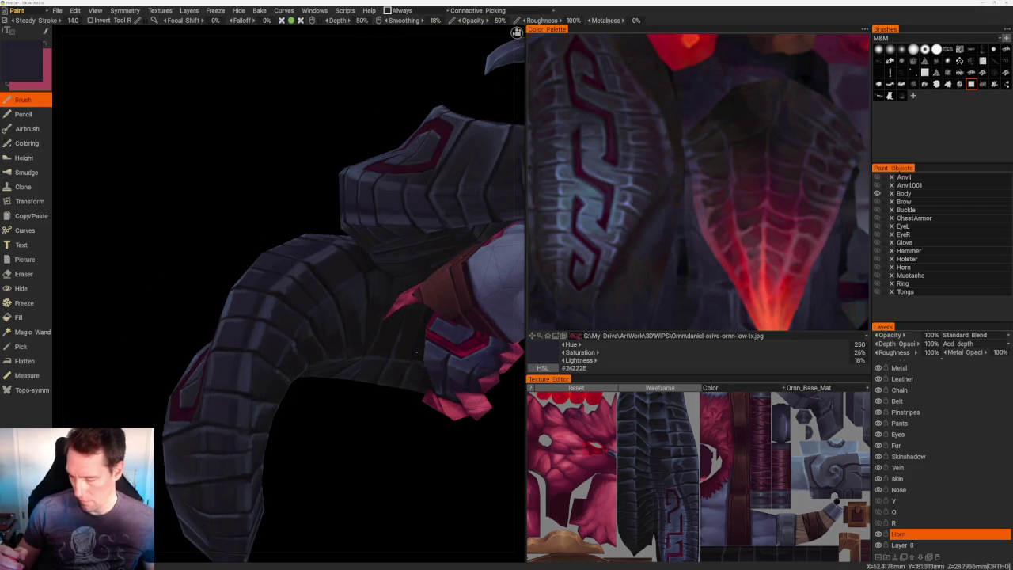
{"action": "key", "text": "v"}
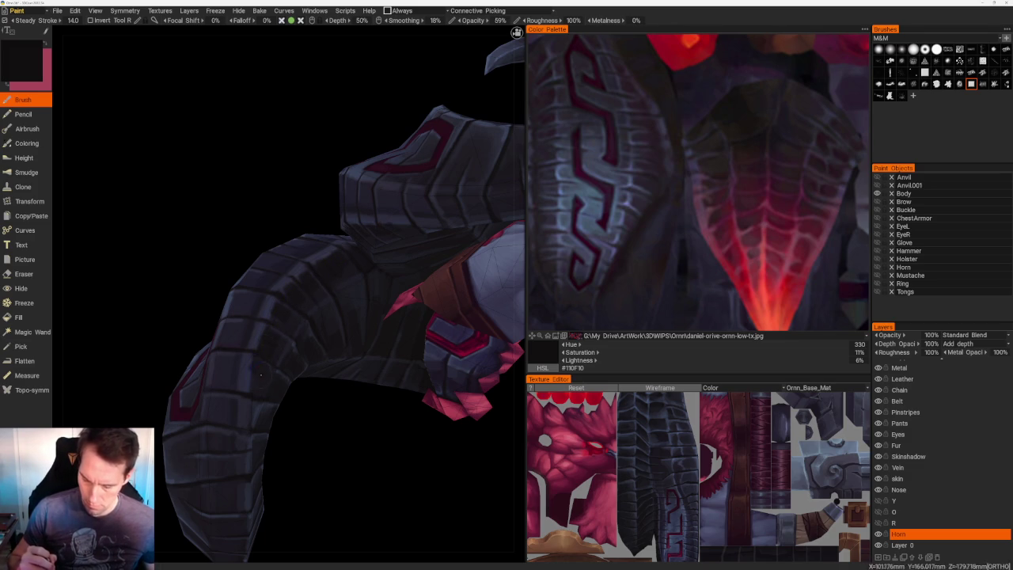
{"action": "scroll", "coordinate": [261, 373], "scroll_direction": "down", "scroll_amount": 10}
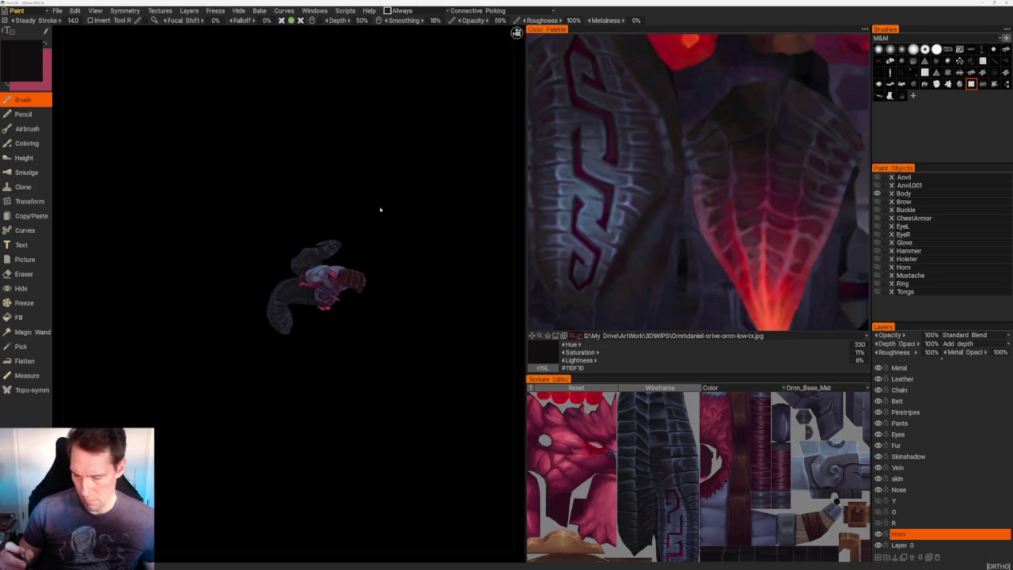
- Shade the horn's outer curl with slate blue-grey #252732, then rotate to compare both horns
{"action": "scroll", "coordinate": [376, 190], "scroll_direction": "up", "scroll_amount": 10}
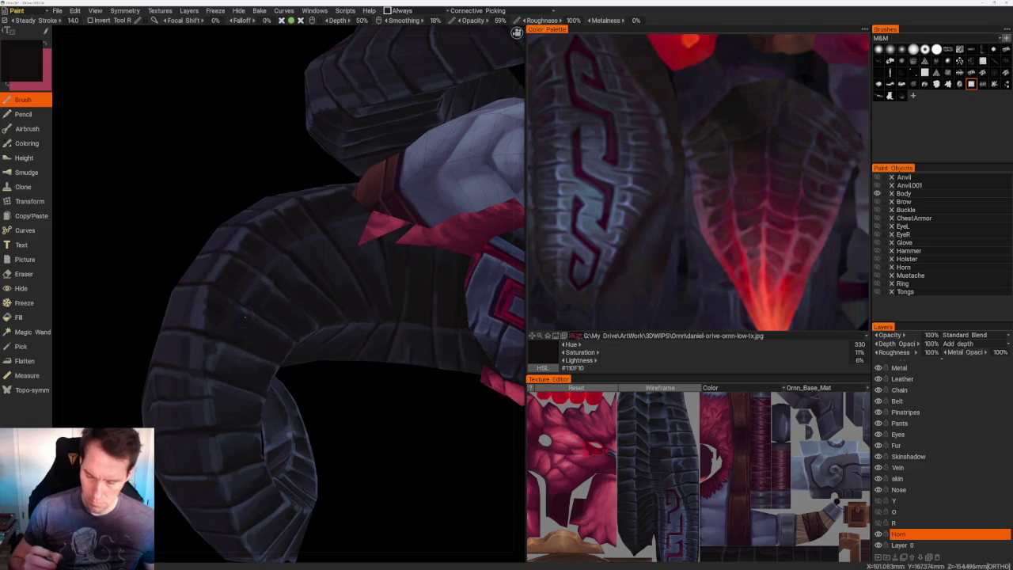
{"action": "scroll", "coordinate": [366, 441], "scroll_direction": "down", "scroll_amount": 8}
{"action": "mouse_move", "coordinate": [334, 369]}
{"action": "left_mouse_down"}
{"action": "mouse_move", "coordinate": [337, 449]}
{"action": "mouse_move", "coordinate": [328, 435]}
{"action": "mouse_move", "coordinate": [298, 446]}
{"action": "mouse_move", "coordinate": [401, 355]}
{"action": "mouse_move", "coordinate": [385, 342]}
{"action": "mouse_move", "coordinate": [380, 373]}
{"action": "left_mouse_up"}
{"action": "scroll", "coordinate": [430, 475], "scroll_direction": "up", "scroll_amount": 3}
{"action": "scroll", "coordinate": [289, 271], "scroll_direction": "up", "scroll_amount": 3}
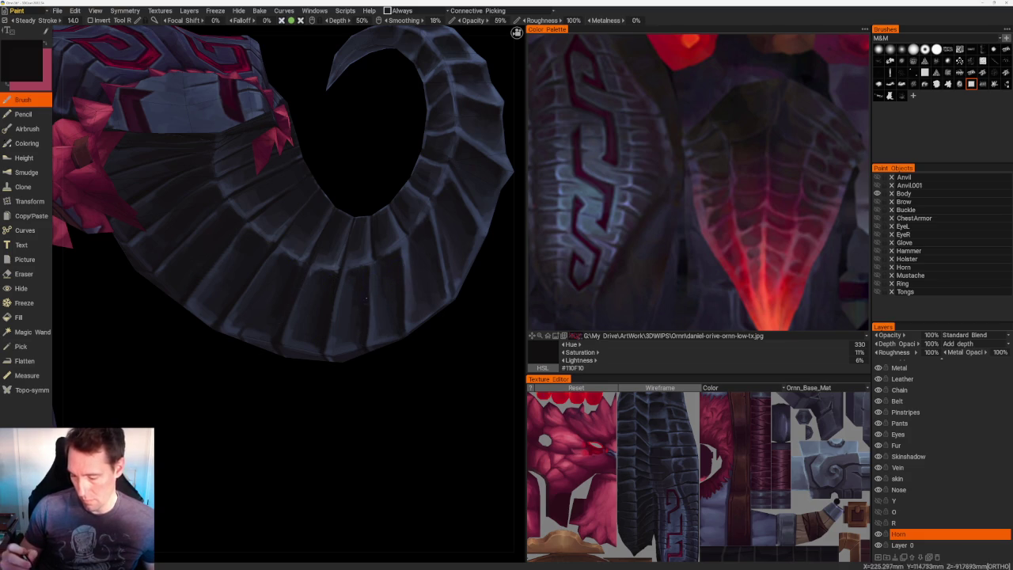
{"action": "scroll", "coordinate": [457, 410], "scroll_direction": "down", "scroll_amount": 5}
{"action": "mouse_move", "coordinate": [407, 242]}
{"action": "left_mouse_down"}
{"action": "mouse_move", "coordinate": [431, 230]}
{"action": "mouse_move", "coordinate": [398, 244]}
{"action": "left_mouse_up"}
{"action": "scroll", "coordinate": [305, 291], "scroll_direction": "up", "scroll_amount": 5}
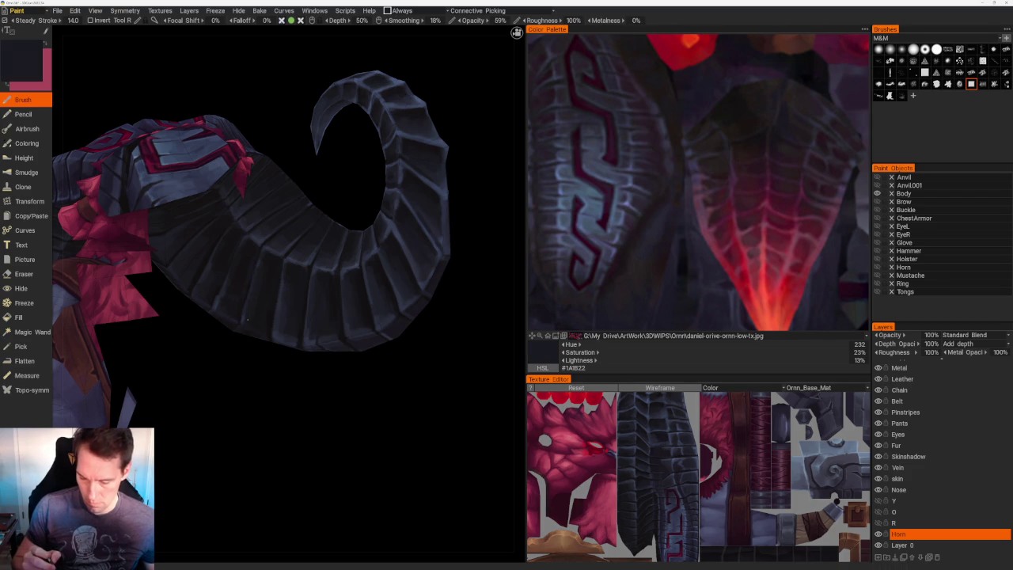
{"action": "key", "text": "v"}
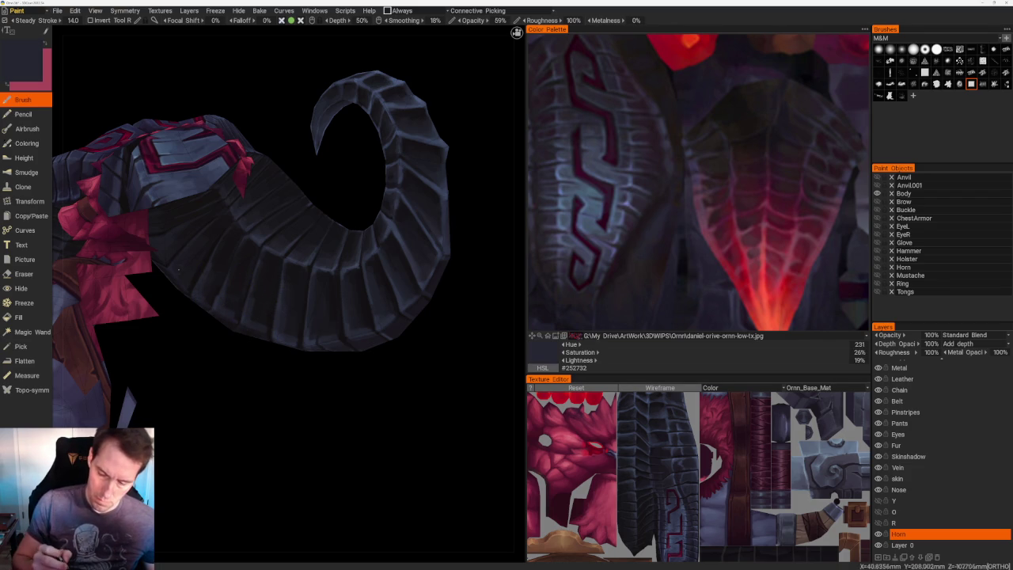
{"action": "scroll", "coordinate": [355, 452], "scroll_direction": "down", "scroll_amount": 5}
{"action": "mouse_move", "coordinate": [355, 298]}
{"action": "left_mouse_down"}
{"action": "mouse_move", "coordinate": [337, 314]}
{"action": "mouse_move", "coordinate": [341, 339]}
{"action": "mouse_move", "coordinate": [355, 335]}
{"action": "mouse_move", "coordinate": [366, 256]}
{"action": "mouse_move", "coordinate": [432, 399]}
{"action": "left_mouse_up"}
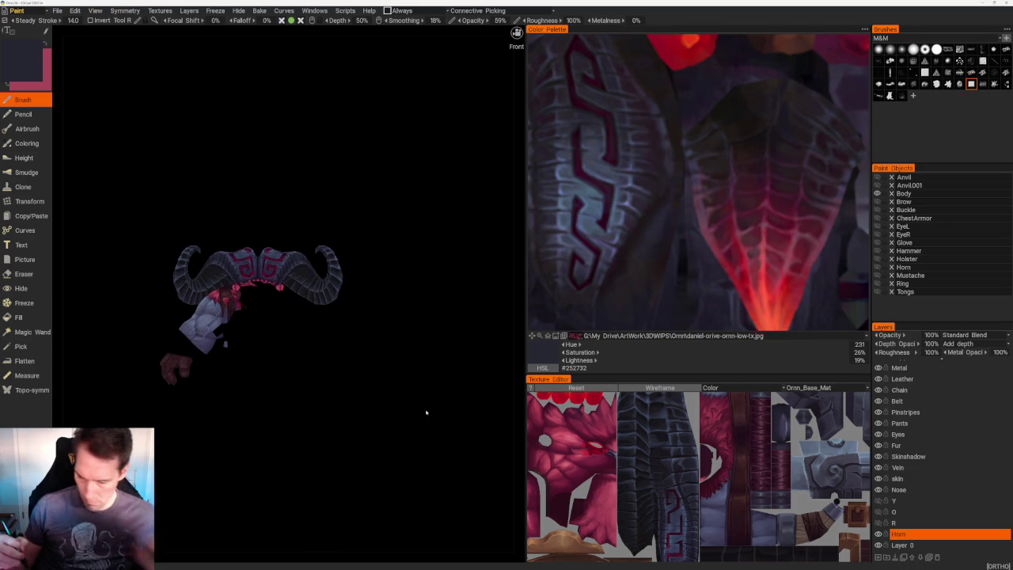
- Shade the horn's segments with darker blue-greys sampled from its surface
{"action": "mouse_move", "coordinate": [407, 253]}
{"action": "left_mouse_down"}
{"action": "mouse_move", "coordinate": [402, 274]}
{"action": "mouse_move", "coordinate": [423, 277]}
{"action": "mouse_move", "coordinate": [388, 332]}
{"action": "mouse_move", "coordinate": [416, 434]}
{"action": "left_mouse_up"}
{"action": "right_click_drag", "start_coordinate": [416, 434], "coordinate": [335, 206]}
{"action": "key", "text": "v"}
{"action": "key", "text": "v"}
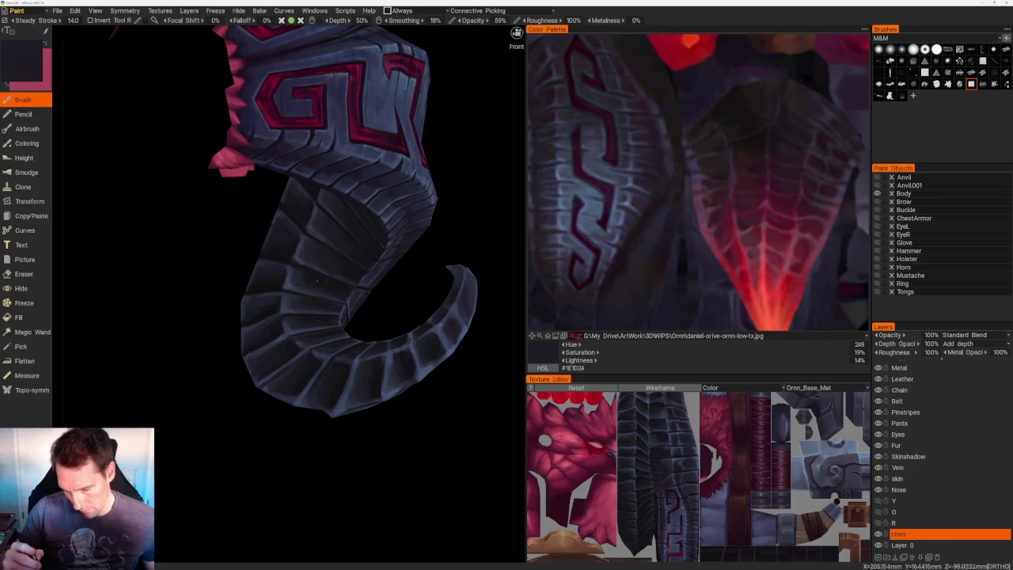
{"action": "key", "text": "v"}
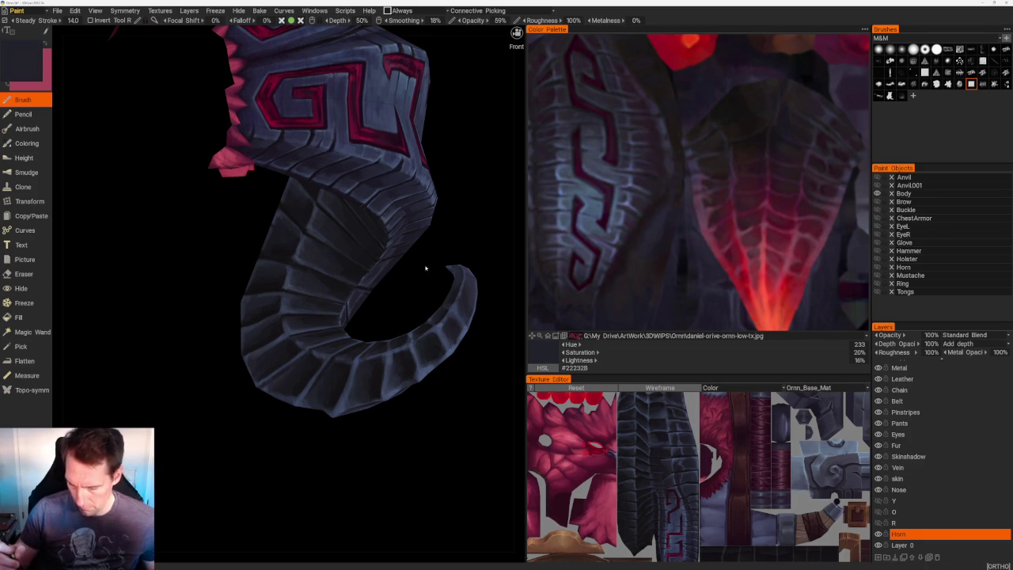
{"action": "middle_click_drag", "start_coordinate": [426, 269], "coordinate": [389, 283]}
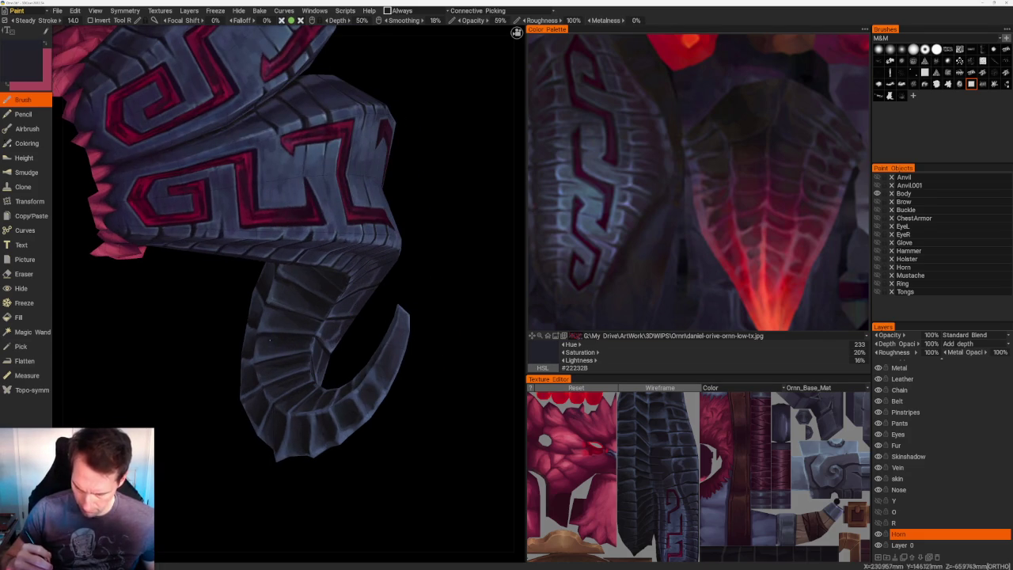
{"action": "key", "text": "v"}
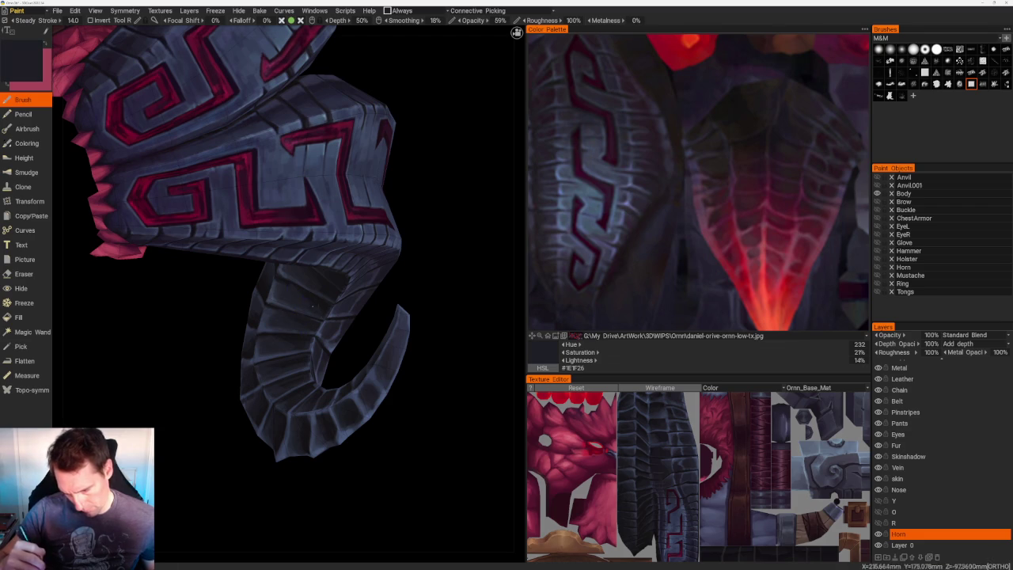
- Paint lighter blue-grey highlights across the horn, viewing it from the side
{"action": "left_click_drag", "start_coordinate": [413, 267], "coordinate": [298, 248]}
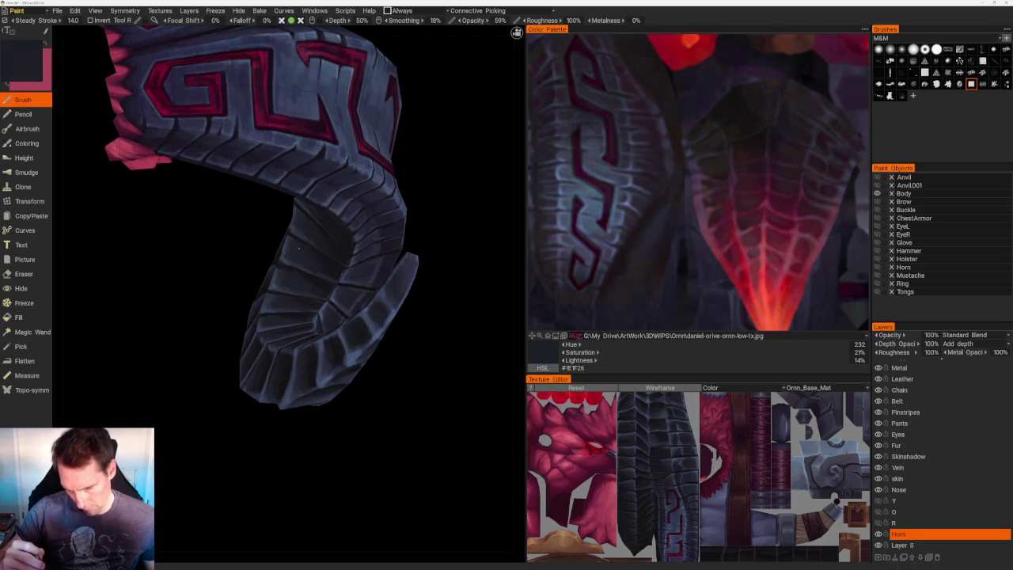
{"action": "key", "text": "v"}
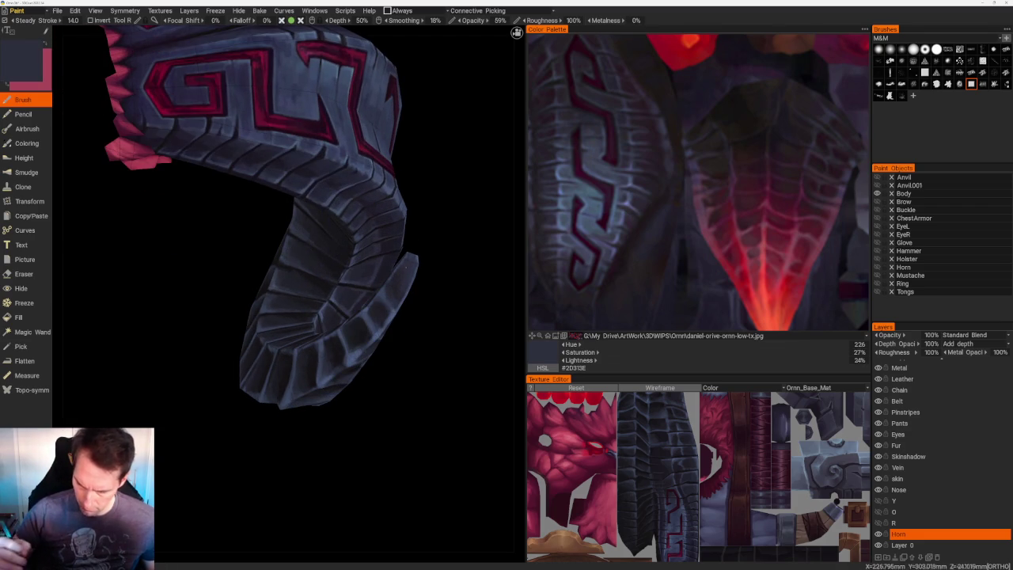
{"action": "left_click_drag", "start_coordinate": [436, 319], "coordinate": [278, 291]}
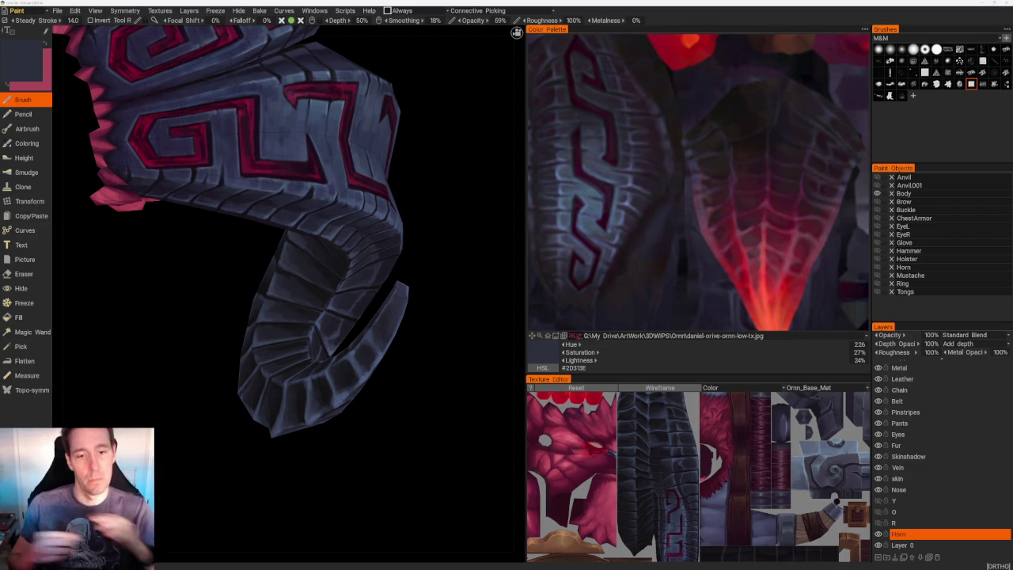
{"action": "mouse_move", "coordinate": [467, 221]}
{"action": "left_mouse_down"}
{"action": "mouse_move", "coordinate": [477, 267]}
{"action": "mouse_move", "coordinate": [414, 181]}
{"action": "mouse_move", "coordinate": [401, 300]}
{"action": "mouse_move", "coordinate": [340, 266]}
{"action": "mouse_move", "coordinate": [350, 186]}
{"action": "mouse_move", "coordinate": [364, 176]}
{"action": "left_mouse_up"}
{"action": "mouse_move", "coordinate": [416, 295]}
{"action": "left_mouse_down"}
{"action": "mouse_move", "coordinate": [393, 255]}
{"action": "mouse_move", "coordinate": [369, 266]}
{"action": "mouse_move", "coordinate": [321, 185]}
{"action": "mouse_move", "coordinate": [251, 206]}
{"action": "mouse_move", "coordinate": [215, 181]}
{"action": "mouse_move", "coordinate": [303, 133]}
{"action": "mouse_move", "coordinate": [282, 193]}
{"action": "mouse_move", "coordinate": [298, 145]}
{"action": "left_mouse_up"}
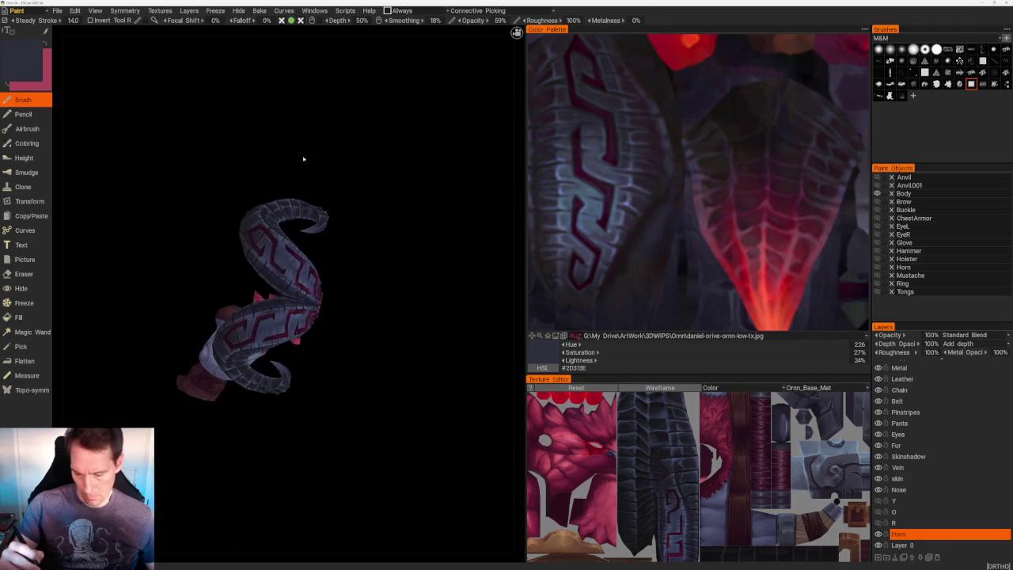
{"action": "scroll", "coordinate": [298, 145], "scroll_direction": "up", "scroll_amount": 5}
{"action": "scroll", "coordinate": [298, 144], "scroll_direction": "up", "scroll_amount": 5}
- Deepen shading with darker blue-purples, then add light and mid blue-grey highlights near the tip
{"action": "key", "text": "v"}
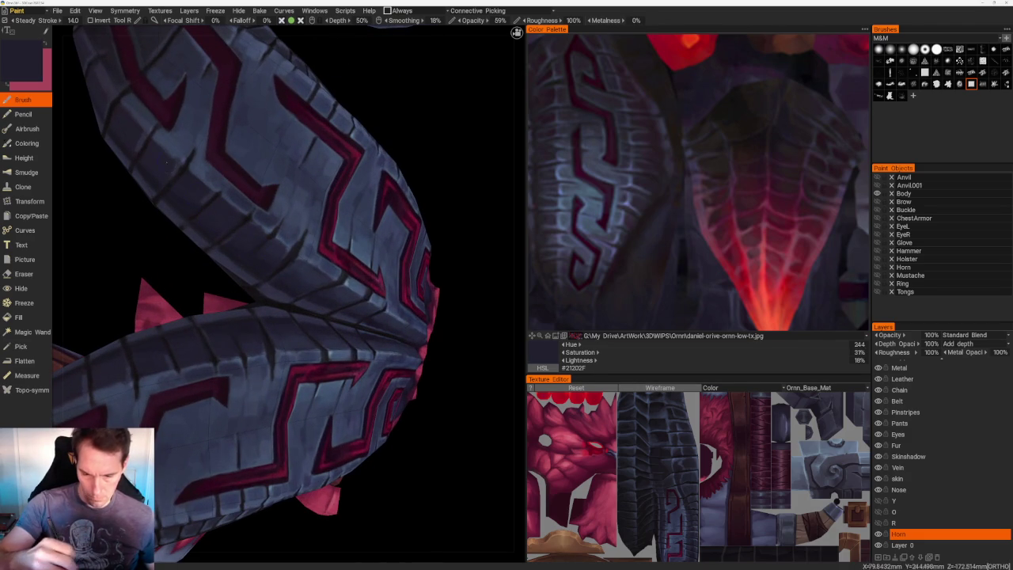
{"action": "key", "text": "v"}
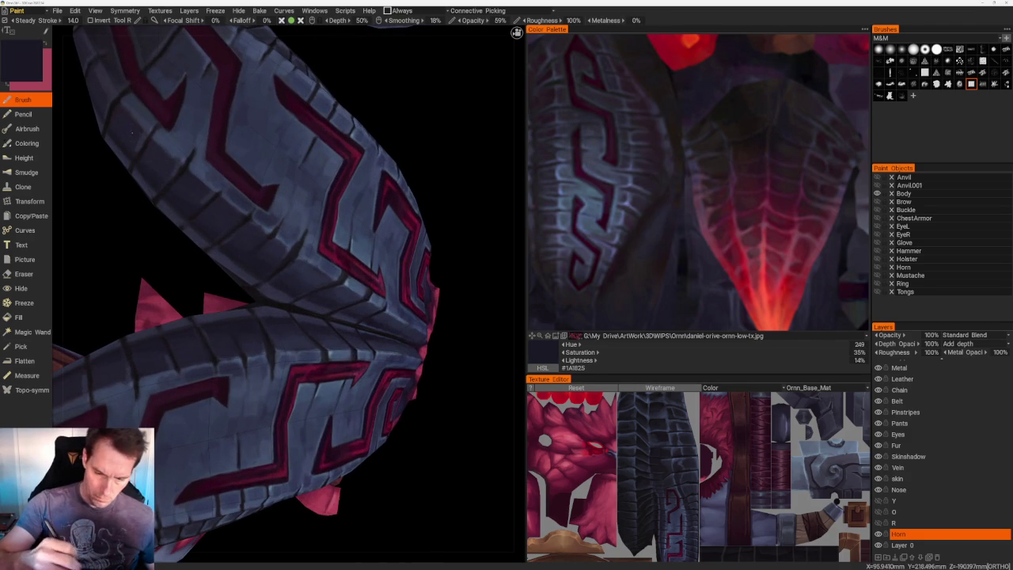
{"action": "right_click_drag", "start_coordinate": [137, 140], "coordinate": [237, 175]}
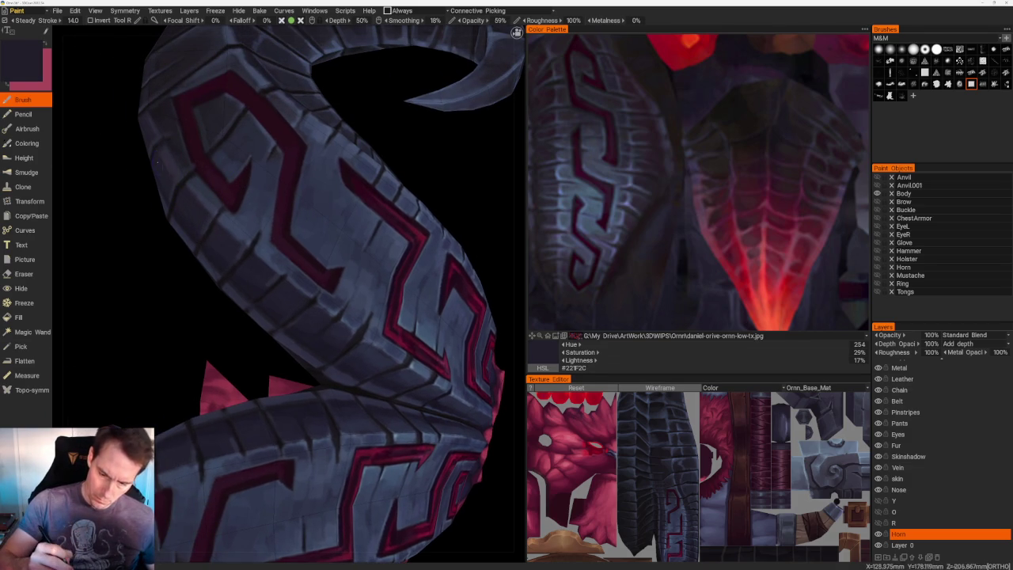
{"action": "key", "text": "v"}
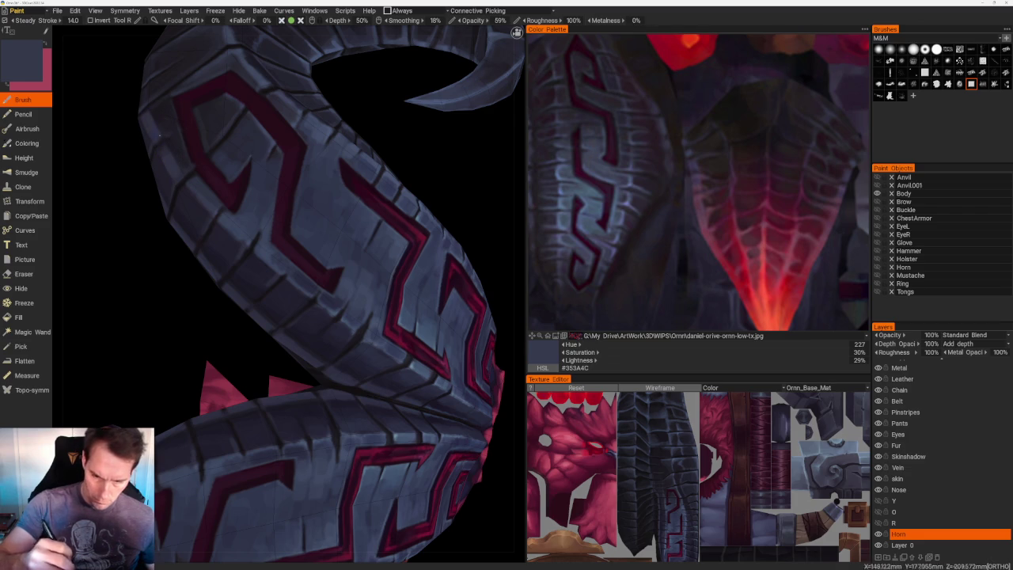
{"action": "scroll", "coordinate": [290, 129], "scroll_direction": "down", "scroll_amount": 5}
{"action": "scroll", "coordinate": [323, 227], "scroll_direction": "up", "scroll_amount": 5}
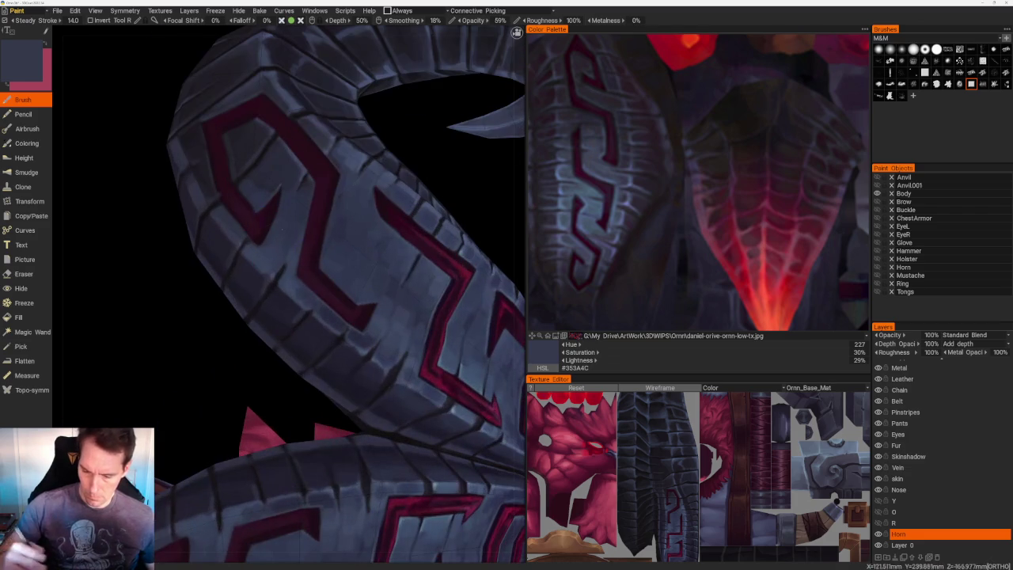
{"action": "key", "text": "v"}
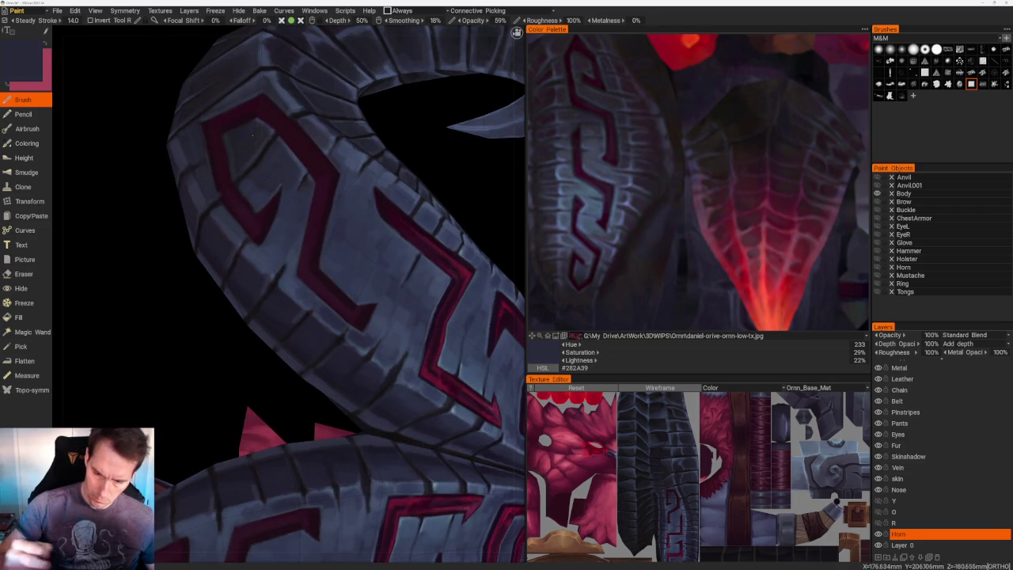
- Add brighter slate-blue highlights (H227, S36%, L30%) around the red trim bands
{"action": "scroll", "coordinate": [291, 122], "scroll_direction": "down", "scroll_amount": 3}
{"action": "scroll", "coordinate": [291, 121], "scroll_direction": "down", "scroll_amount": 2}
{"action": "scroll", "coordinate": [291, 121], "scroll_direction": "up", "scroll_amount": 3}
{"action": "scroll", "coordinate": [277, 174], "scroll_direction": "up", "scroll_amount": 2}
{"action": "key", "text": "v"}
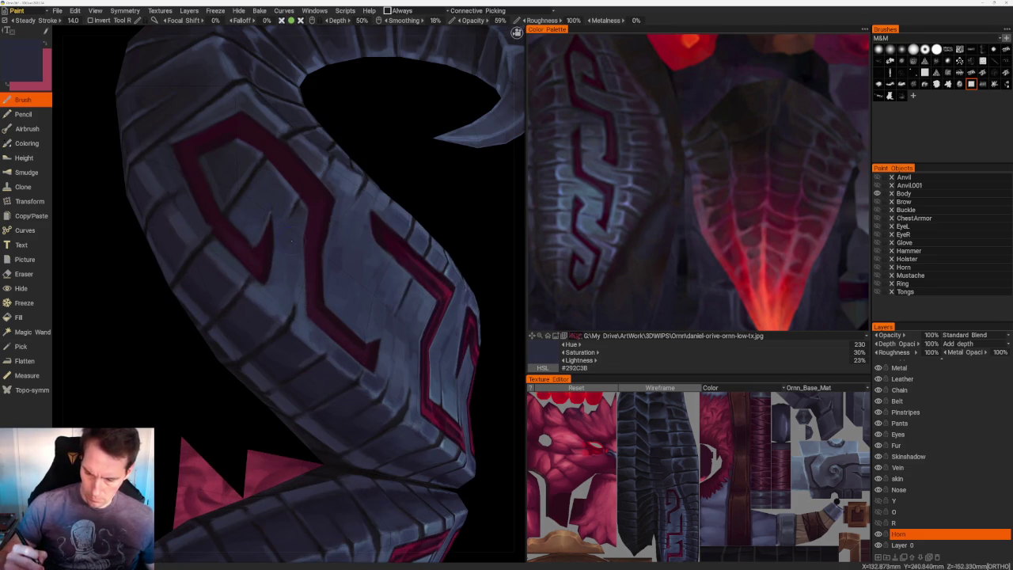
{"action": "key", "text": "v"}
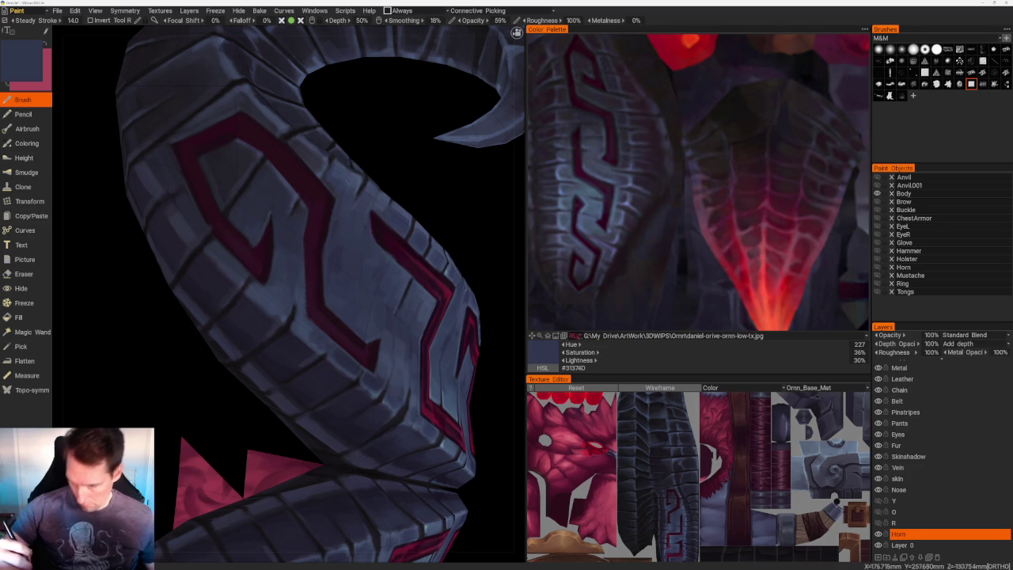
{"action": "scroll", "coordinate": [348, 178], "scroll_direction": "up", "scroll_amount": 2}
{"action": "scroll", "coordinate": [348, 178], "scroll_direction": "up", "scroll_amount": 1}
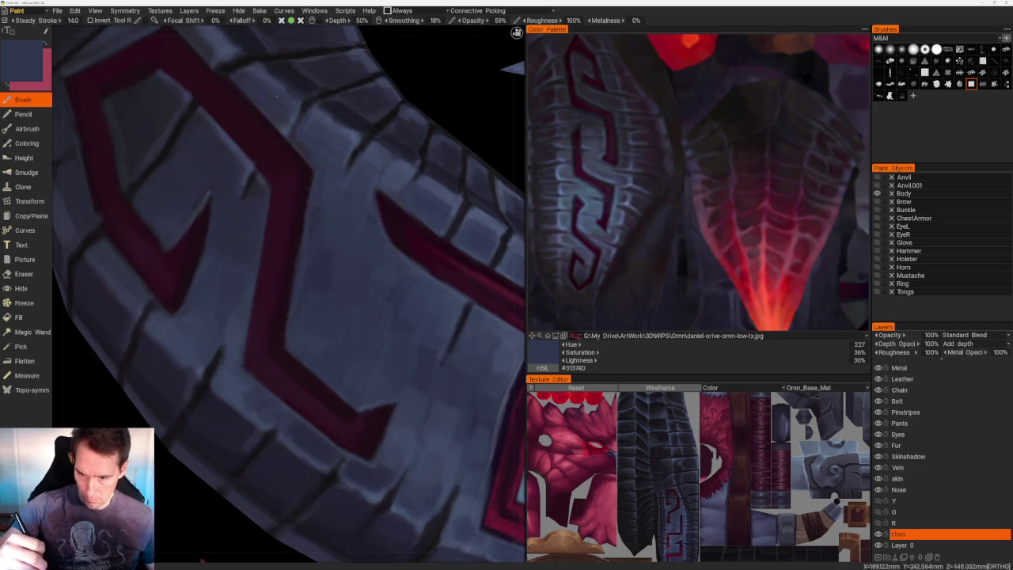
{"action": "mouse_move", "coordinate": [253, 84]}
{"action": "middle_mouse_down"}
{"action": "mouse_move", "coordinate": [270, 180]}
{"action": "mouse_move", "coordinate": [287, 176]}
{"action": "middle_mouse_up"}
{"action": "scroll", "coordinate": [261, 166], "scroll_direction": "down", "scroll_amount": 5}
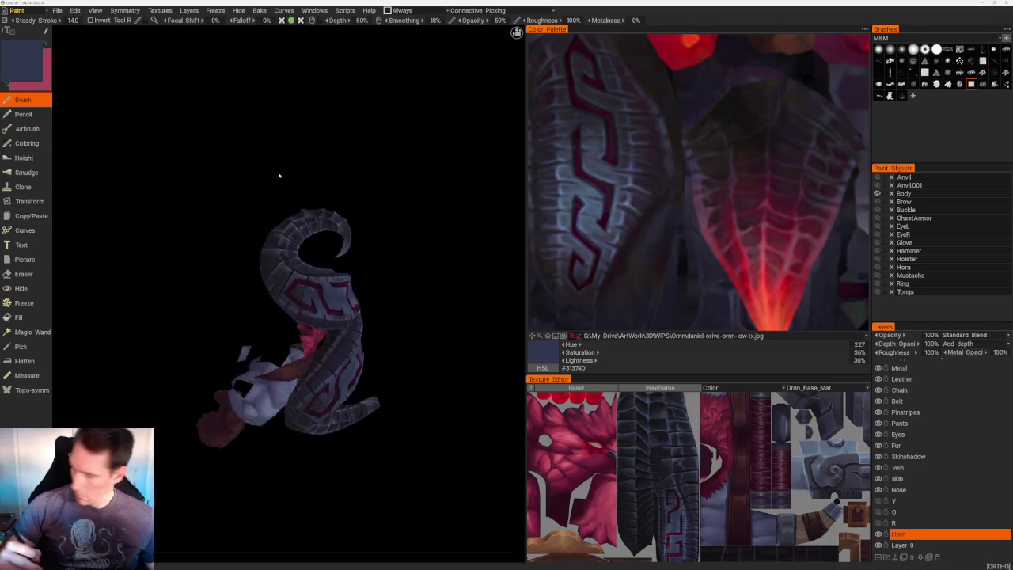
- Highlight the lower coil segments beside the red band with slate blue #2E3143
{"action": "scroll", "coordinate": [287, 176], "scroll_direction": "up", "scroll_amount": 3}
{"action": "scroll", "coordinate": [337, 250], "scroll_direction": "up", "scroll_amount": 1}
{"action": "scroll", "coordinate": [338, 250], "scroll_direction": "up", "scroll_amount": 3}
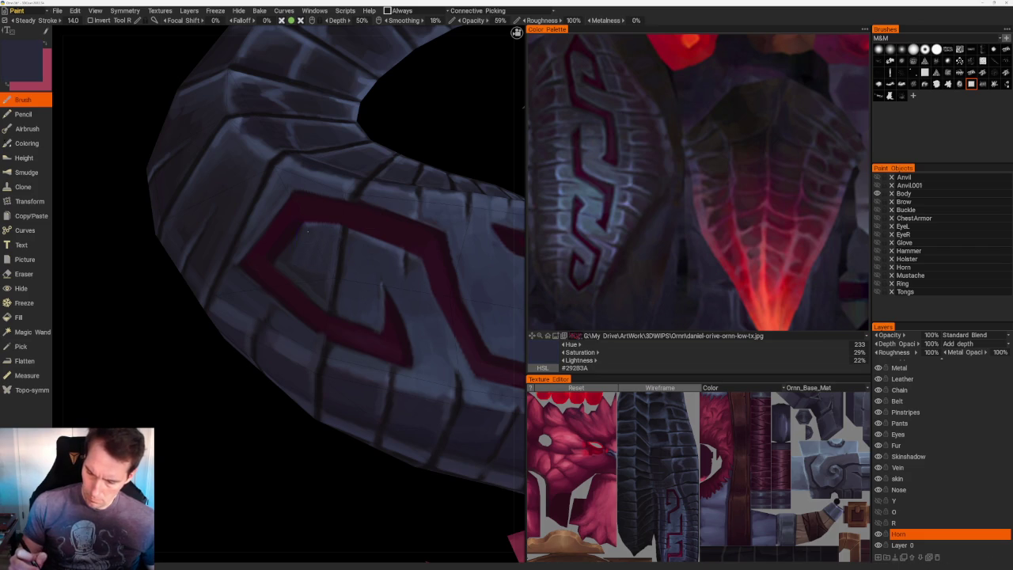
{"action": "scroll", "coordinate": [266, 131], "scroll_direction": "down", "scroll_amount": 5}
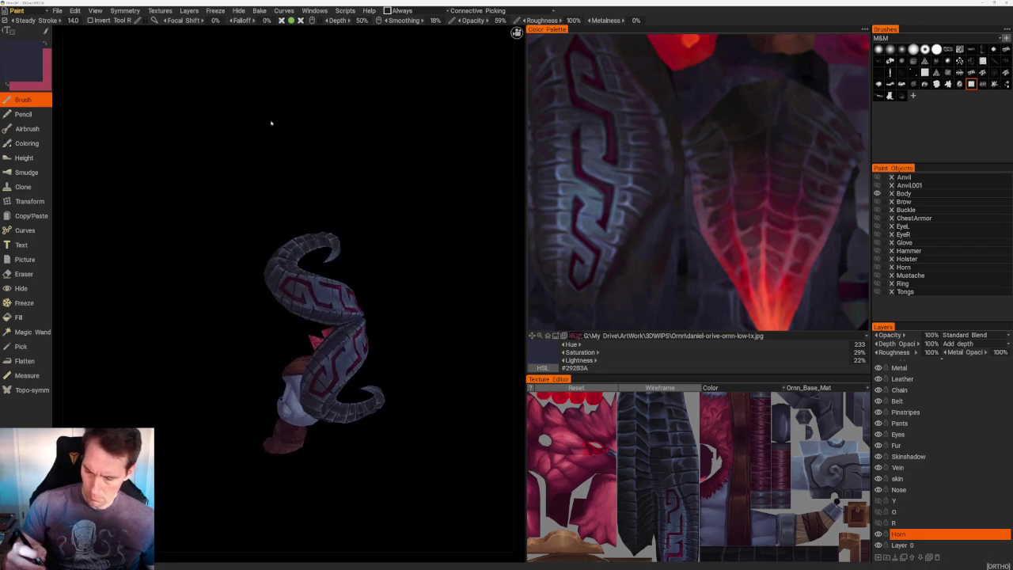
{"action": "middle_click_drag", "start_coordinate": [266, 131], "coordinate": [285, 148]}
{"action": "scroll", "coordinate": [335, 333], "scroll_direction": "up", "scroll_amount": 3}
{"action": "scroll", "coordinate": [334, 333], "scroll_direction": "up", "scroll_amount": 3}
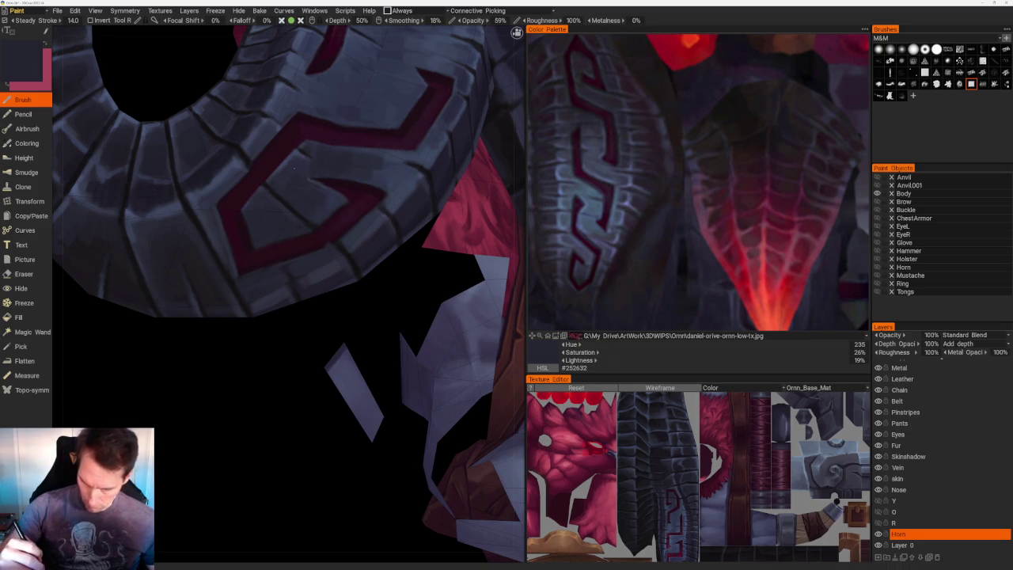
{"action": "key", "text": "v"}
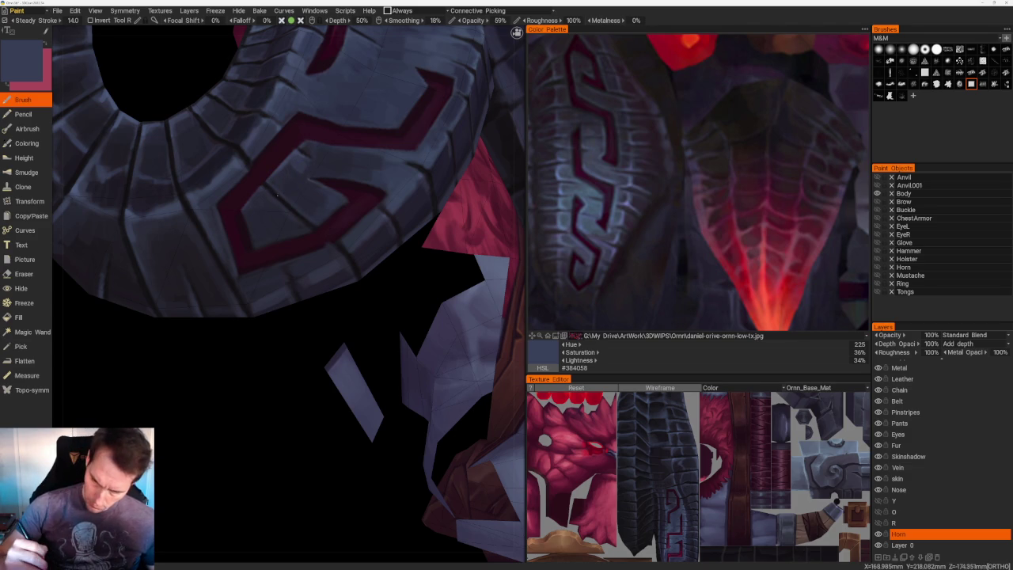
- Orbit to view the horn from the top to check the highlights
{"action": "scroll", "coordinate": [380, 300], "scroll_direction": "down", "scroll_amount": 2}
{"action": "scroll", "coordinate": [323, 163], "scroll_direction": "down", "scroll_amount": 5}
{"action": "mouse_move", "coordinate": [322, 163]}
{"action": "left_mouse_down"}
{"action": "mouse_move", "coordinate": [418, 158]}
{"action": "mouse_move", "coordinate": [412, 279]}
{"action": "mouse_move", "coordinate": [384, 256]}
{"action": "mouse_move", "coordinate": [396, 339]}
{"action": "left_mouse_up"}
{"action": "scroll", "coordinate": [362, 335], "scroll_direction": "up", "scroll_amount": 3}
{"action": "scroll", "coordinate": [432, 394], "scroll_direction": "up", "scroll_amount": 3}
{"action": "left_click_drag", "start_coordinate": [433, 394], "coordinate": [251, 350]}
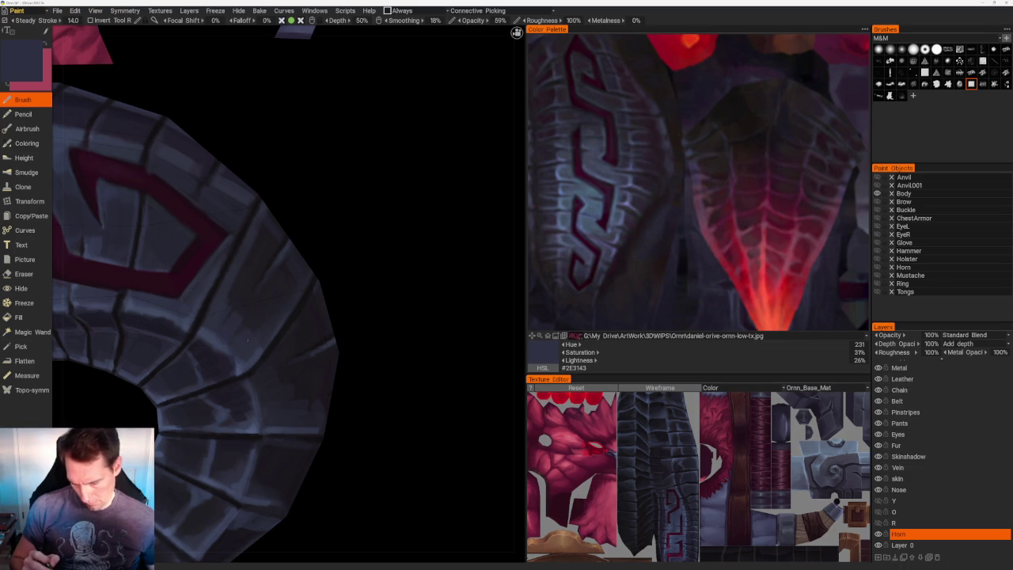
- Shade the horn's coiled ring segments with sampled dark and light blue-grey tones
{"action": "middle_click_drag", "start_coordinate": [250, 338], "coordinate": [237, 300]}
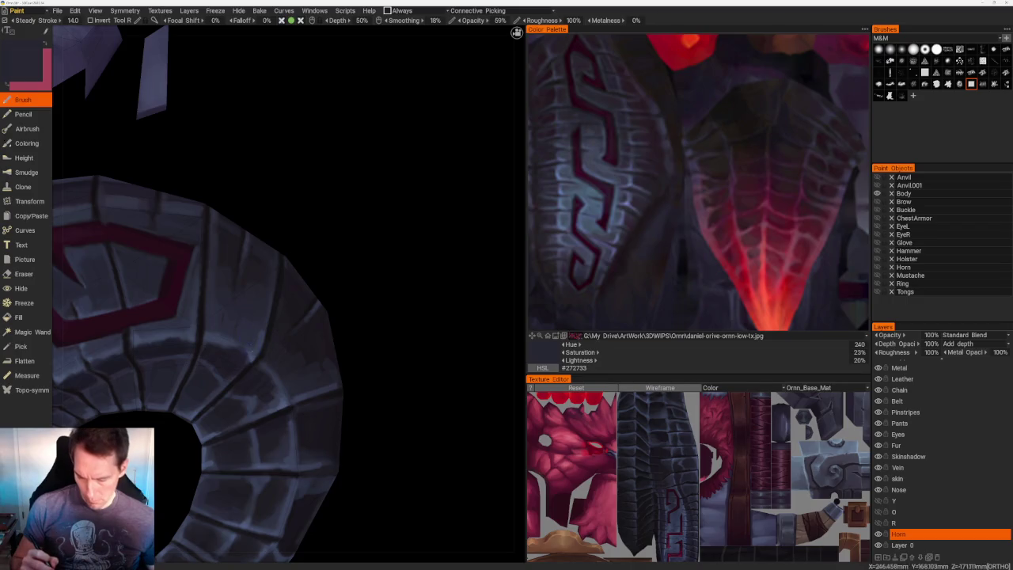
{"action": "key", "text": "v"}
{"action": "key", "text": "v"}
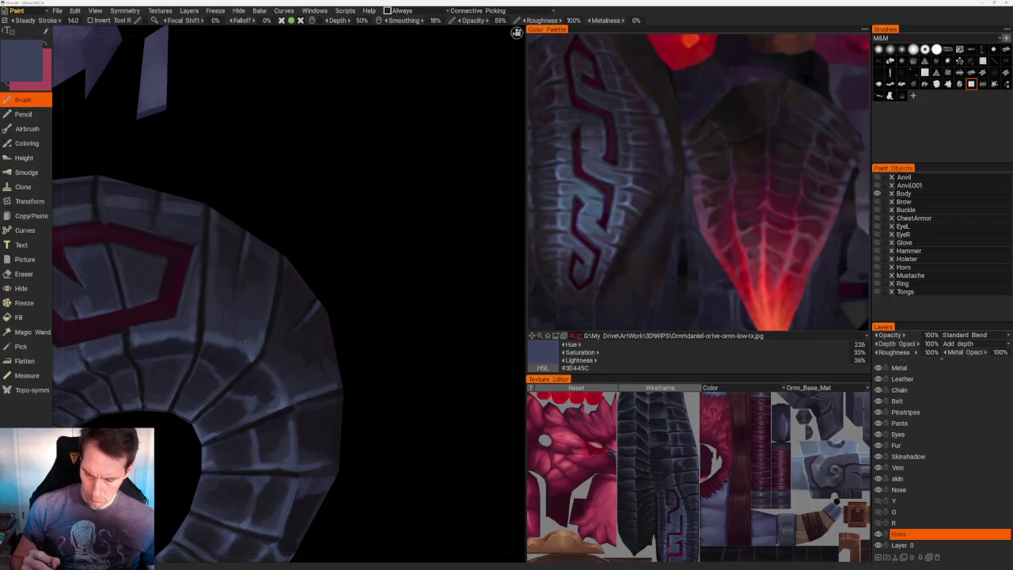
{"action": "key", "text": "v"}
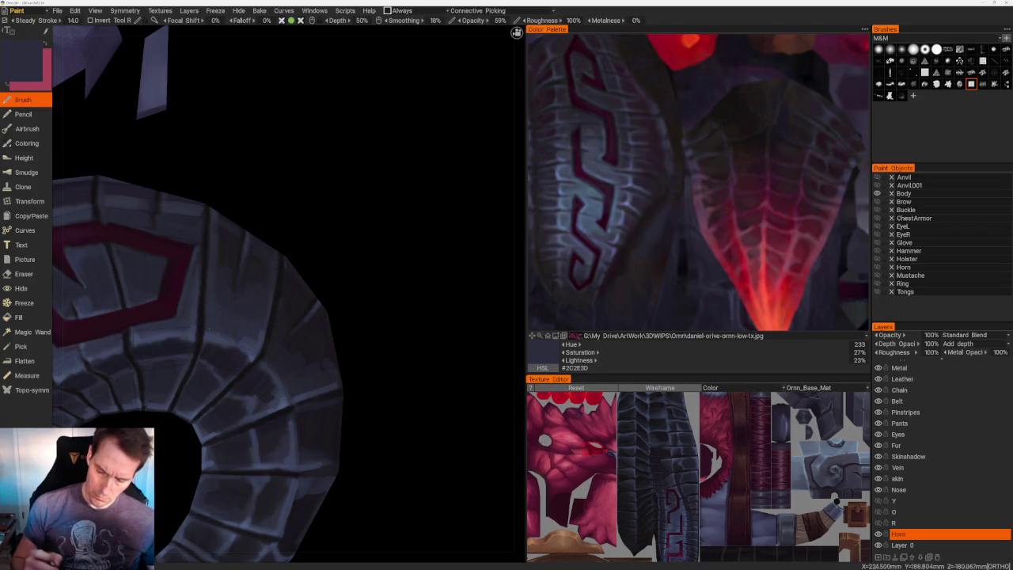
{"action": "key", "text": "v"}
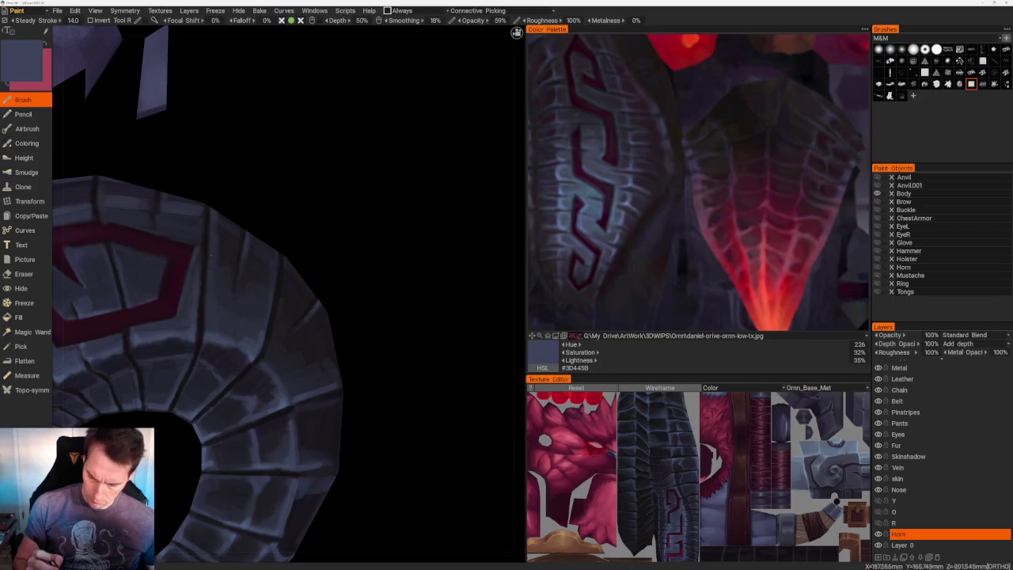
{"action": "mouse_move", "coordinate": [301, 237]}
{"action": "middle_mouse_down"}
{"action": "mouse_move", "coordinate": [319, 185]}
{"action": "mouse_move", "coordinate": [371, 267]}
{"action": "mouse_move", "coordinate": [280, 281]}
{"action": "mouse_move", "coordinate": [343, 171]}
{"action": "mouse_move", "coordinate": [291, 278]}
{"action": "middle_mouse_up"}
{"action": "key", "text": "v"}
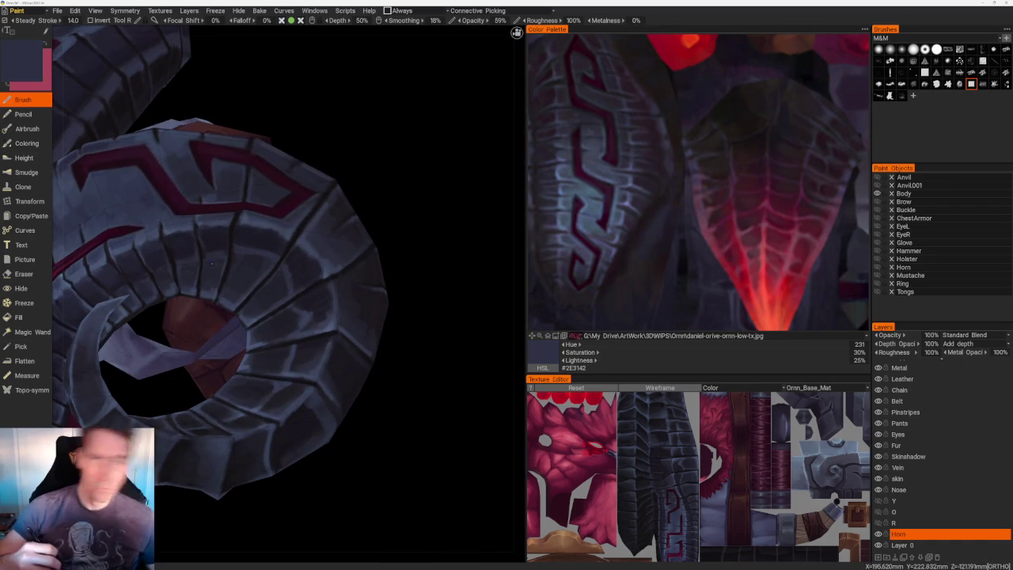
- Darken the ridge lines between rings with near-black and deep violet #1E1A25
{"action": "mouse_move", "coordinate": [211, 261]}
{"action": "middle_mouse_down"}
{"action": "mouse_move", "coordinate": [414, 182]}
{"action": "mouse_move", "coordinate": [420, 190]}
{"action": "mouse_move", "coordinate": [268, 208]}
{"action": "middle_mouse_up"}
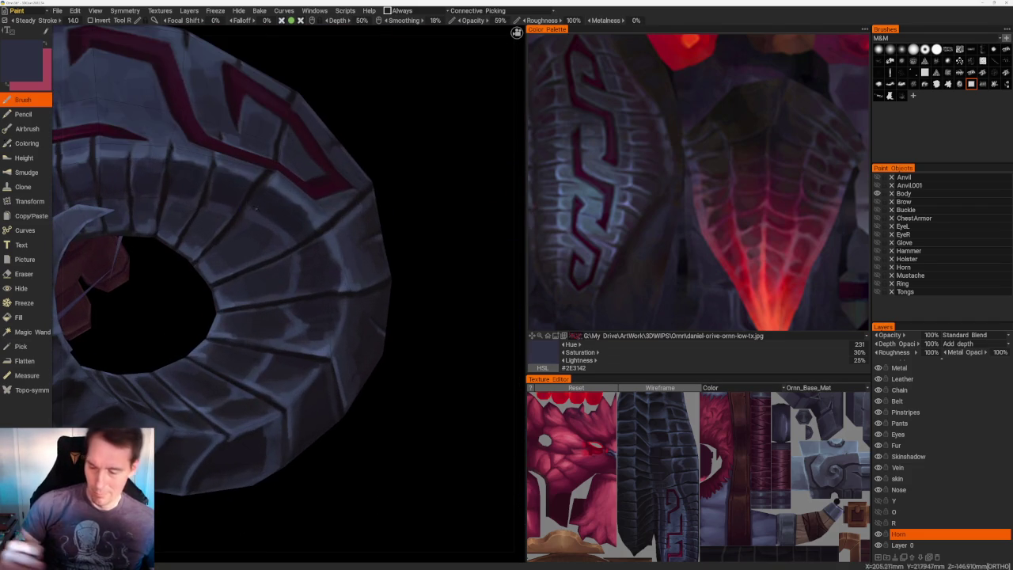
{"action": "key", "text": "v"}
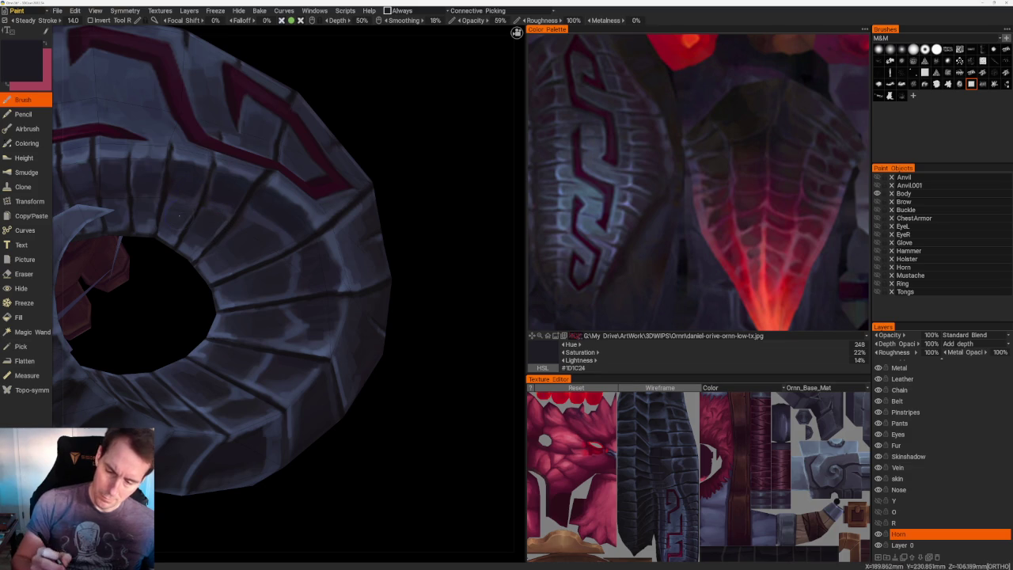
{"action": "middle_click_drag", "start_coordinate": [310, 126], "coordinate": [280, 209]}
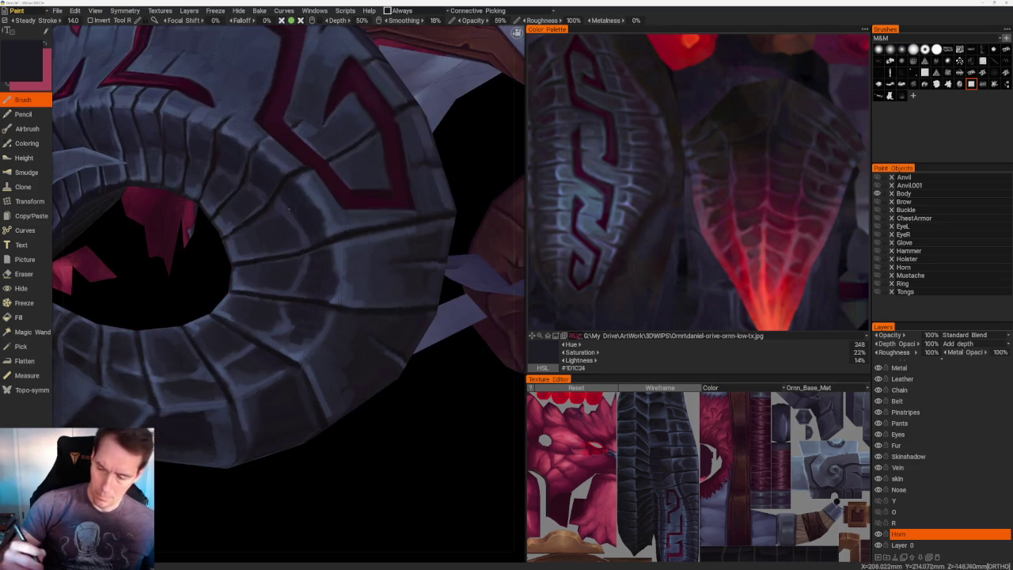
{"action": "key", "text": "v"}
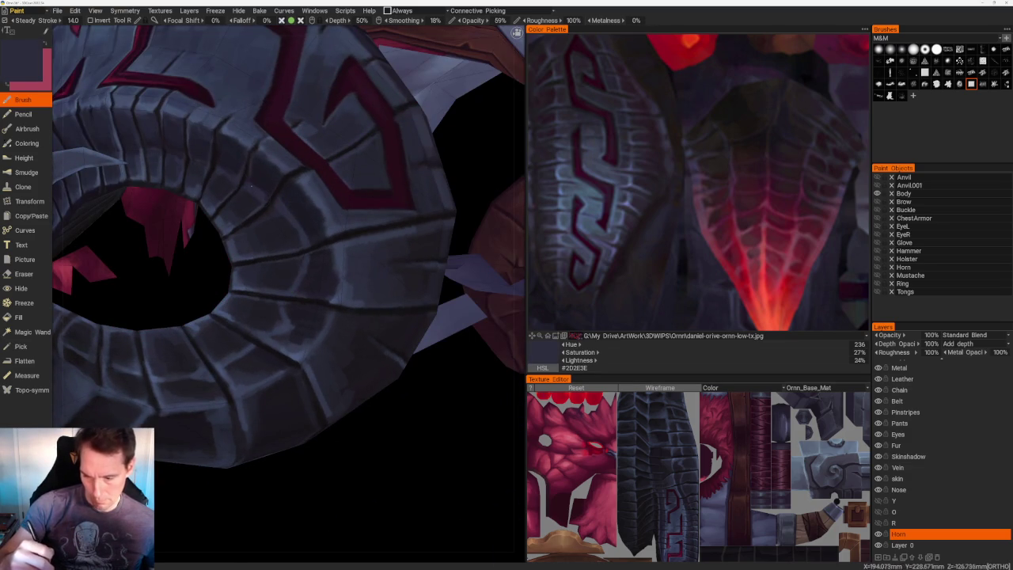
{"action": "middle_click_drag", "start_coordinate": [193, 159], "coordinate": [335, 115]}
{"action": "scroll", "coordinate": [237, 142], "scroll_direction": "down", "scroll_amount": 5}
{"action": "scroll", "coordinate": [335, 114], "scroll_direction": "up", "scroll_amount": 5}
{"action": "scroll", "coordinate": [237, 159], "scroll_direction": "up", "scroll_amount": 3}
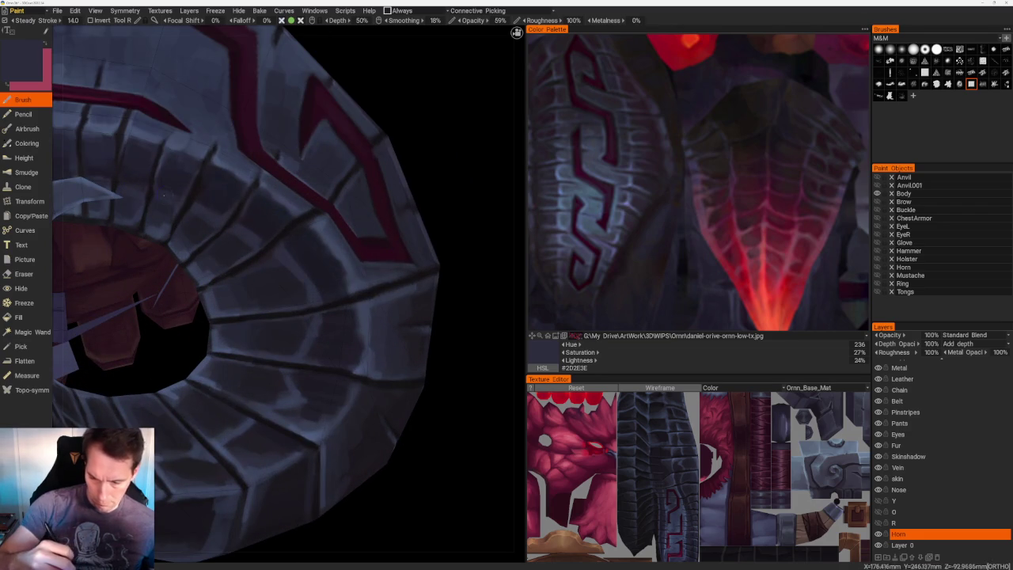
{"action": "key", "text": "v"}
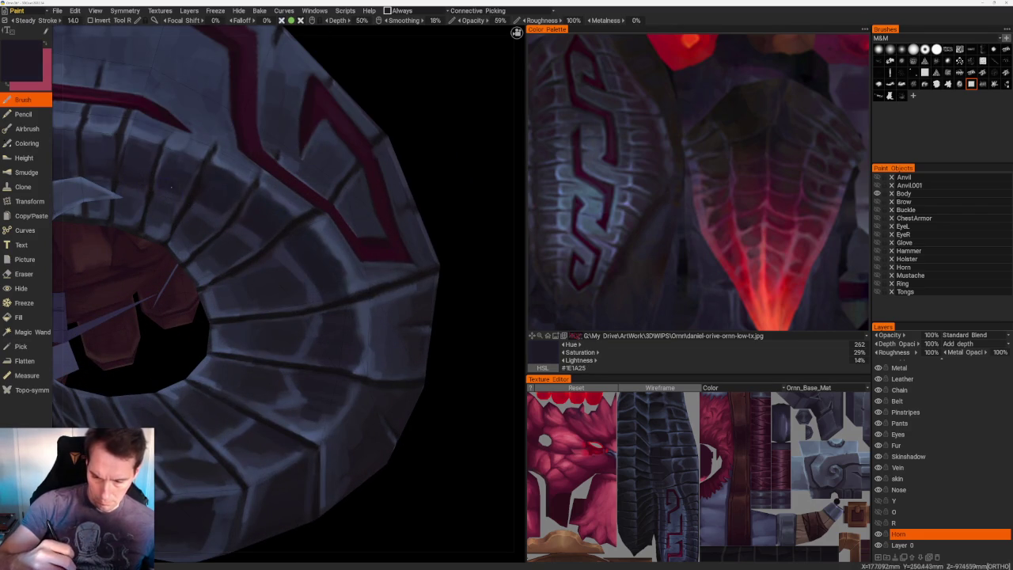
{"action": "scroll", "coordinate": [203, 203], "scroll_direction": "down", "scroll_amount": 5}
{"action": "mouse_move", "coordinate": [202, 203]}
{"action": "middle_mouse_down"}
{"action": "mouse_move", "coordinate": [371, 174]}
{"action": "mouse_move", "coordinate": [381, 239]}
{"action": "mouse_move", "coordinate": [330, 159]}
{"action": "middle_mouse_up"}
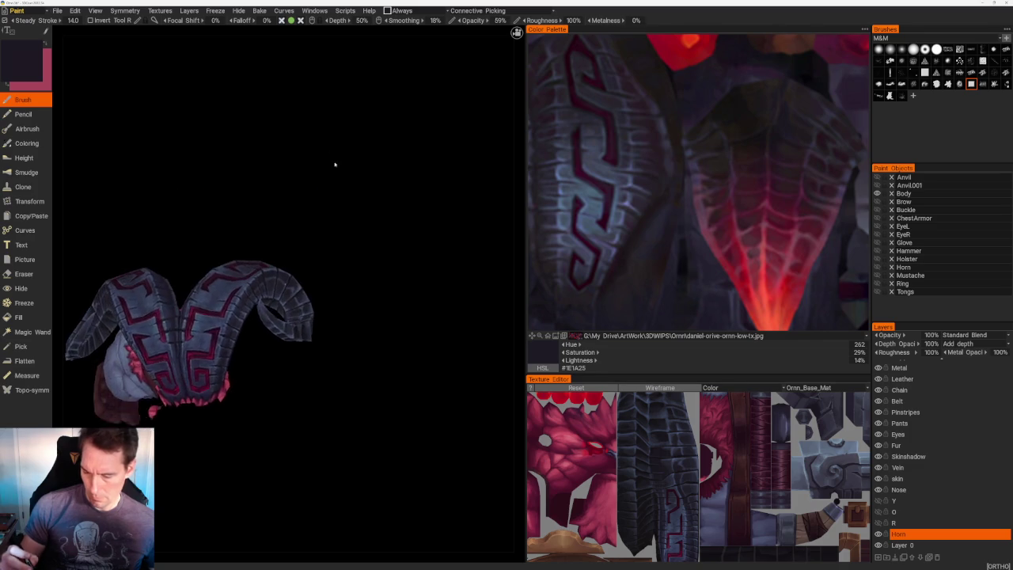
- Brush blue-grey highlights on the horn curl, resampling lighter and darker shades from the model
{"action": "scroll", "coordinate": [330, 159], "scroll_direction": "up", "scroll_amount": 3}
{"action": "scroll", "coordinate": [350, 213], "scroll_direction": "up", "scroll_amount": 3}
{"action": "scroll", "coordinate": [397, 303], "scroll_direction": "up", "scroll_amount": 2}
{"action": "key", "text": "v"}
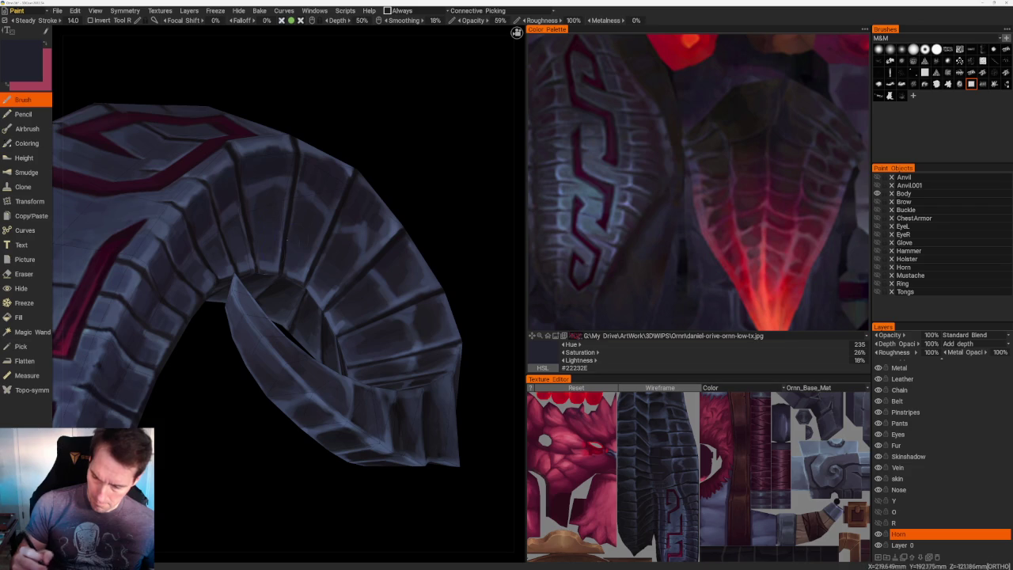
{"action": "key", "text": "v"}
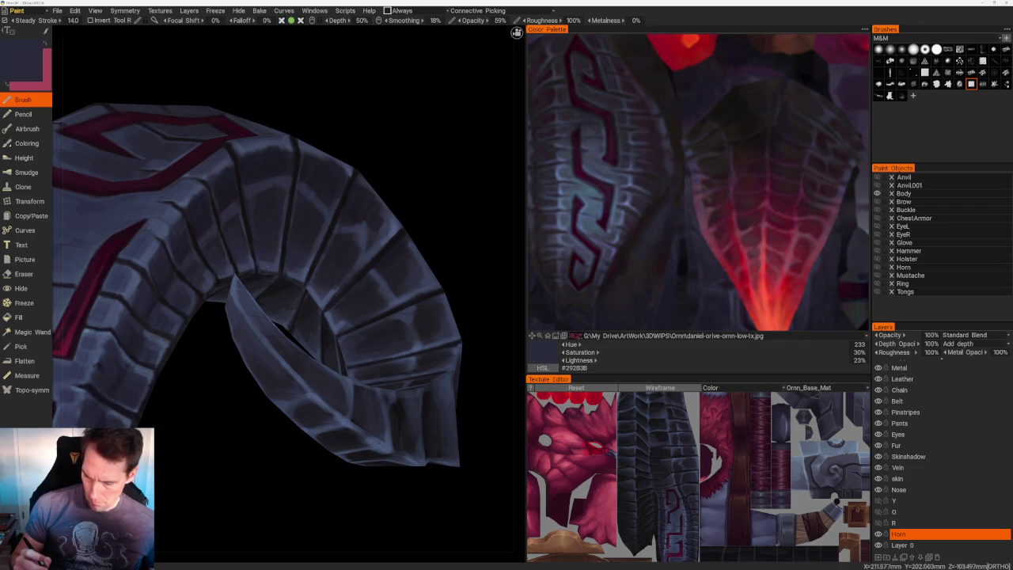
{"action": "key", "text": "v"}
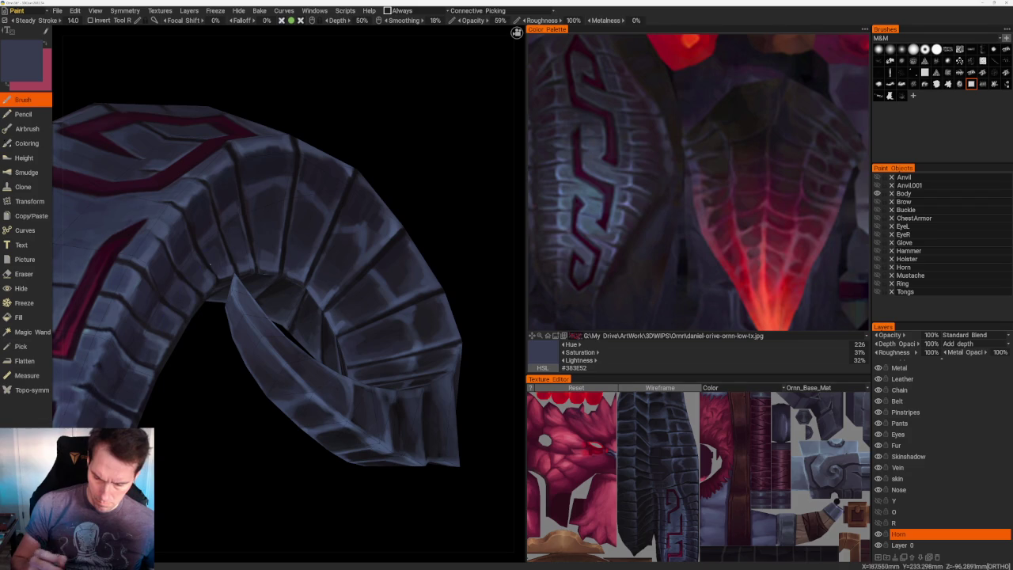
{"action": "key", "text": "v"}
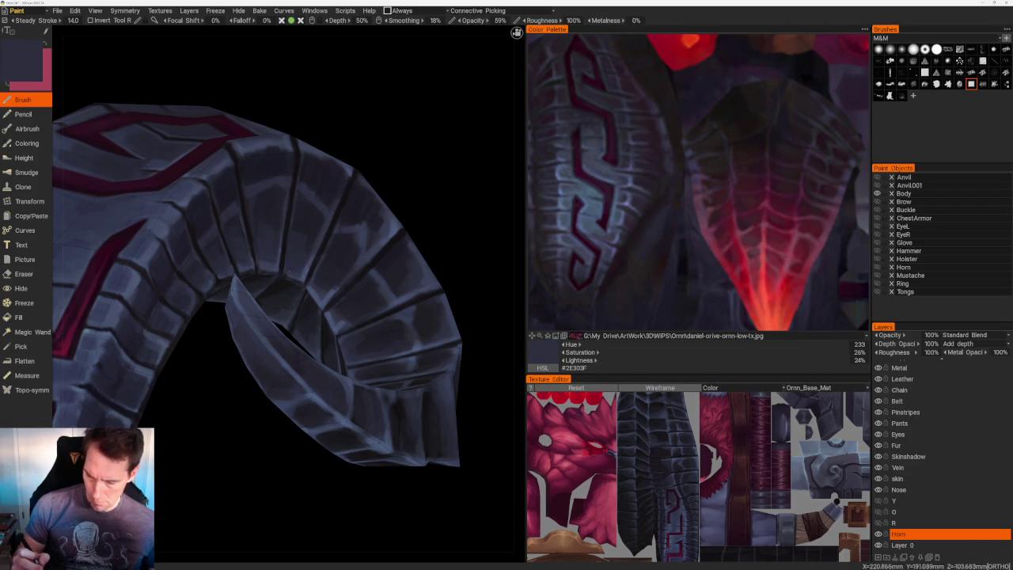
{"action": "key", "text": "v"}
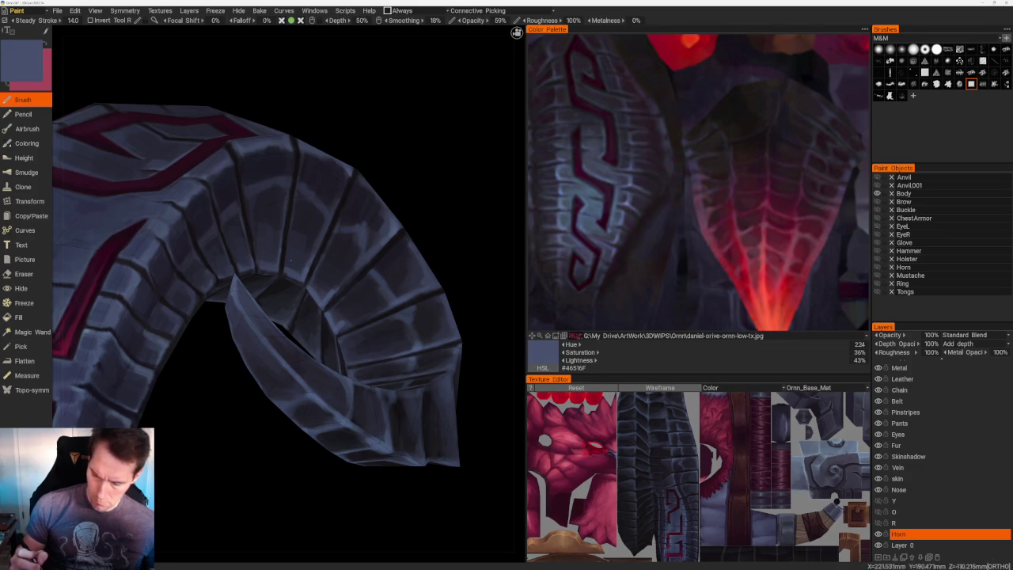
{"action": "key", "text": "v"}
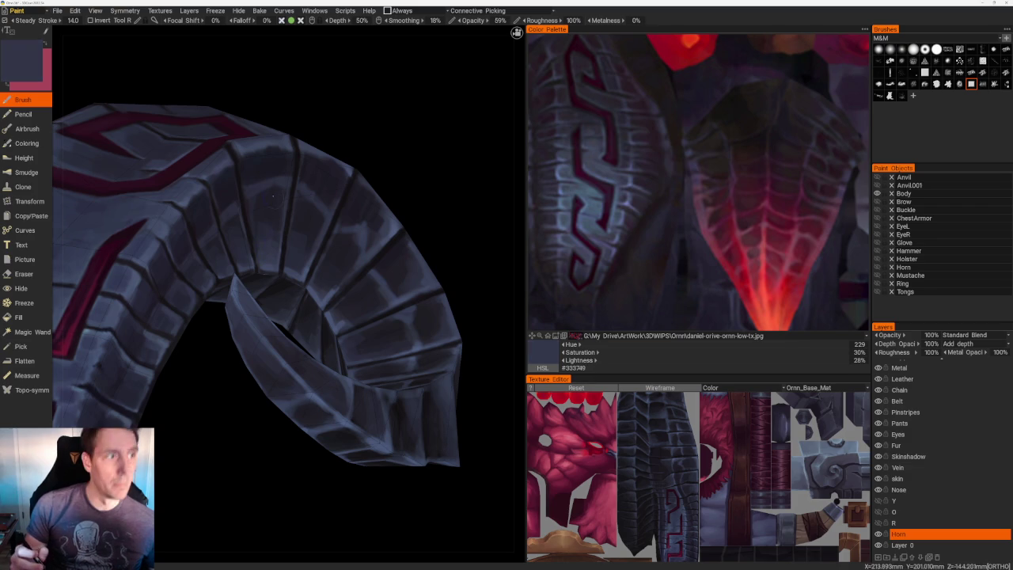
- Keep highlighting the coil segments, ending on slate blue (Hue 227, 32% saturation, 27% lightness)
{"action": "middle_click_drag", "start_coordinate": [271, 254], "coordinate": [287, 179]}
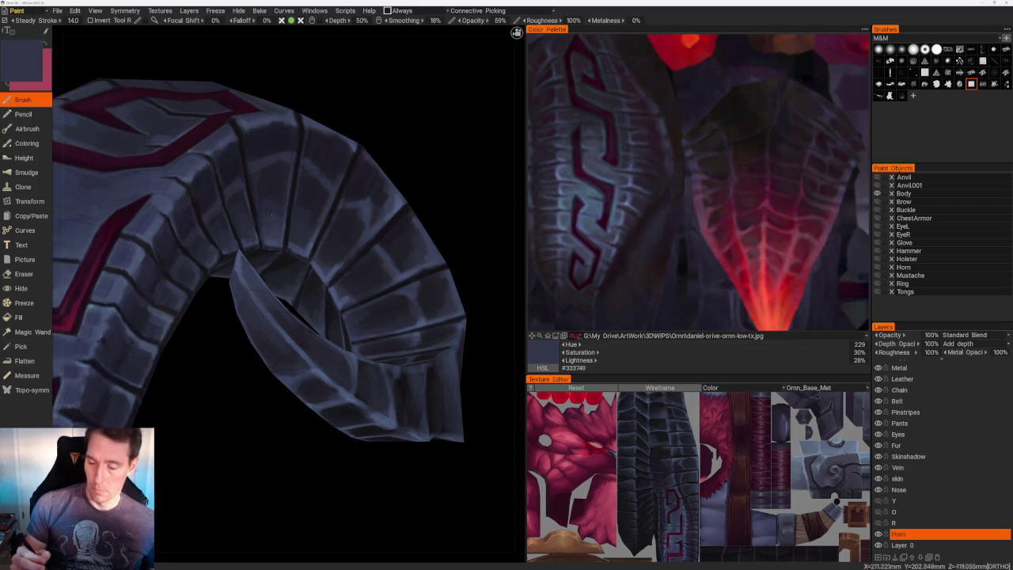
{"action": "key", "text": "v"}
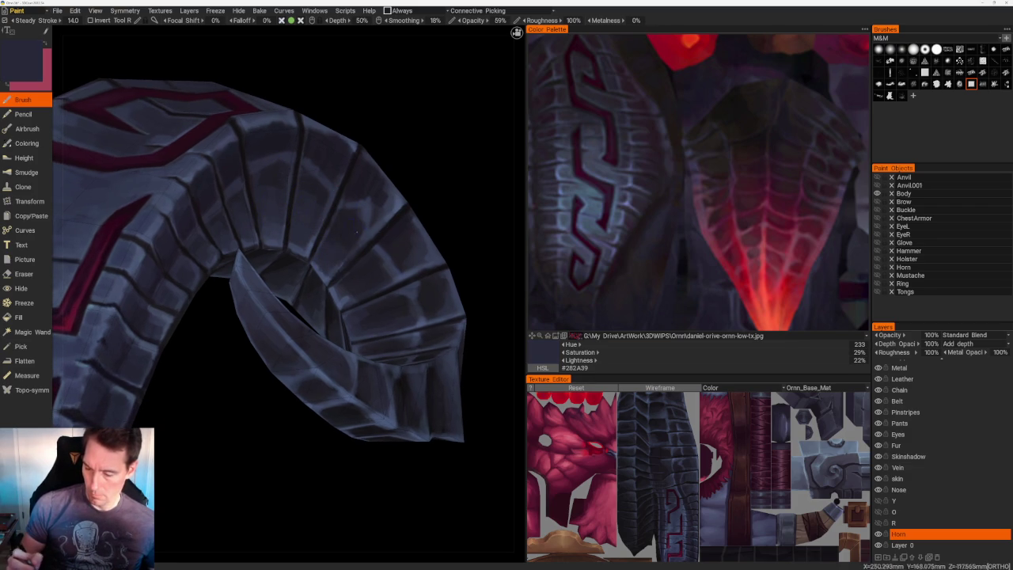
{"action": "key", "text": "v"}
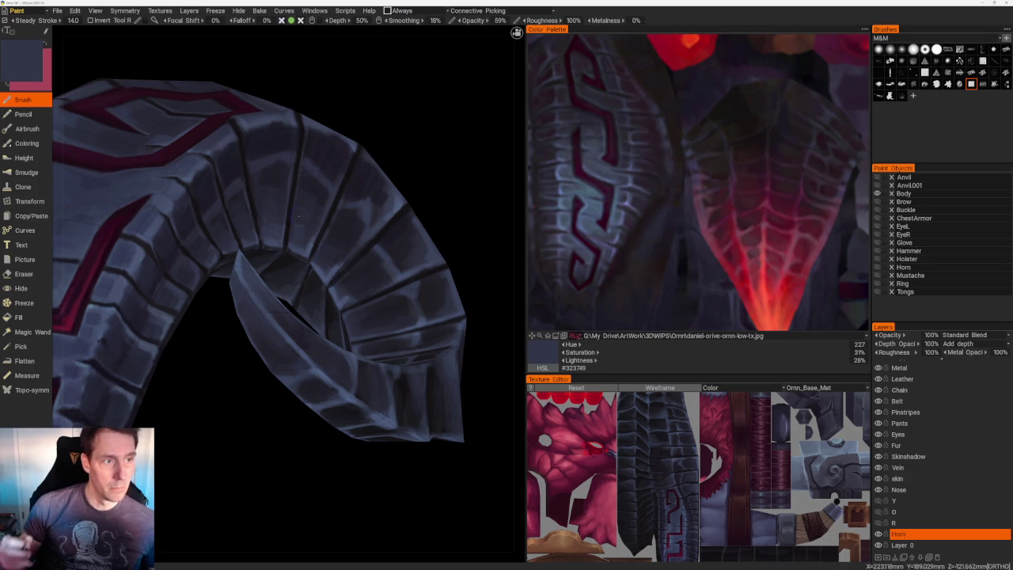
{"action": "middle_click_drag", "start_coordinate": [312, 166], "coordinate": [304, 163]}
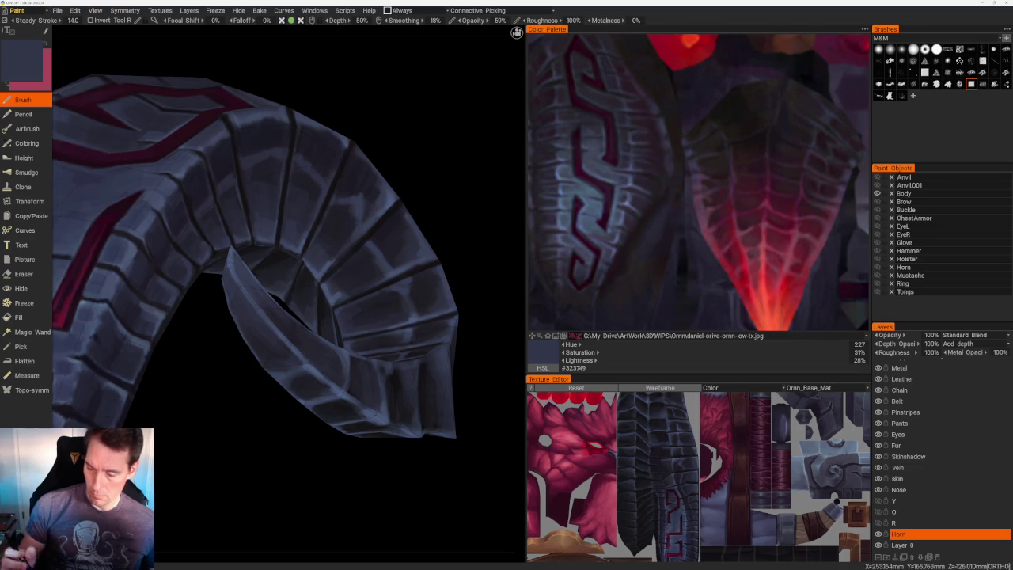
{"action": "scroll", "coordinate": [276, 95], "scroll_direction": "down", "scroll_amount": 5}
{"action": "left_click_drag", "start_coordinate": [276, 95], "coordinate": [342, 298]}
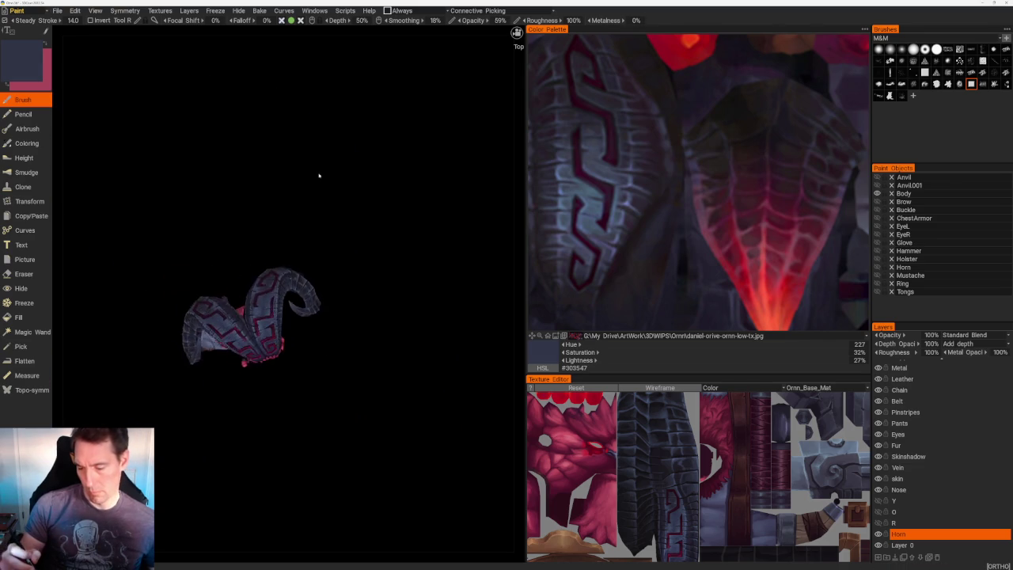
- Brush a light blue highlight colour onto the ring segments from several angles
{"action": "scroll", "coordinate": [342, 299], "scroll_direction": "up", "scroll_amount": 5}
{"action": "scroll", "coordinate": [293, 271], "scroll_direction": "up", "scroll_amount": 3}
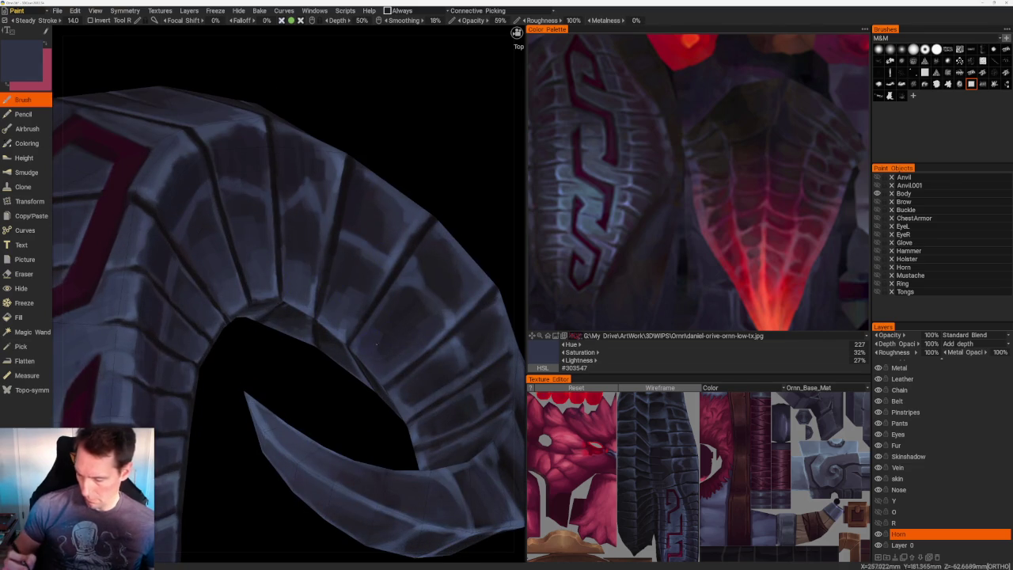
{"action": "key", "text": "v"}
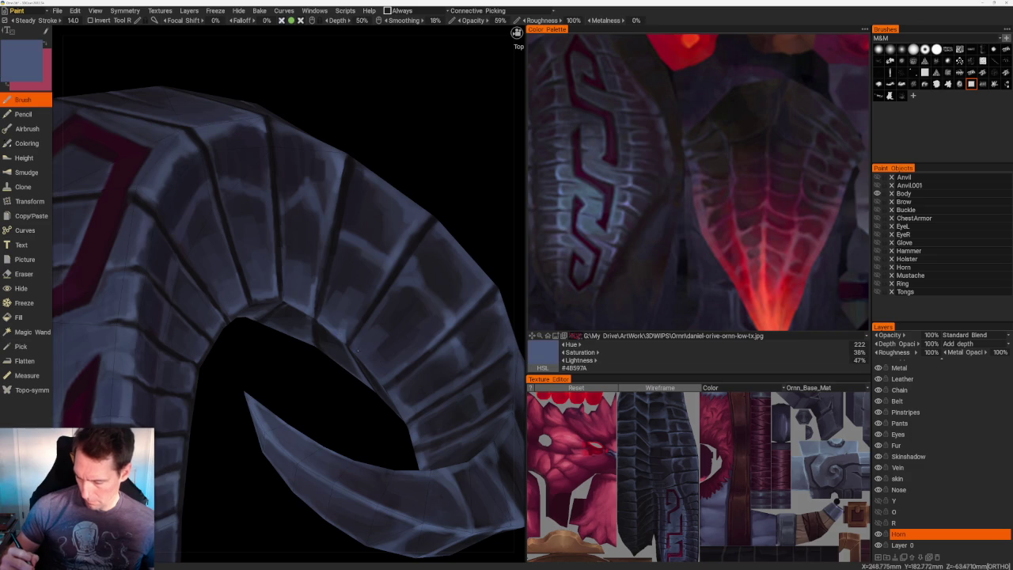
{"action": "scroll", "coordinate": [377, 181], "scroll_direction": "down", "scroll_amount": 5}
{"action": "mouse_move", "coordinate": [377, 181]}
{"action": "left_mouse_down"}
{"action": "mouse_move", "coordinate": [350, 224]}
{"action": "mouse_move", "coordinate": [375, 174]}
{"action": "mouse_move", "coordinate": [372, 197]}
{"action": "left_mouse_up"}
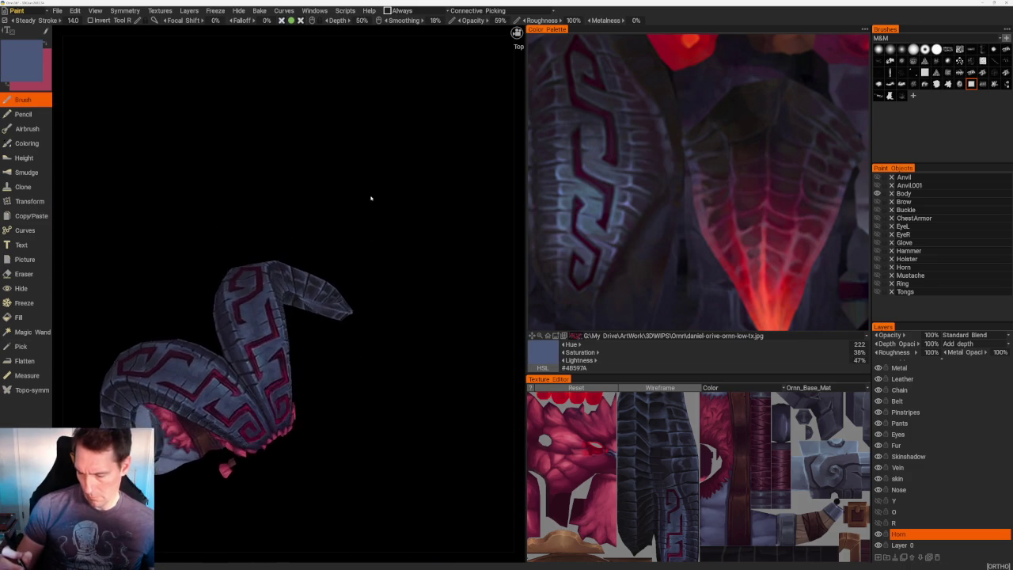
{"action": "scroll", "coordinate": [388, 226], "scroll_direction": "up", "scroll_amount": 3}
{"action": "scroll", "coordinate": [389, 226], "scroll_direction": "up", "scroll_amount": 3}
{"action": "left_click_drag", "start_coordinate": [304, 229], "coordinate": [296, 169]}
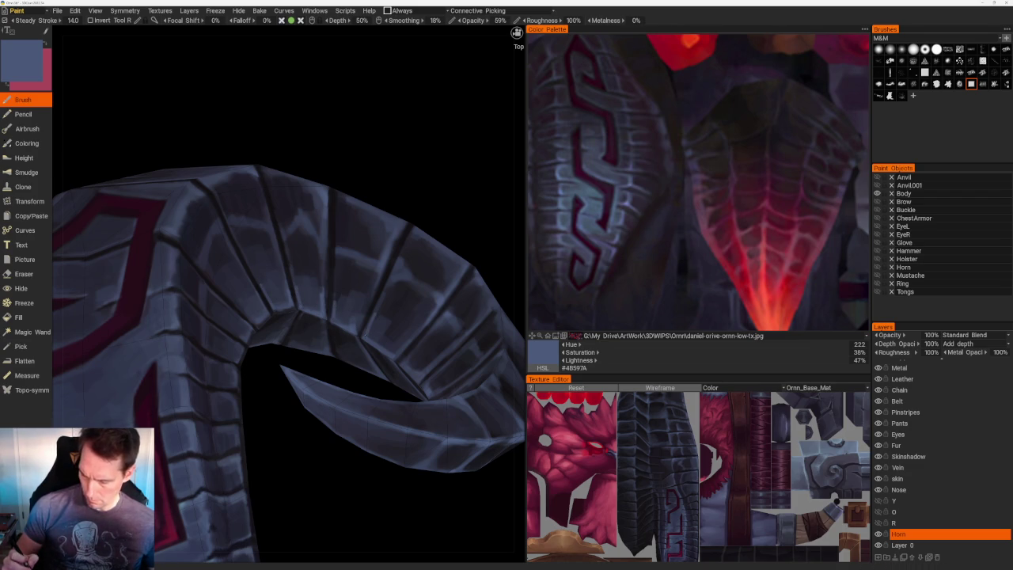
{"action": "scroll", "coordinate": [416, 195], "scroll_direction": "down", "scroll_amount": 3}
{"action": "scroll", "coordinate": [416, 195], "scroll_direction": "down", "scroll_amount": 5}
{"action": "mouse_move", "coordinate": [333, 177]}
{"action": "left_mouse_down"}
{"action": "mouse_move", "coordinate": [219, 224]}
{"action": "mouse_move", "coordinate": [261, 238]}
{"action": "left_mouse_up"}
{"action": "mouse_move", "coordinate": [373, 287]}
{"action": "left_mouse_down"}
{"action": "mouse_move", "coordinate": [327, 305]}
{"action": "mouse_move", "coordinate": [391, 411]}
{"action": "left_mouse_up"}
{"action": "scroll", "coordinate": [416, 324], "scroll_direction": "up", "scroll_amount": 5}
{"action": "scroll", "coordinate": [416, 324], "scroll_direction": "up", "scroll_amount": 2}
{"action": "scroll", "coordinate": [389, 337], "scroll_direction": "up", "scroll_amount": 3}
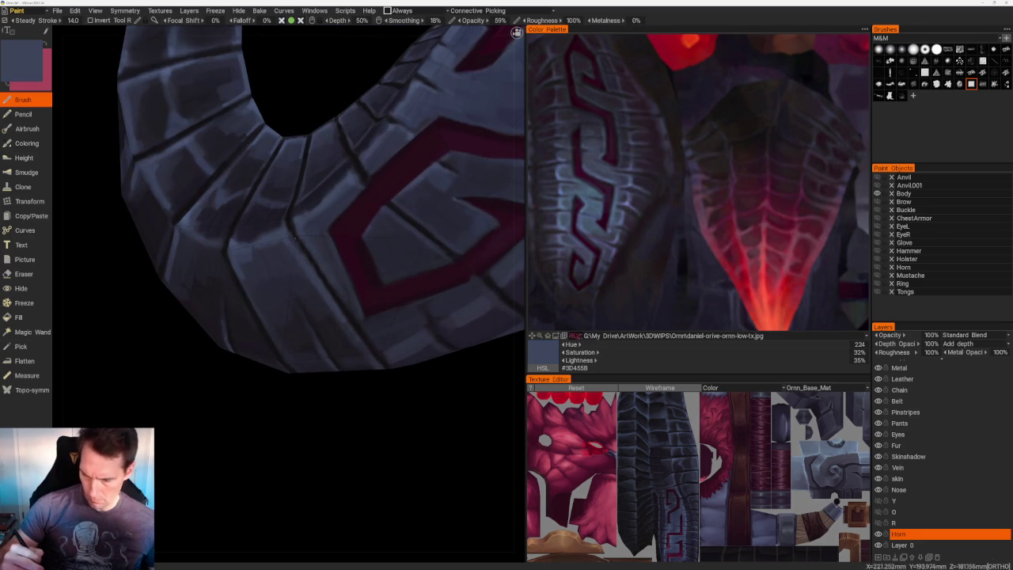
- Darken the grooves between ring segments with near-black and darker blue-grey tones
{"action": "key", "text": "v"}
{"action": "scroll", "coordinate": [372, 309], "scroll_direction": "down", "scroll_amount": 5}
{"action": "left_click_drag", "start_coordinate": [327, 203], "coordinate": [338, 140]}
{"action": "scroll", "coordinate": [364, 253], "scroll_direction": "up", "scroll_amount": 5}
{"action": "left_click_drag", "start_coordinate": [384, 368], "coordinate": [332, 305]}
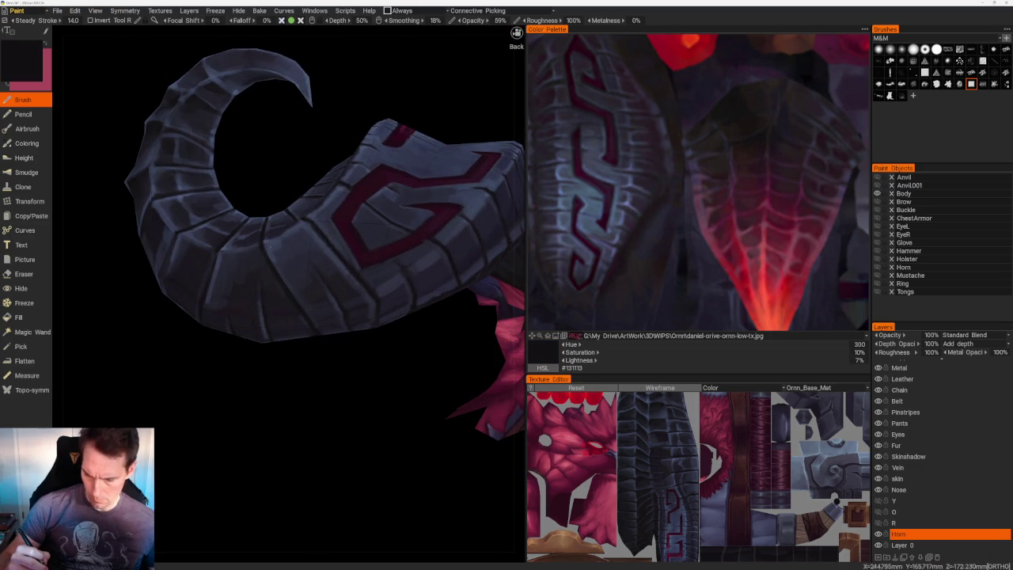
{"action": "key", "text": "v"}
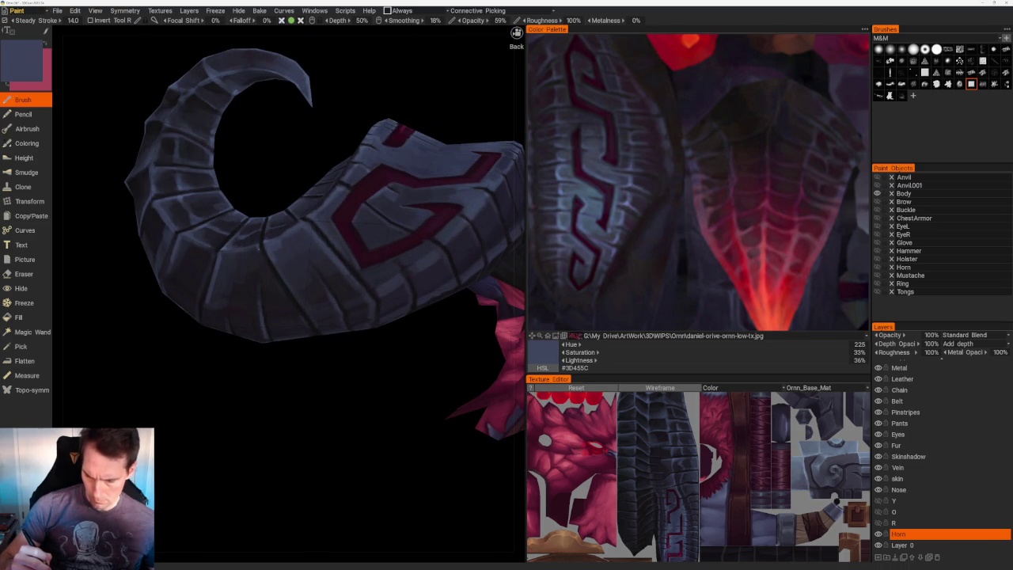
{"action": "left_click_drag", "start_coordinate": [269, 269], "coordinate": [390, 290]}
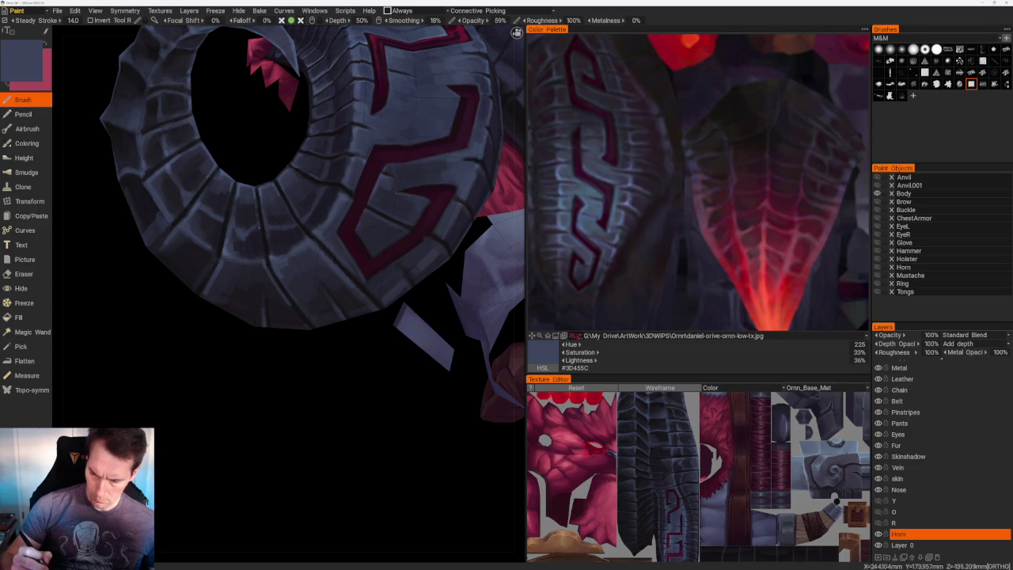
{"action": "key", "text": "v"}
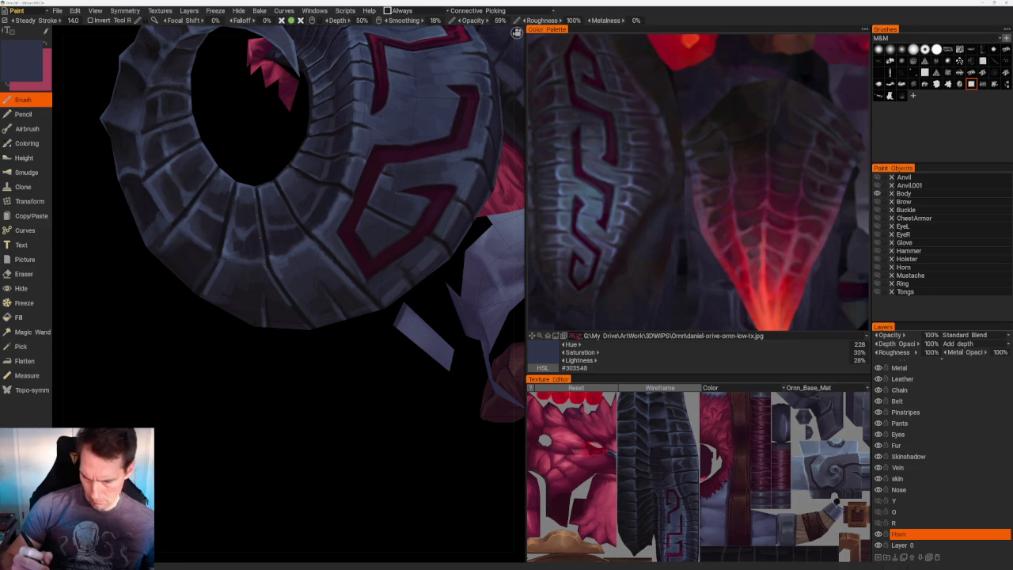
{"action": "left_click_drag", "start_coordinate": [344, 414], "coordinate": [271, 303]}
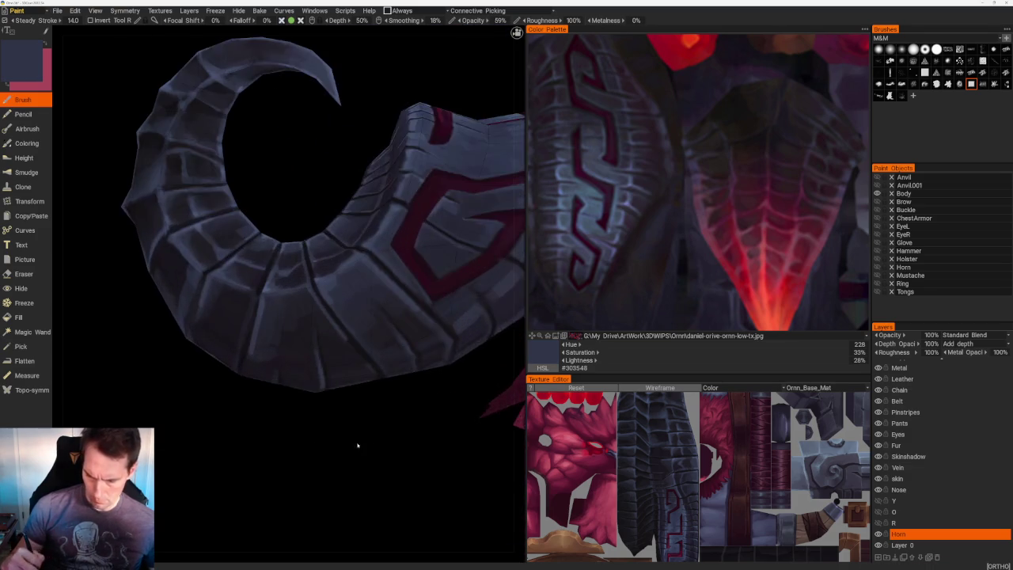
{"action": "key", "text": "v"}
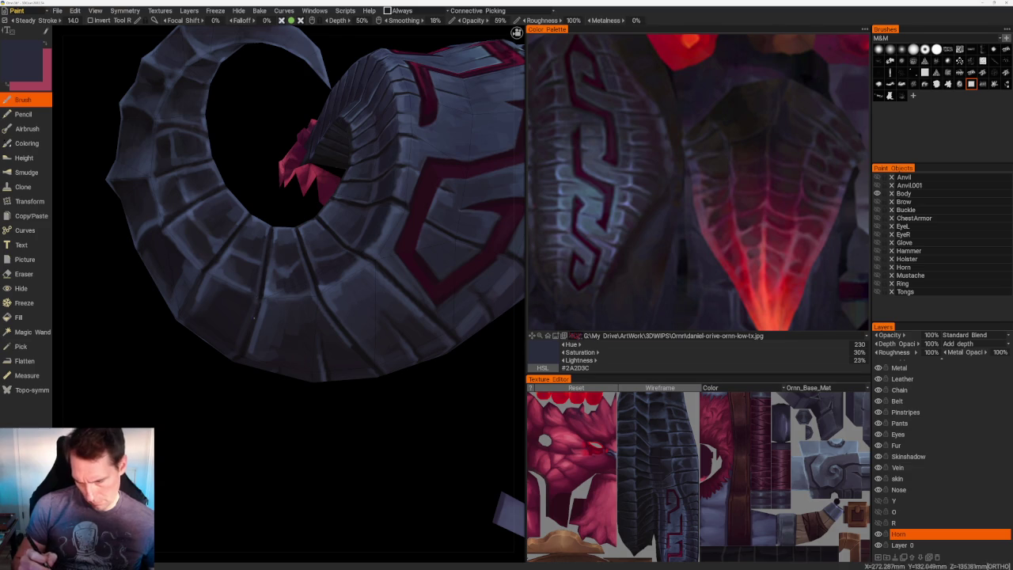
{"action": "scroll", "coordinate": [284, 365], "scroll_direction": "down", "scroll_amount": 5}
{"action": "left_click_drag", "start_coordinate": [284, 366], "coordinate": [285, 396]}
{"action": "scroll", "coordinate": [287, 402], "scroll_direction": "up", "scroll_amount": 2}
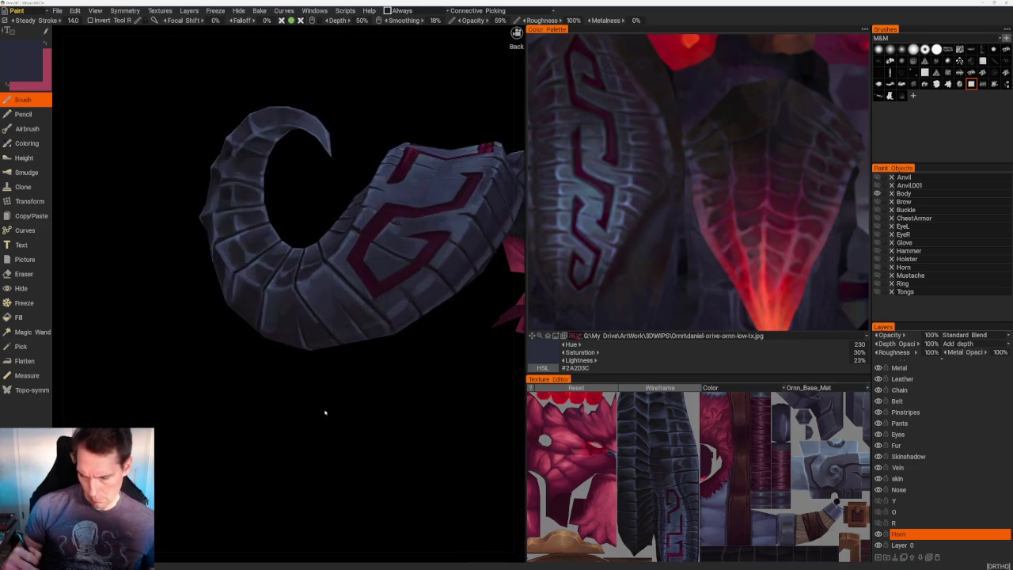
{"action": "scroll", "coordinate": [332, 407], "scroll_direction": "up", "scroll_amount": 3}
- Add lighter blue-grey and dark shadow tones across the ring segments beside the red trim
{"action": "key", "text": "v"}
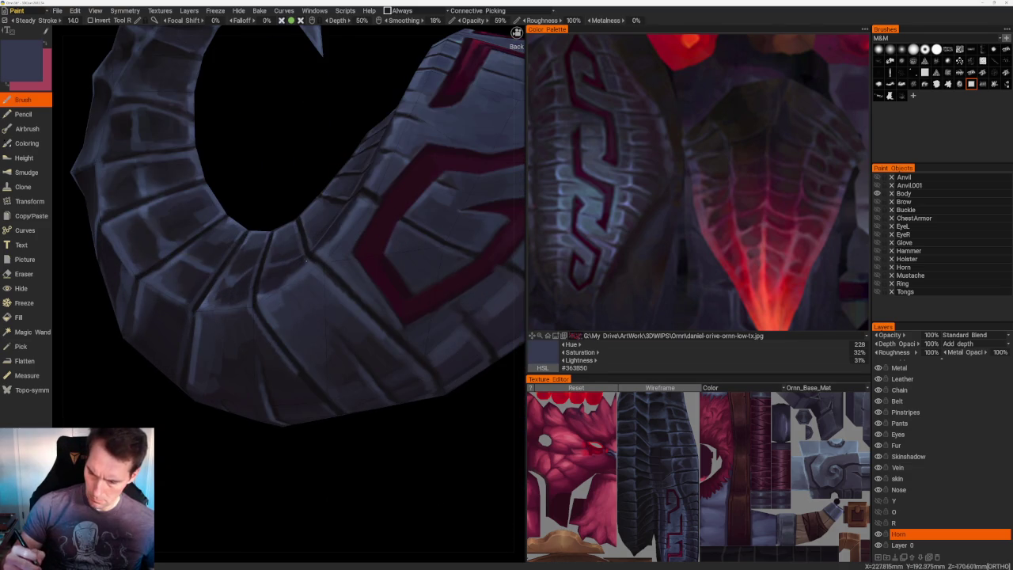
{"action": "left_click_drag", "start_coordinate": [332, 153], "coordinate": [346, 206]}
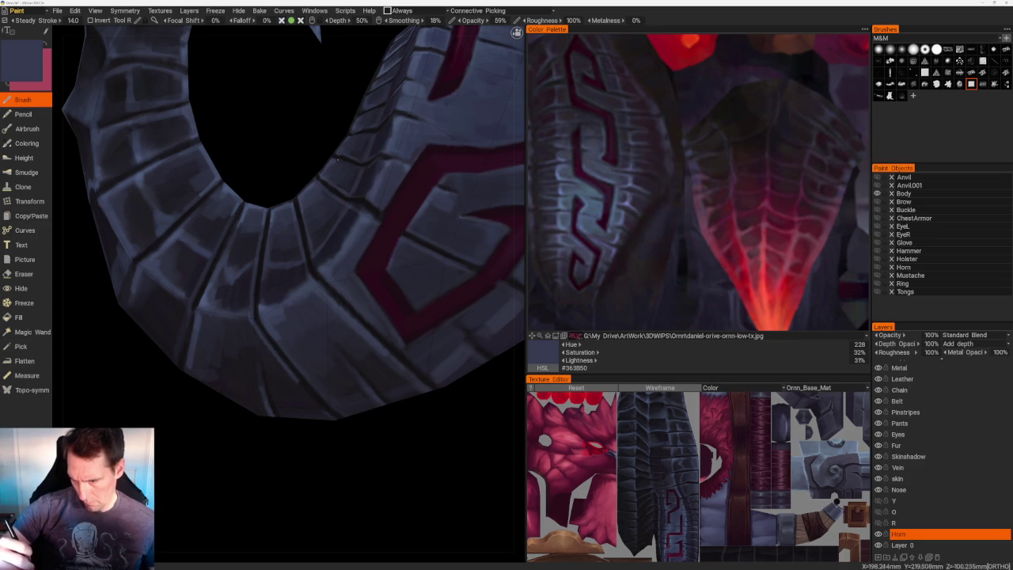
{"action": "mouse_move", "coordinate": [335, 116]}
{"action": "left_mouse_down"}
{"action": "mouse_move", "coordinate": [268, 267]}
{"action": "mouse_move", "coordinate": [407, 192]}
{"action": "left_mouse_up"}
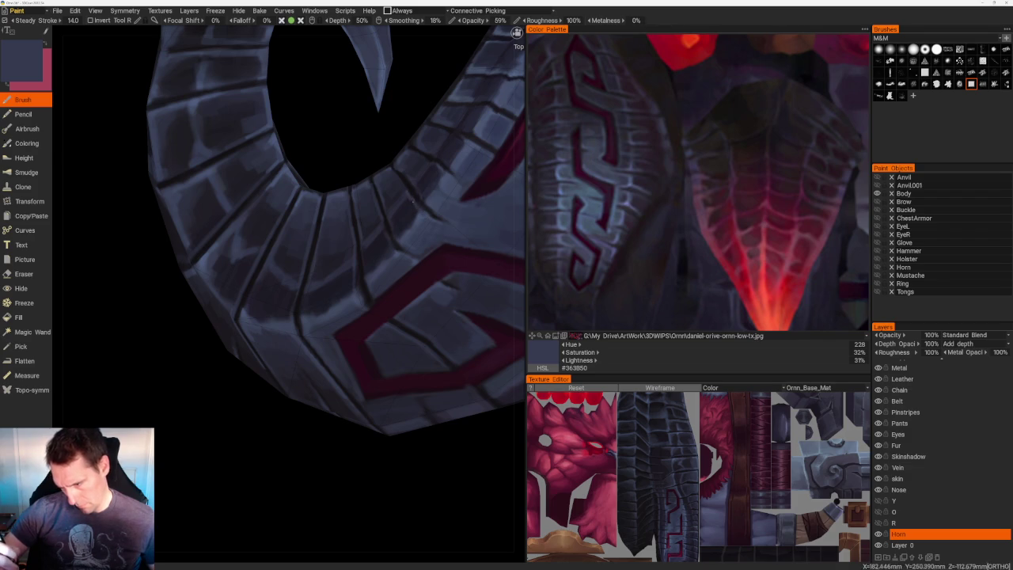
{"action": "key", "text": "v"}
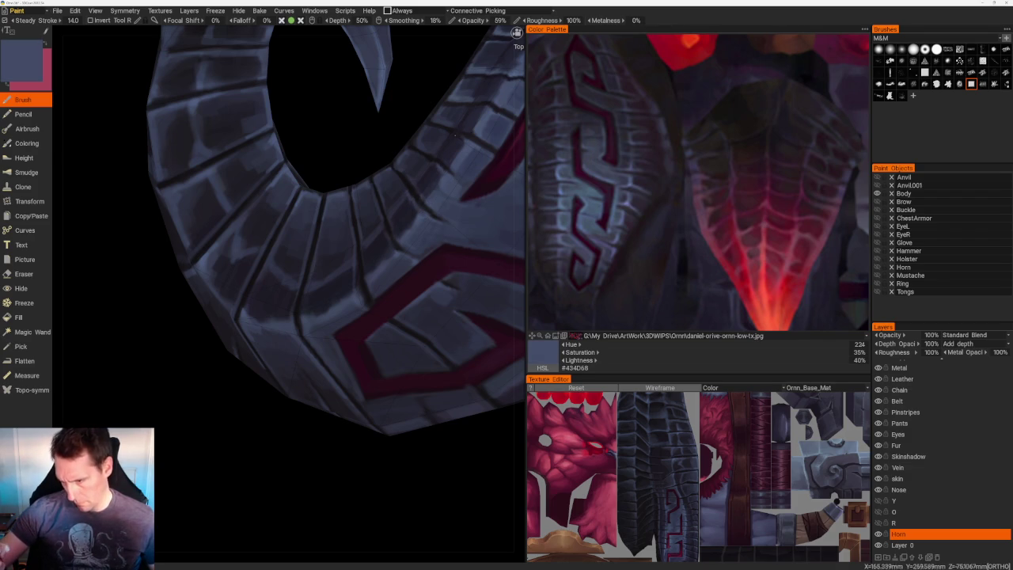
{"action": "scroll", "coordinate": [311, 233], "scroll_direction": "up", "scroll_amount": 2}
{"action": "scroll", "coordinate": [311, 233], "scroll_direction": "up", "scroll_amount": 3}
{"action": "key", "text": "v"}
{"action": "key", "text": "v"}
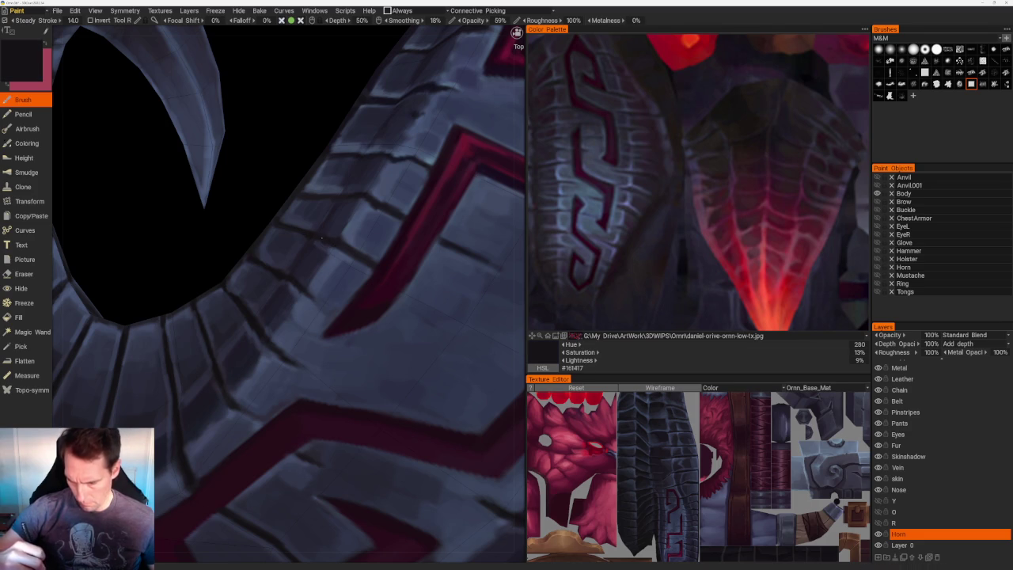
{"action": "key", "text": "v"}
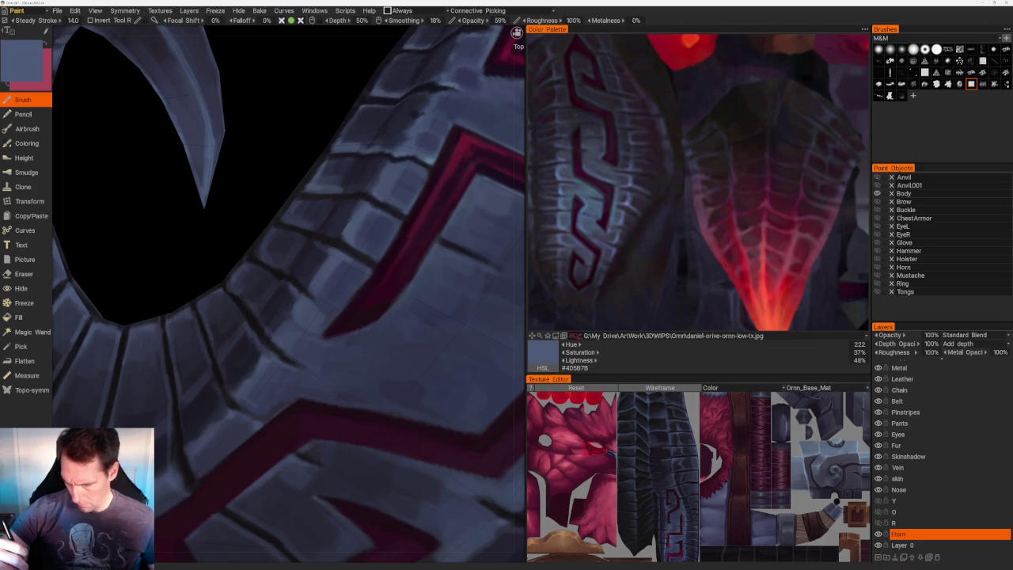
{"action": "scroll", "coordinate": [330, 106], "scroll_direction": "down", "scroll_amount": 5}
{"action": "mouse_move", "coordinate": [330, 106]}
{"action": "left_mouse_down"}
{"action": "mouse_move", "coordinate": [355, 119]}
{"action": "mouse_move", "coordinate": [341, 90]}
{"action": "mouse_move", "coordinate": [348, 83]}
{"action": "mouse_move", "coordinate": [407, 154]}
{"action": "left_mouse_up"}
- Shade the ring with dark blue-grey #262836 and view the horn on its own
{"action": "scroll", "coordinate": [407, 154], "scroll_direction": "up", "scroll_amount": 2}
{"action": "scroll", "coordinate": [289, 261], "scroll_direction": "up", "scroll_amount": 3}
{"action": "scroll", "coordinate": [290, 261], "scroll_direction": "up", "scroll_amount": 3}
{"action": "key", "text": "v"}
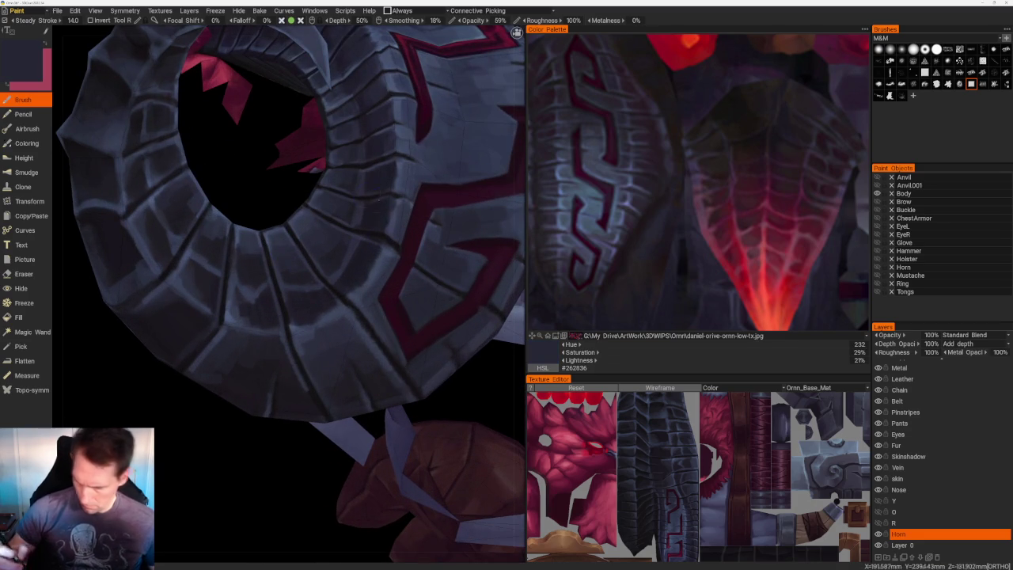
{"action": "key", "text": "v"}
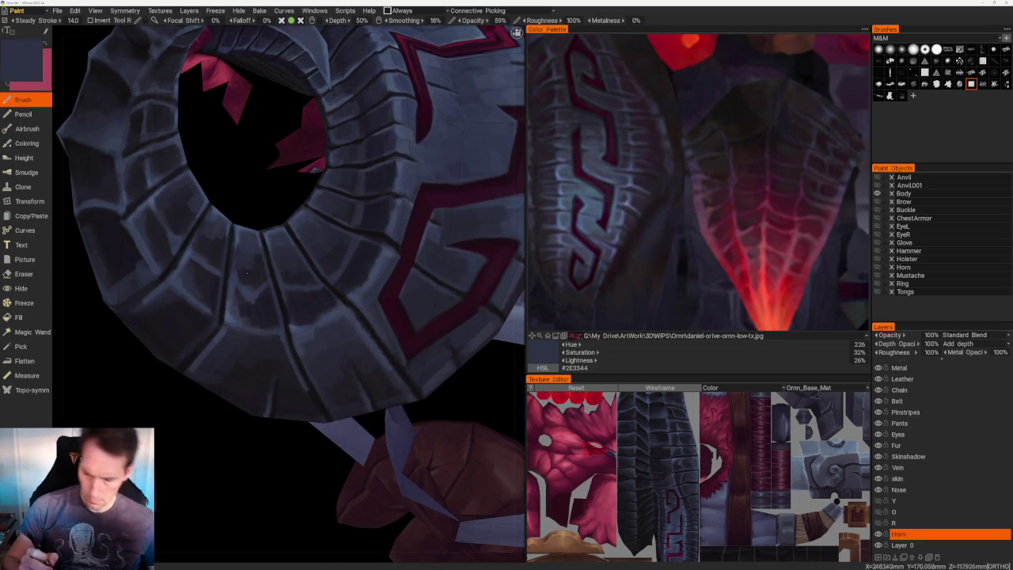
{"action": "key", "text": "v"}
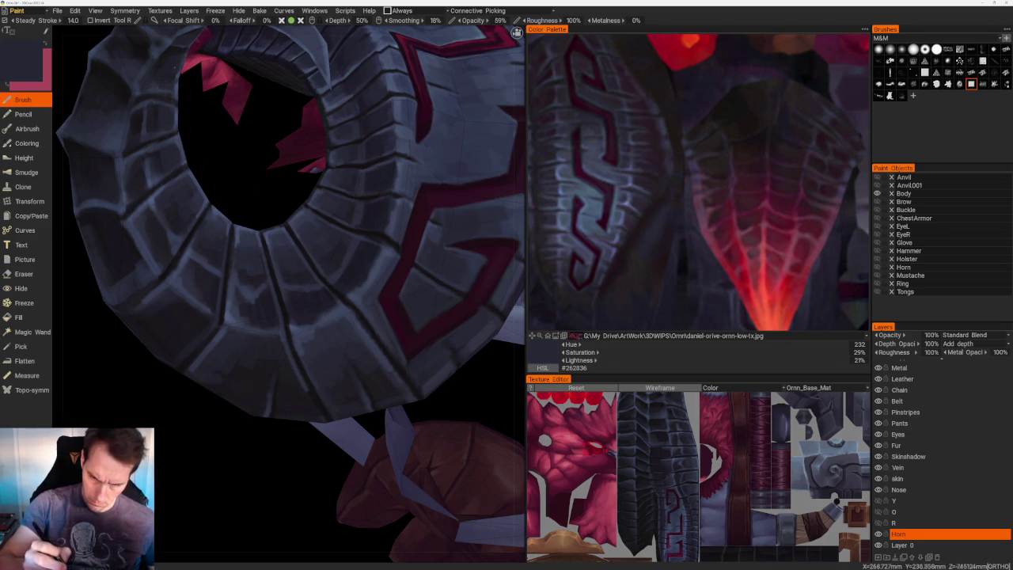
{"action": "left_click_drag", "start_coordinate": [321, 135], "coordinate": [286, 120]}
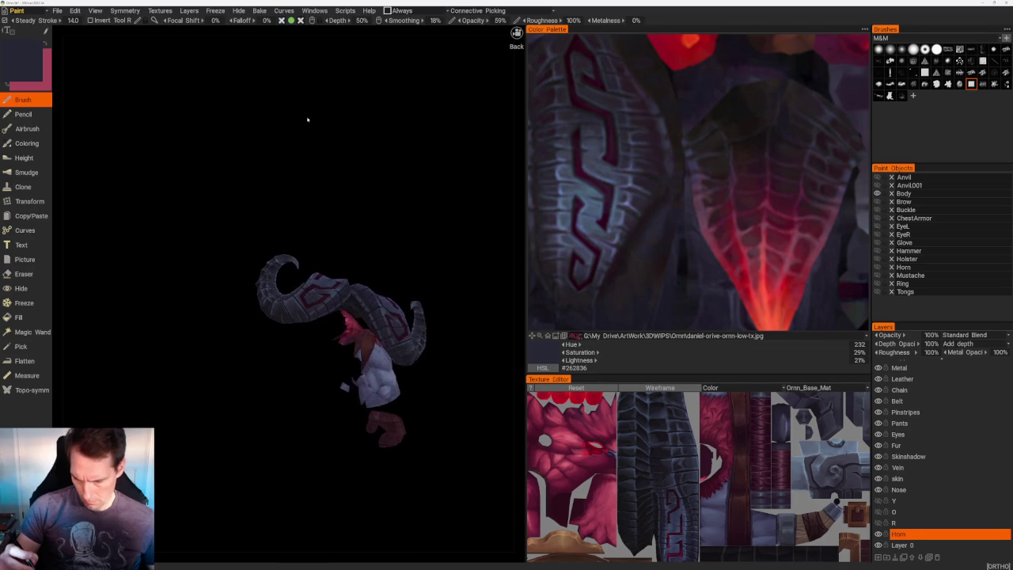
- Brush lighter highlight and darker blue-grey shades onto the horn's curl
{"action": "scroll", "coordinate": [283, 119], "scroll_direction": "up", "scroll_amount": 5}
{"action": "key", "text": "v"}
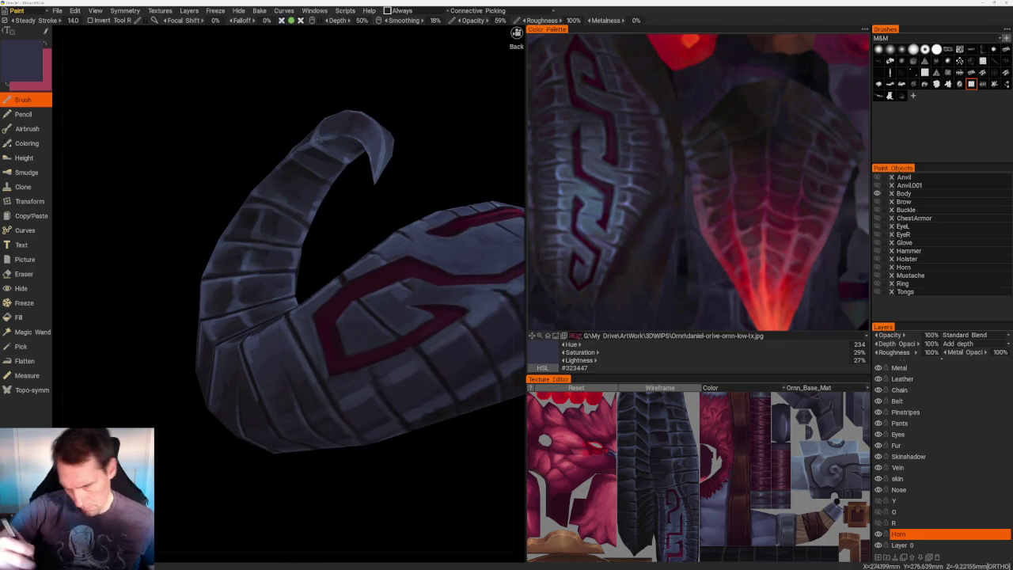
{"action": "left_click_drag", "start_coordinate": [443, 150], "coordinate": [475, 135]}
{"action": "key", "text": "v"}
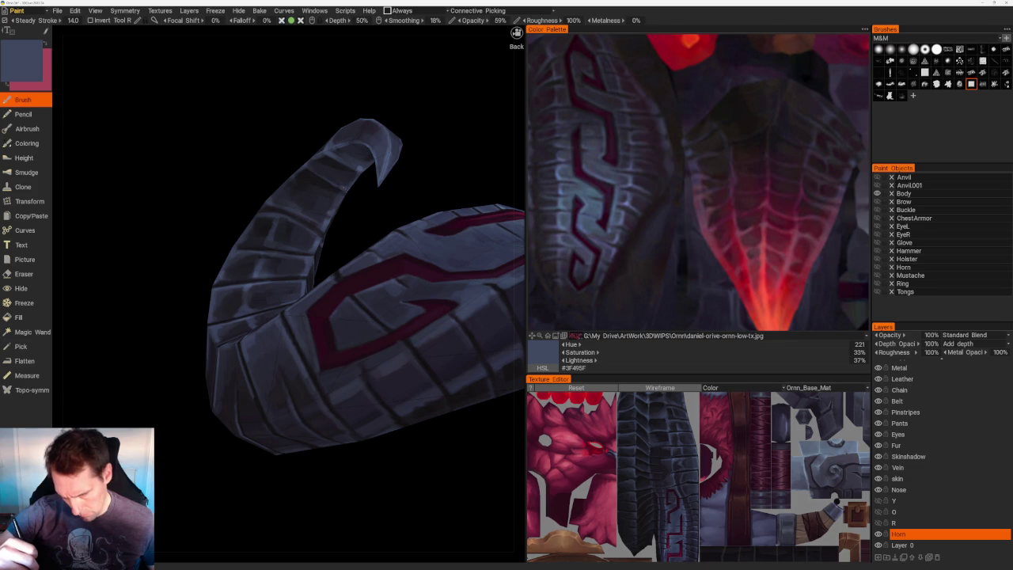
{"action": "key", "text": "v"}
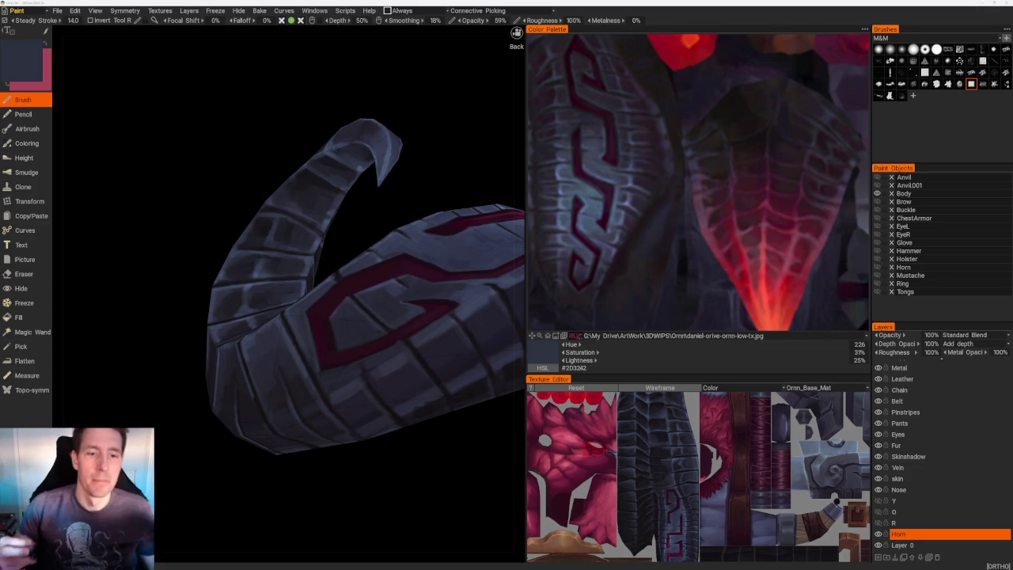
- Shade the curled tip with light and near-black tones ending at #1E1E25, then show the whole head
{"action": "left_click_drag", "start_coordinate": [449, 129], "coordinate": [366, 166]}
{"action": "scroll", "coordinate": [389, 228], "scroll_direction": "up", "scroll_amount": 3}
{"action": "left_click_drag", "start_coordinate": [238, 198], "coordinate": [183, 207]}
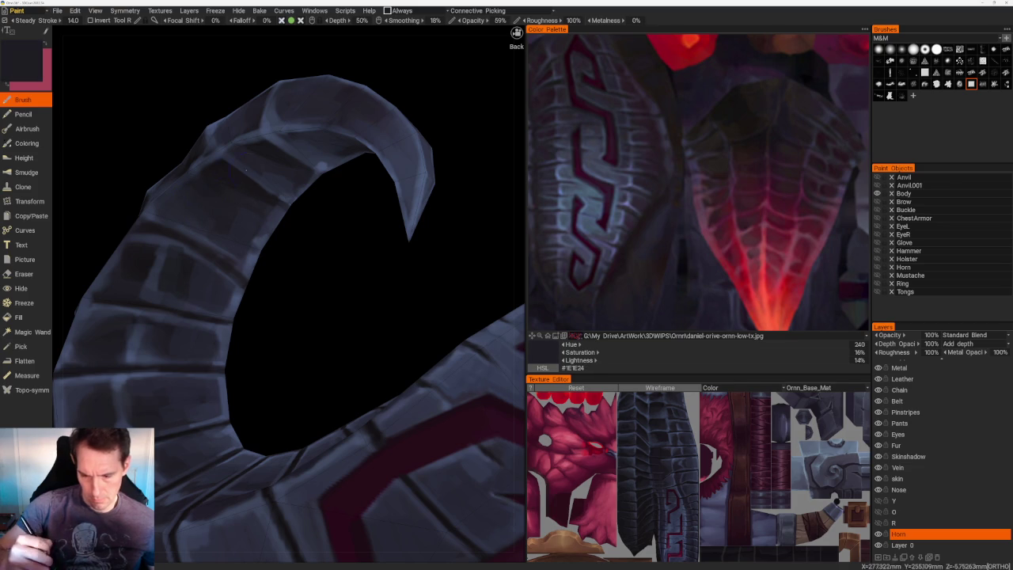
{"action": "key", "text": "v"}
{"action": "scroll", "coordinate": [370, 291], "scroll_direction": "down", "scroll_amount": 5}
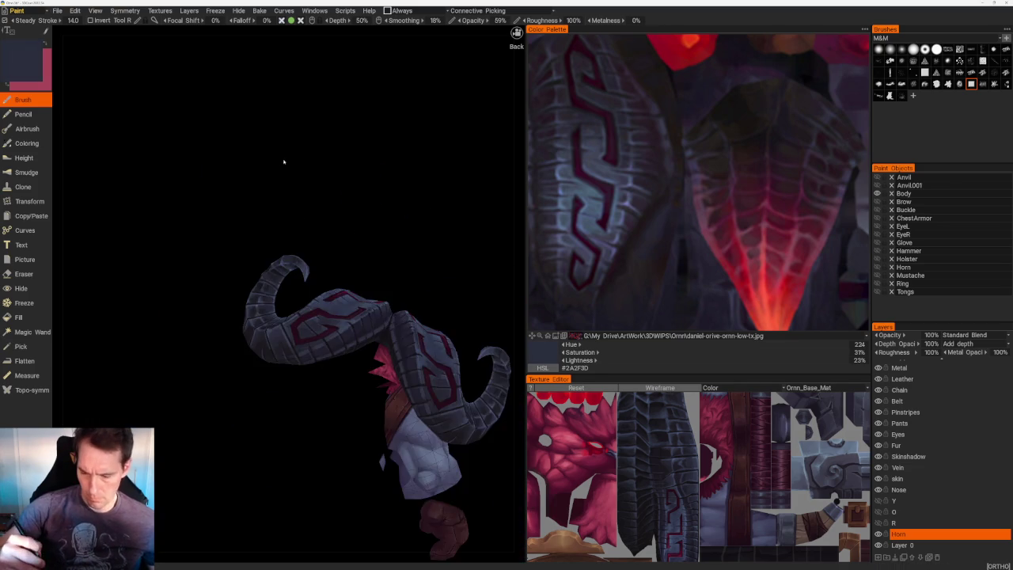
{"action": "scroll", "coordinate": [283, 161], "scroll_direction": "up", "scroll_amount": 5}
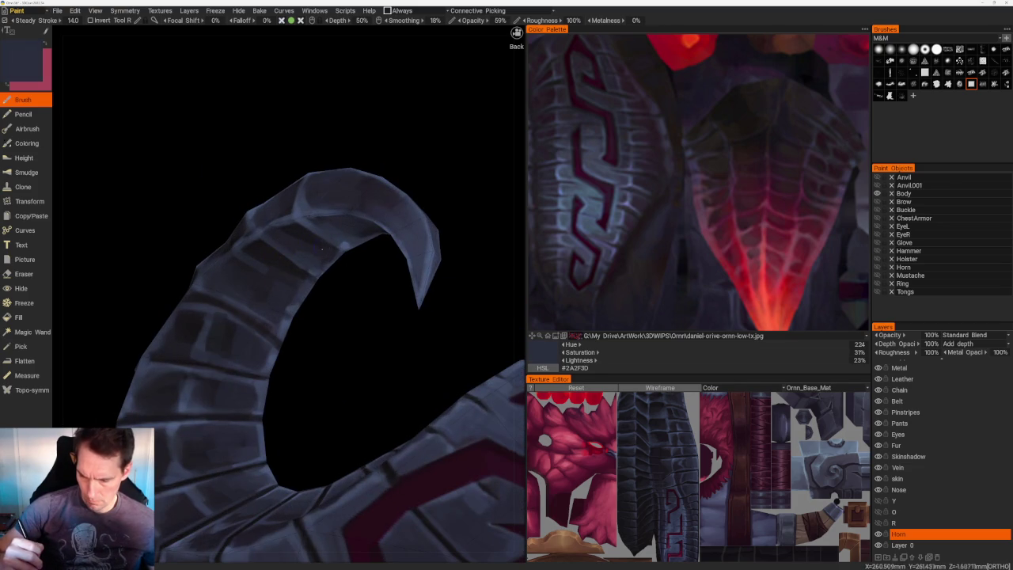
{"action": "key", "text": "v"}
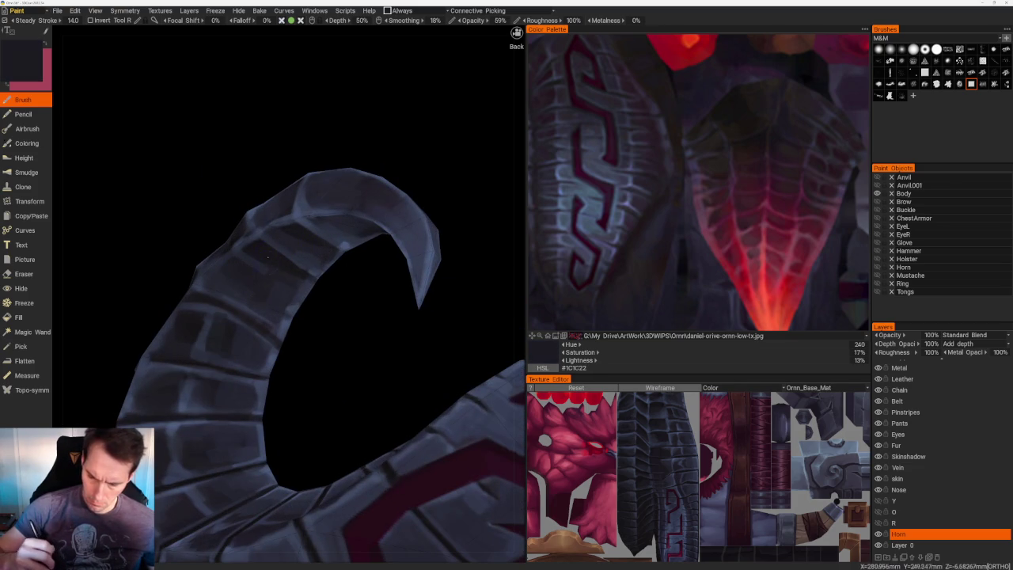
{"action": "key", "text": "v"}
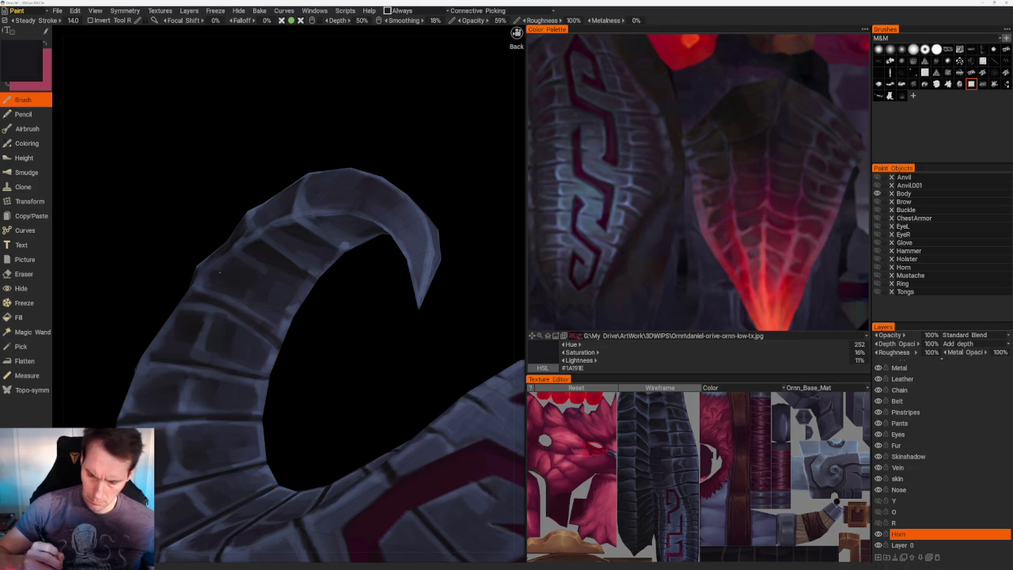
{"action": "key", "text": "v"}
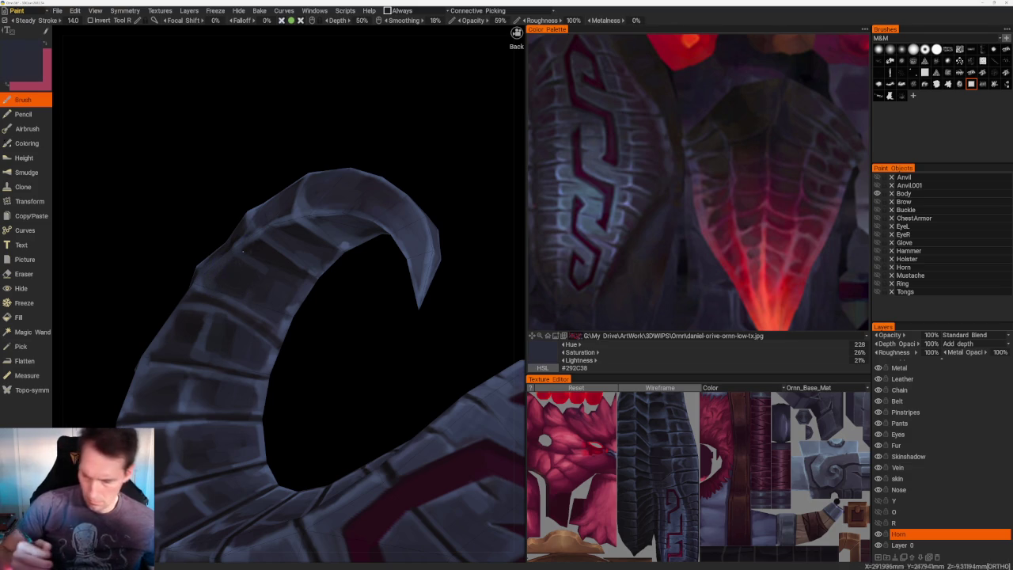
{"action": "key", "text": "v"}
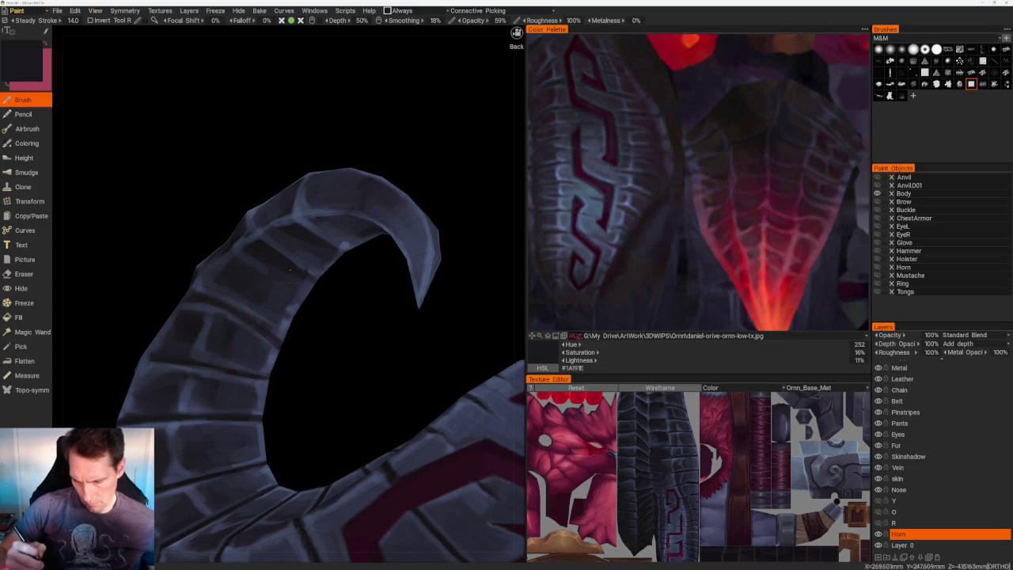
{"action": "scroll", "coordinate": [286, 288], "scroll_direction": "down", "scroll_amount": 5}
{"action": "mouse_move", "coordinate": [286, 289]}
{"action": "left_mouse_down"}
{"action": "mouse_move", "coordinate": [310, 182]}
{"action": "mouse_move", "coordinate": [422, 194]}
{"action": "mouse_move", "coordinate": [447, 235]}
{"action": "mouse_move", "coordinate": [420, 192]}
{"action": "left_mouse_up"}
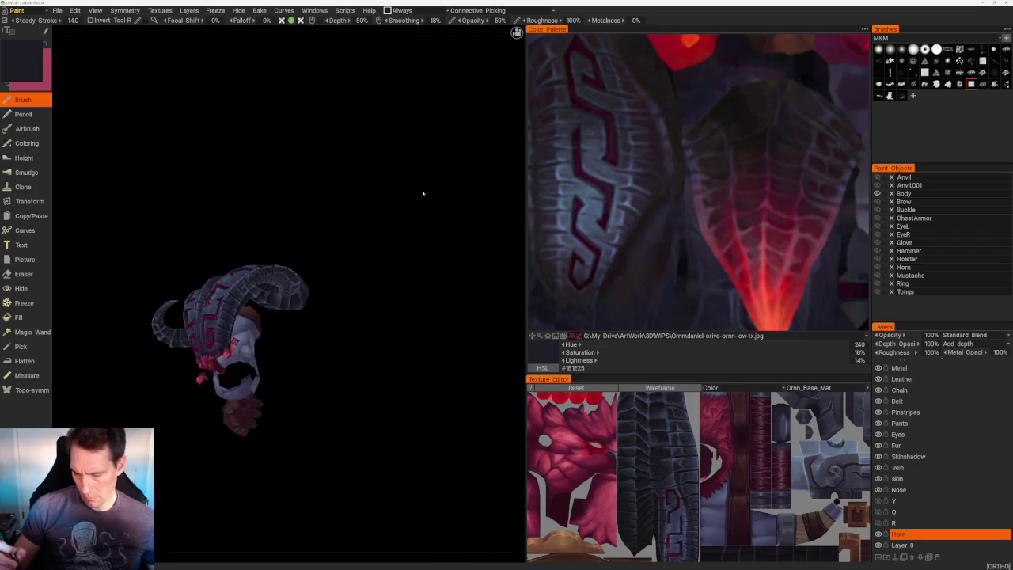
- Darken the coil's inner segments with dark bluish shades sampled from the horn
{"action": "scroll", "coordinate": [414, 264], "scroll_direction": "up", "scroll_amount": 3}
{"action": "scroll", "coordinate": [411, 288], "scroll_direction": "up", "scroll_amount": 3}
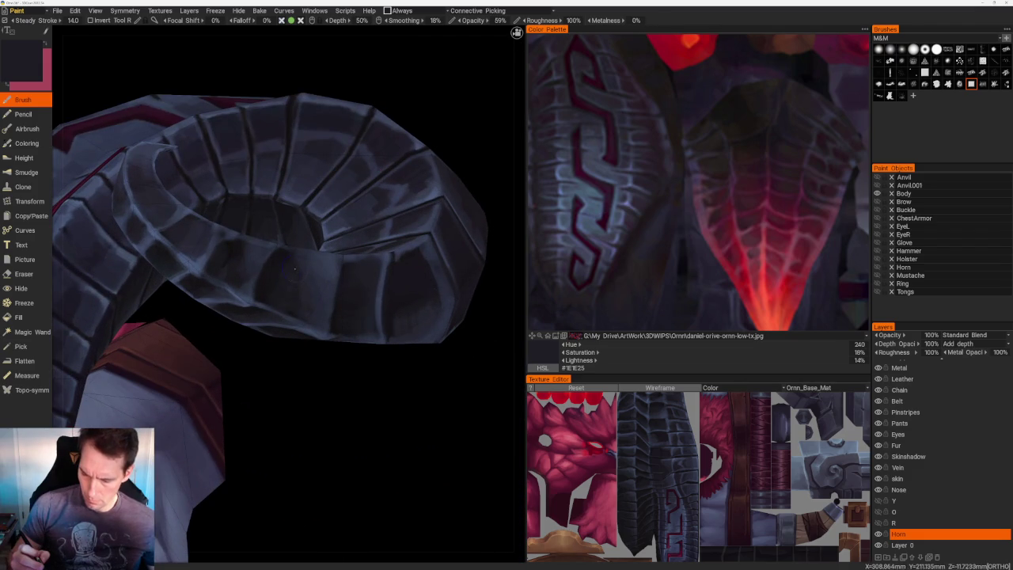
{"action": "key", "text": "v"}
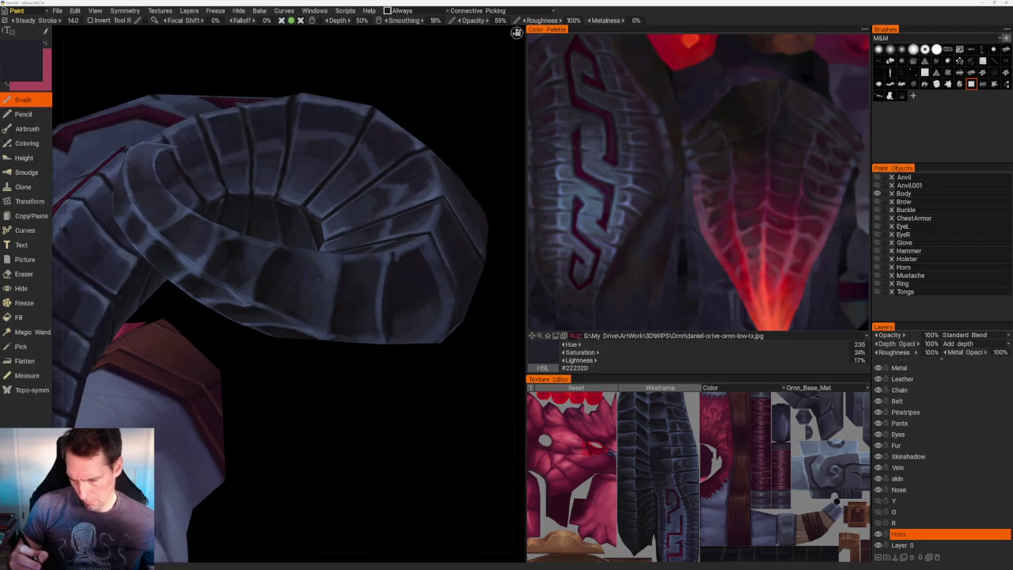
{"action": "key", "text": "v"}
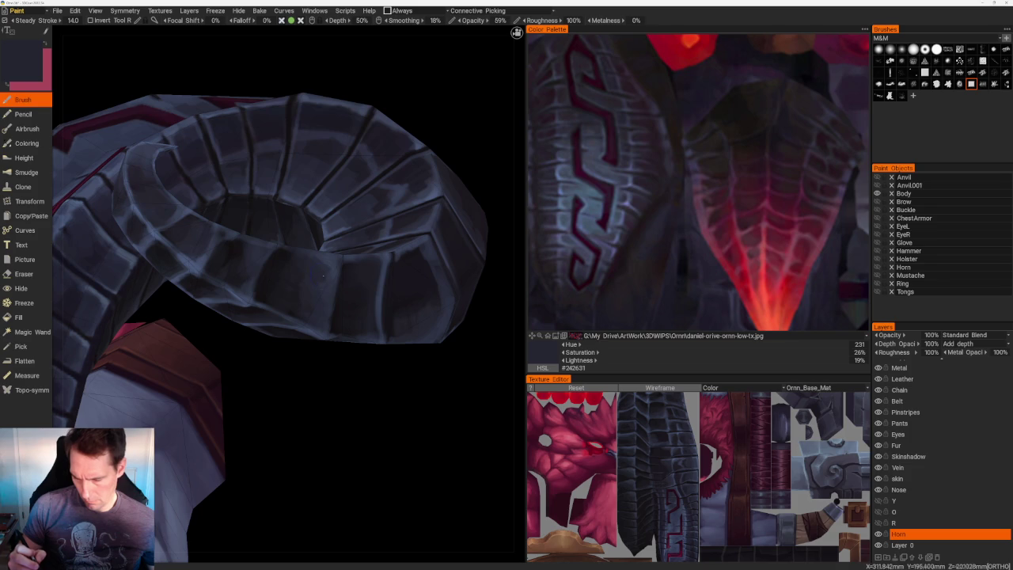
{"action": "key", "text": "v"}
{"action": "key", "text": "v"}
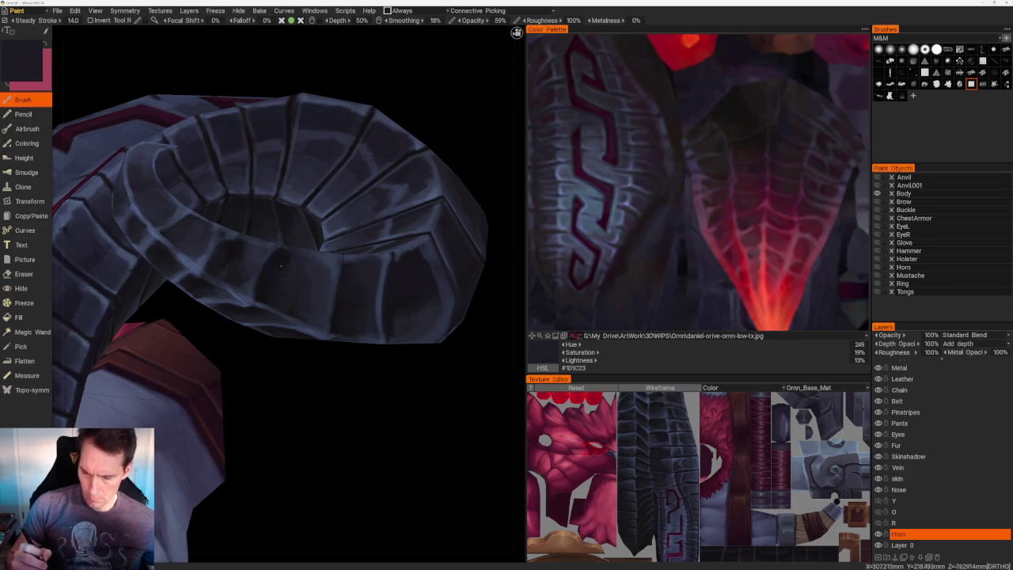
{"action": "key", "text": "v"}
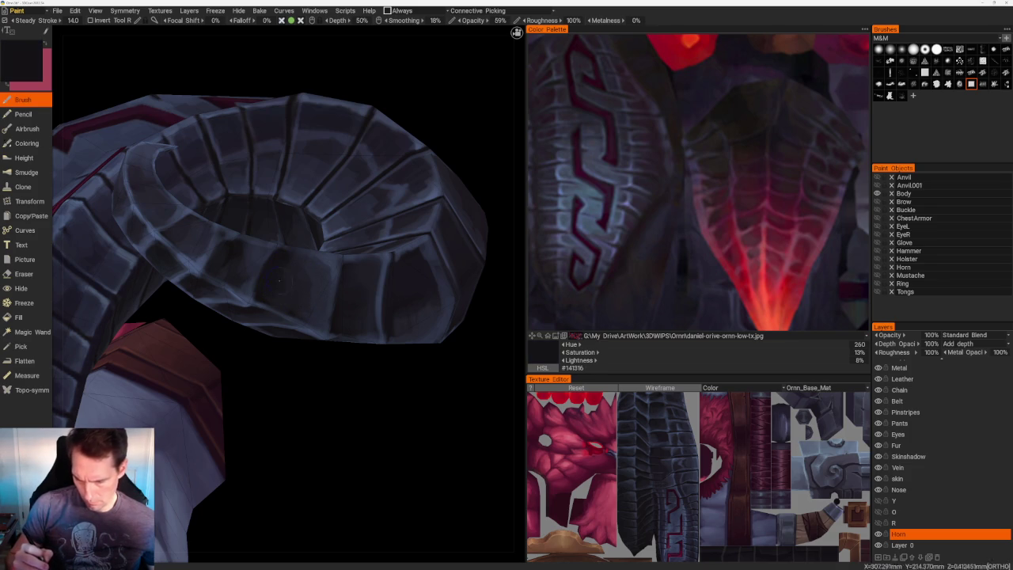
- Paint near-black #18151C shadow strokes onto the horn's lower curve
{"action": "scroll", "coordinate": [368, 411], "scroll_direction": "down", "scroll_amount": 5}
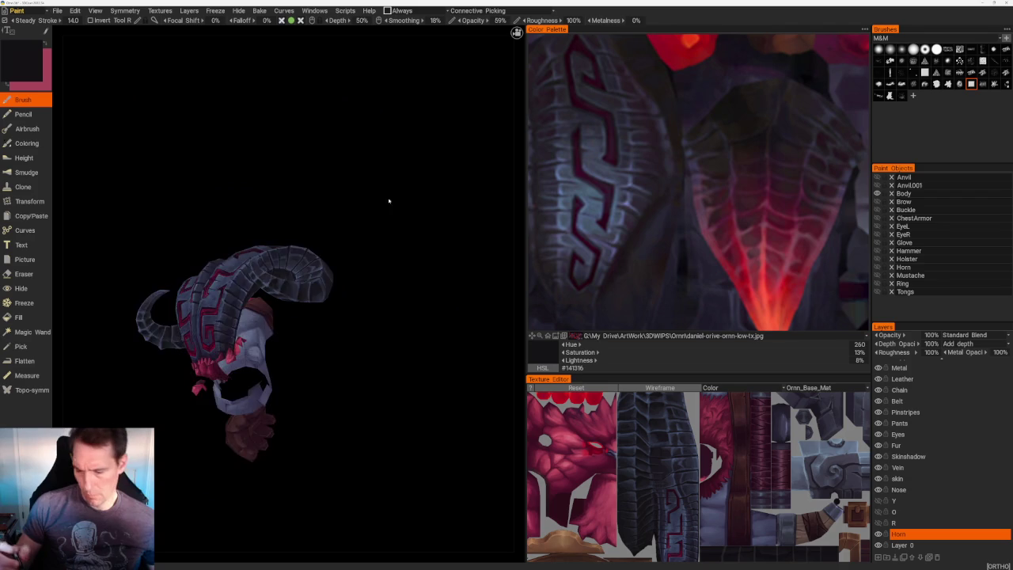
{"action": "right_click_drag", "start_coordinate": [393, 204], "coordinate": [353, 195]}
{"action": "scroll", "coordinate": [354, 194], "scroll_direction": "up", "scroll_amount": 5}
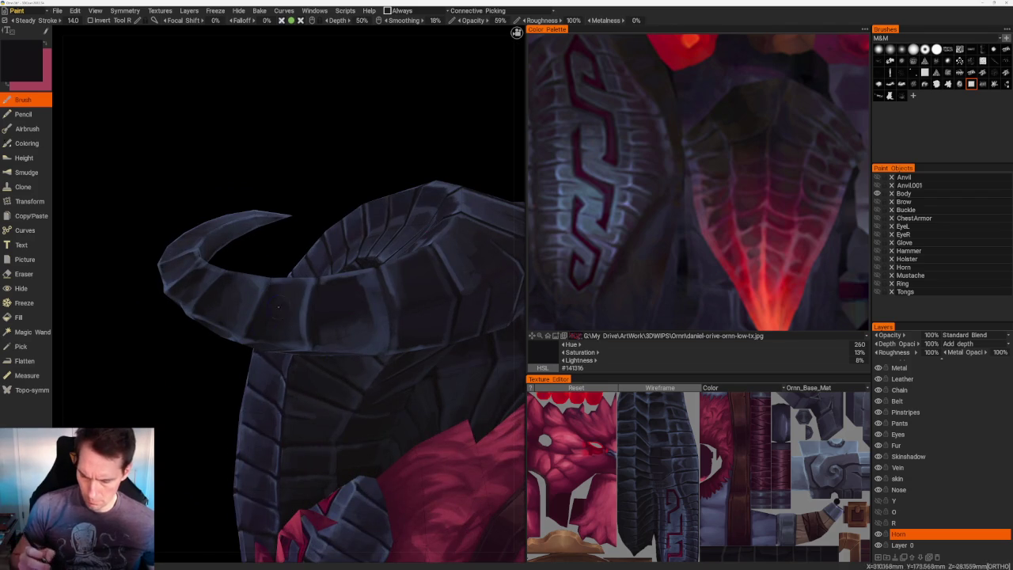
{"action": "key", "text": "v"}
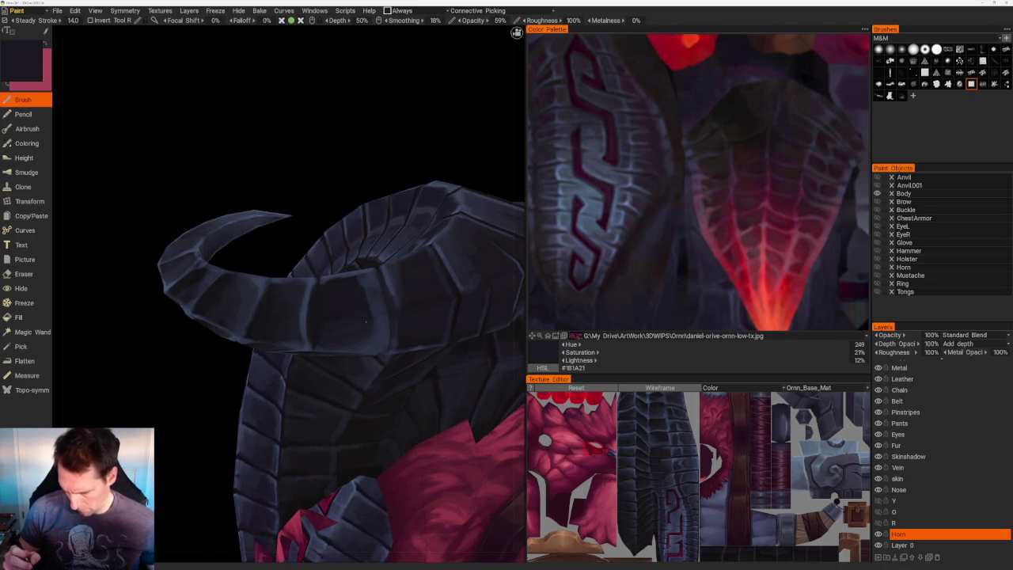
{"action": "key", "text": "v"}
{"action": "left_click_drag", "start_coordinate": [368, 321], "coordinate": [368, 291]}
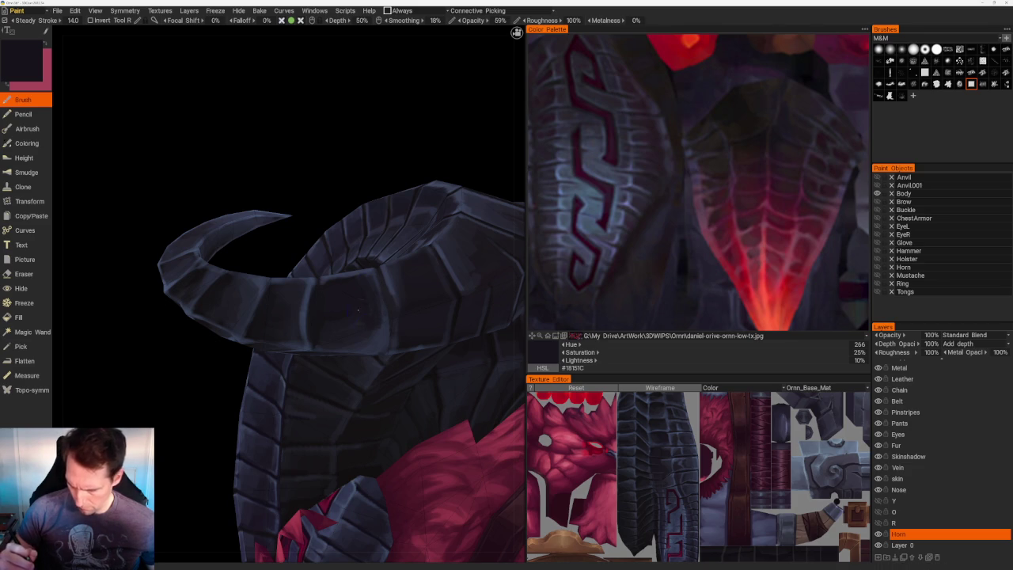
{"action": "scroll", "coordinate": [351, 294], "scroll_direction": "down", "scroll_amount": 3}
{"action": "scroll", "coordinate": [353, 165], "scroll_direction": "down", "scroll_amount": 5}
{"action": "mouse_move", "coordinate": [353, 166]}
{"action": "left_mouse_down"}
{"action": "mouse_move", "coordinate": [335, 192]}
{"action": "mouse_move", "coordinate": [344, 209]}
{"action": "left_mouse_up"}
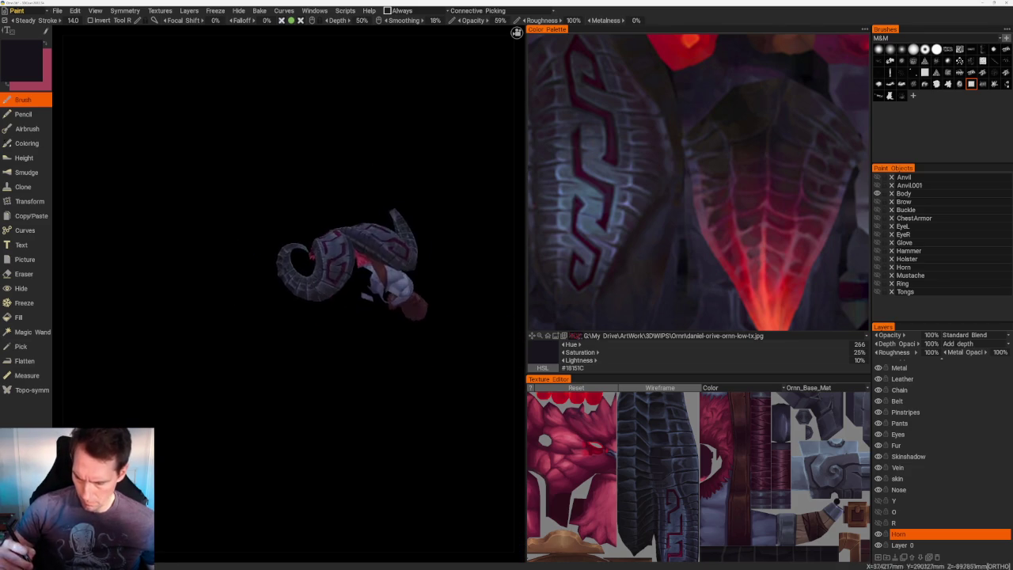
- Move in on the horn ring and shade it with near-black and dark grey tones
{"action": "scroll", "coordinate": [400, 411], "scroll_direction": "up", "scroll_amount": 5}
{"action": "left_click_drag", "start_coordinate": [400, 412], "coordinate": [340, 356]}
{"action": "scroll", "coordinate": [340, 356], "scroll_direction": "down", "scroll_amount": 2}
{"action": "scroll", "coordinate": [384, 197], "scroll_direction": "down", "scroll_amount": 4}
{"action": "left_click_drag", "start_coordinate": [385, 197], "coordinate": [346, 320]}
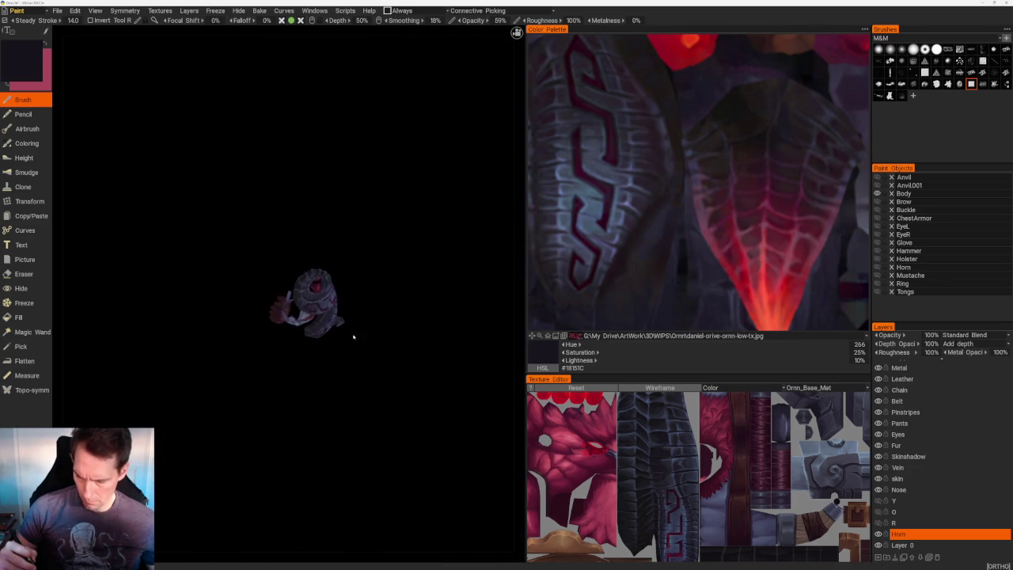
{"action": "scroll", "coordinate": [347, 320], "scroll_direction": "up", "scroll_amount": 2}
{"action": "left_click_drag", "start_coordinate": [425, 417], "coordinate": [429, 422]}
{"action": "scroll", "coordinate": [429, 422], "scroll_direction": "up", "scroll_amount": 4}
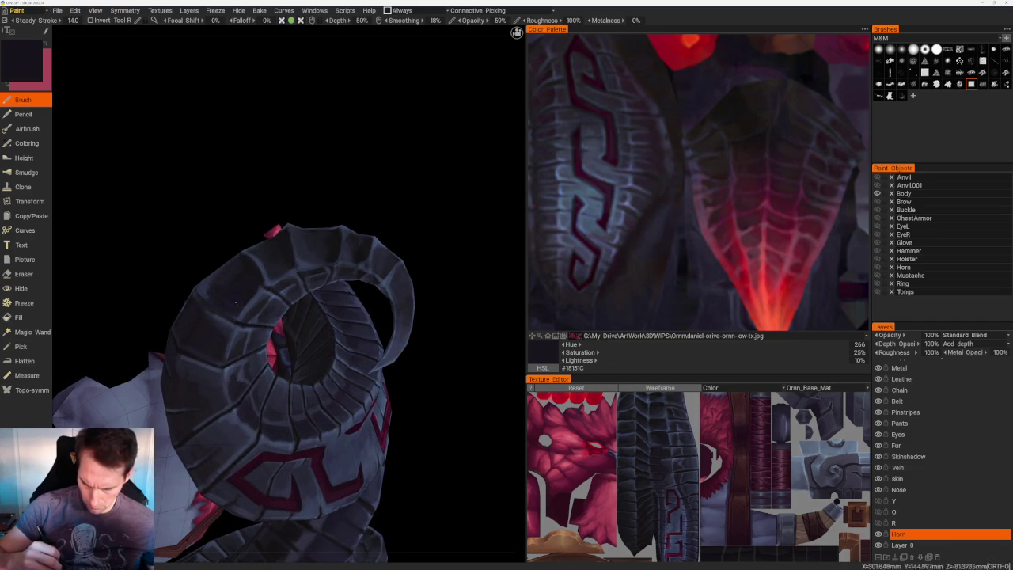
{"action": "mouse_move", "coordinate": [230, 301]}
{"action": "left_mouse_down"}
{"action": "mouse_move", "coordinate": [274, 163]}
{"action": "mouse_move", "coordinate": [301, 175]}
{"action": "left_mouse_up"}
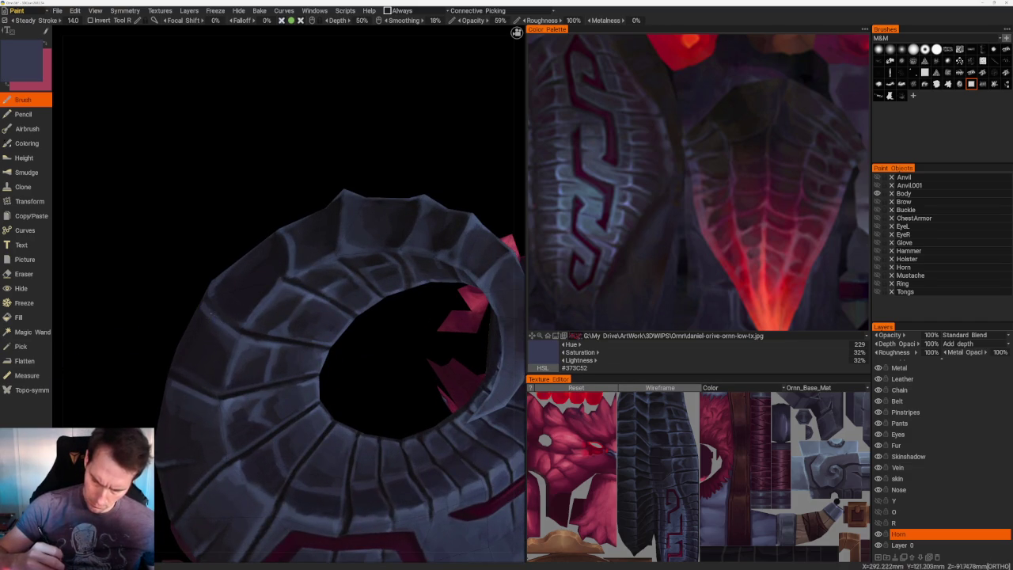
{"action": "key", "text": "v"}
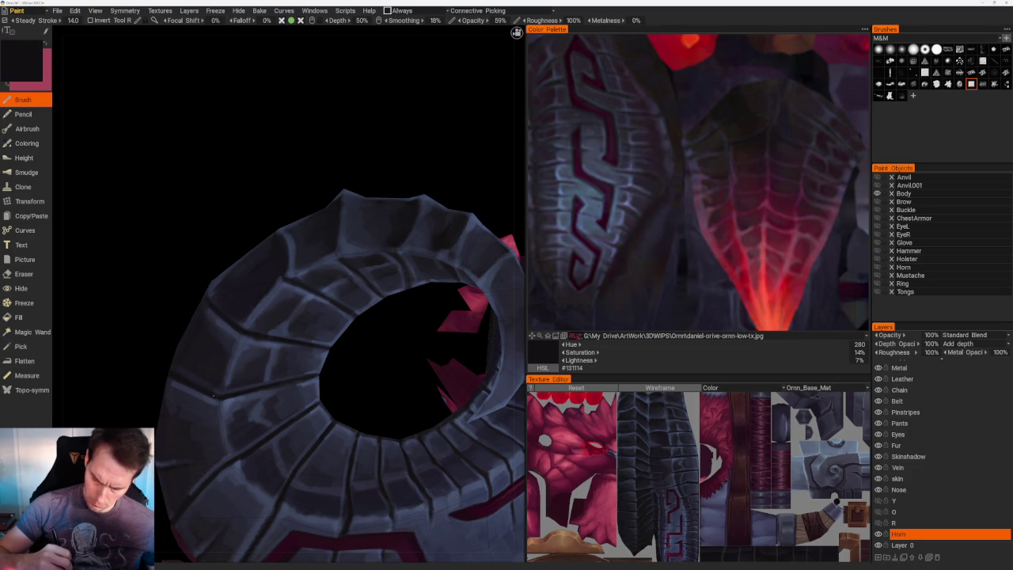
{"action": "key", "text": "v"}
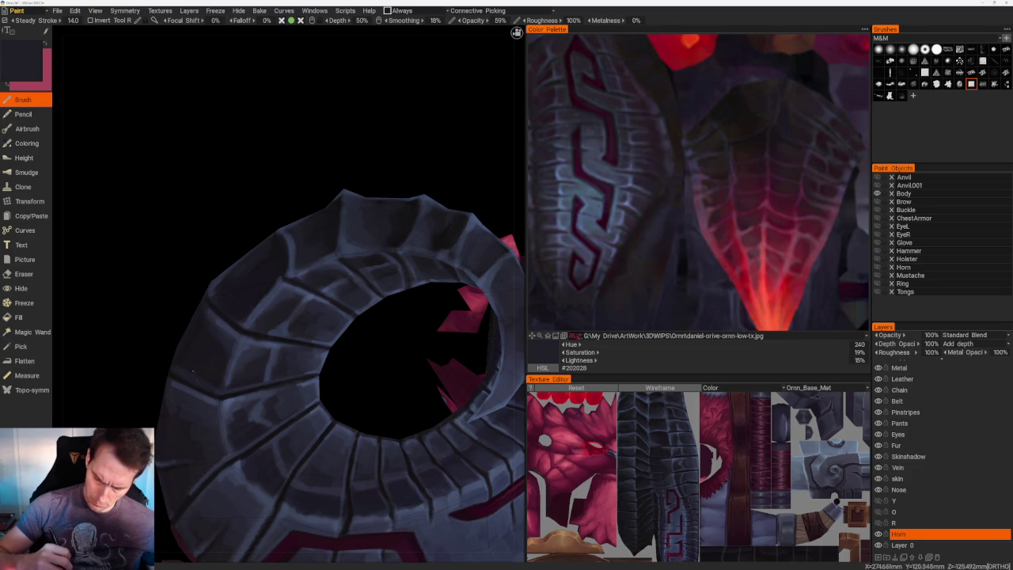
{"action": "key", "text": "v"}
- Shade the horn's side and underside, alternating blue-grey surface colour and near-black
{"action": "middle_click_drag", "start_coordinate": [199, 355], "coordinate": [248, 348]}
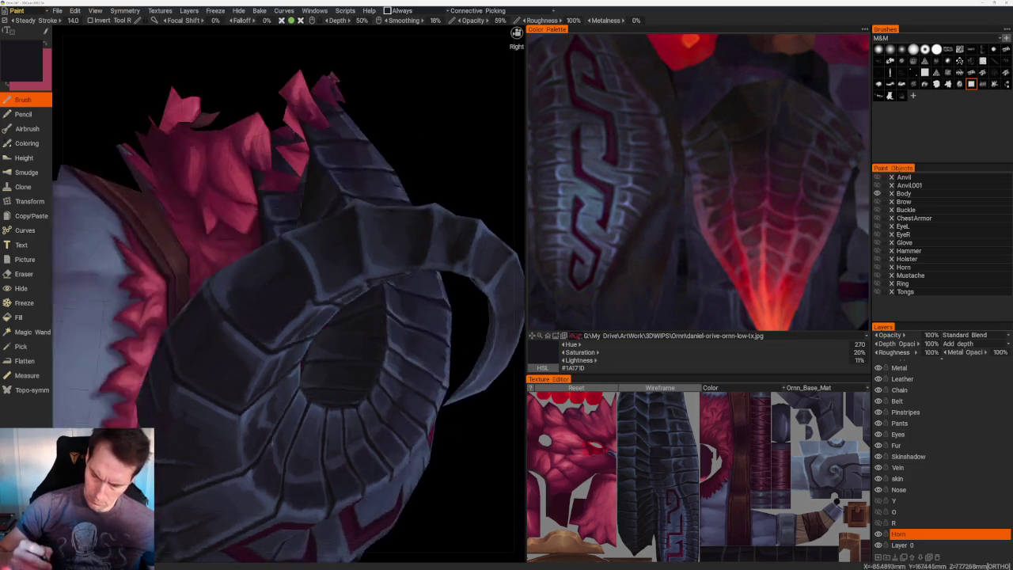
{"action": "key", "text": "v"}
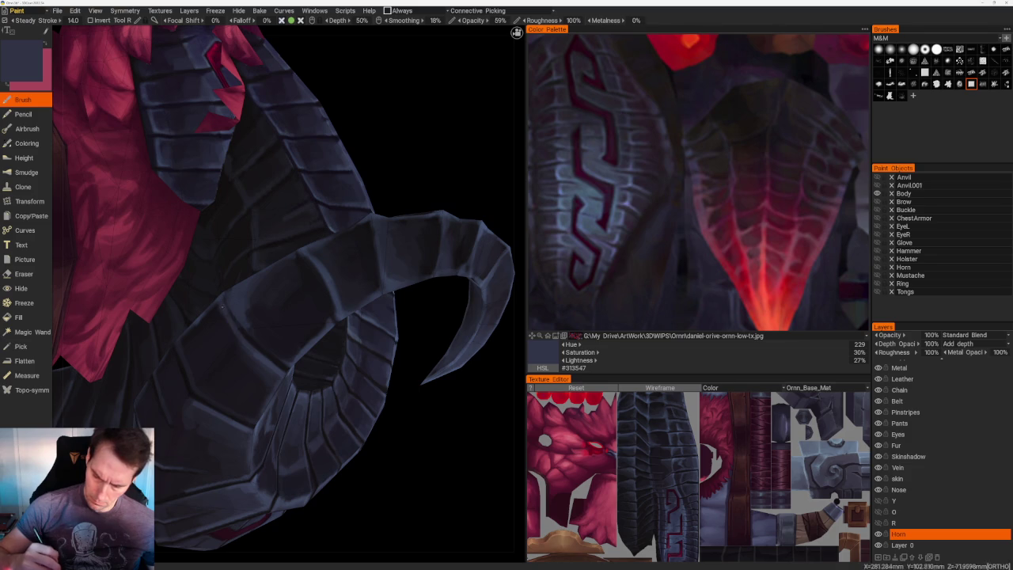
{"action": "middle_click_drag", "start_coordinate": [233, 328], "coordinate": [396, 437]}
{"action": "key", "text": "v"}
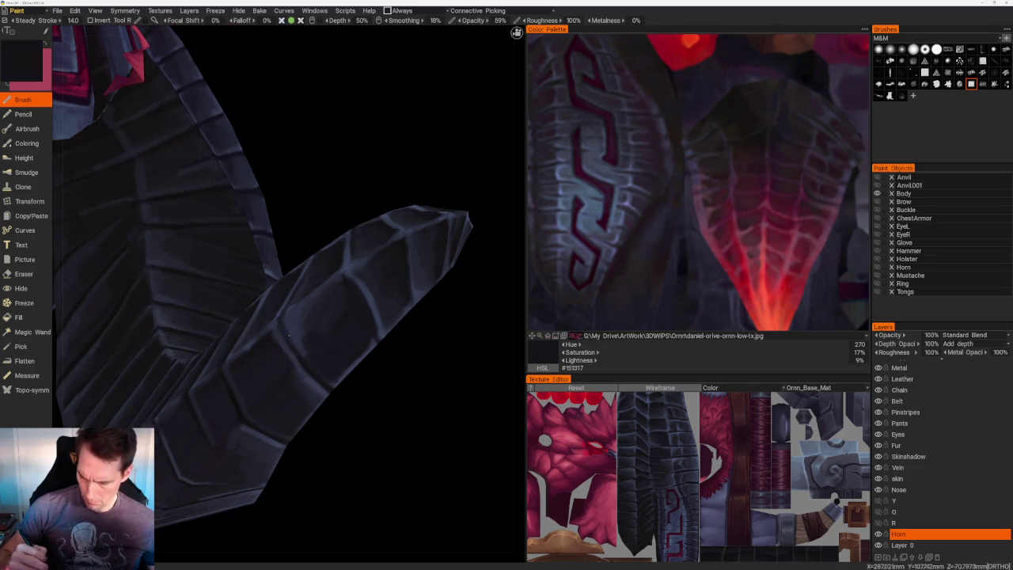
{"action": "mouse_move", "coordinate": [311, 375]}
{"action": "middle_mouse_down"}
{"action": "mouse_move", "coordinate": [357, 208]}
{"action": "mouse_move", "coordinate": [330, 341]}
{"action": "mouse_move", "coordinate": [396, 345]}
{"action": "middle_mouse_up"}
{"action": "middle_click_drag", "start_coordinate": [356, 236], "coordinate": [393, 339]}
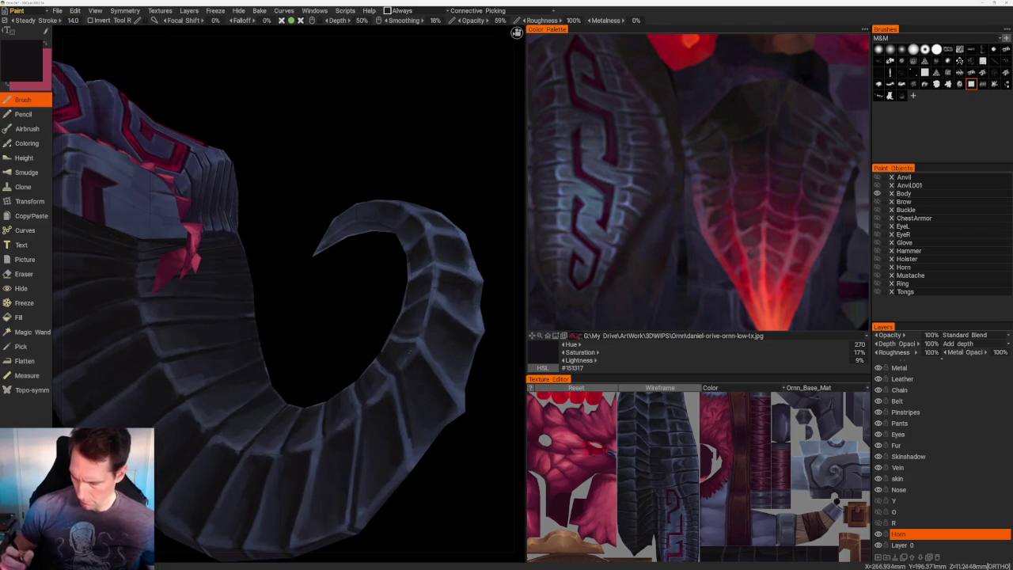
{"action": "key", "text": "v"}
{"action": "middle_click_drag", "start_coordinate": [457, 383], "coordinate": [380, 333]}
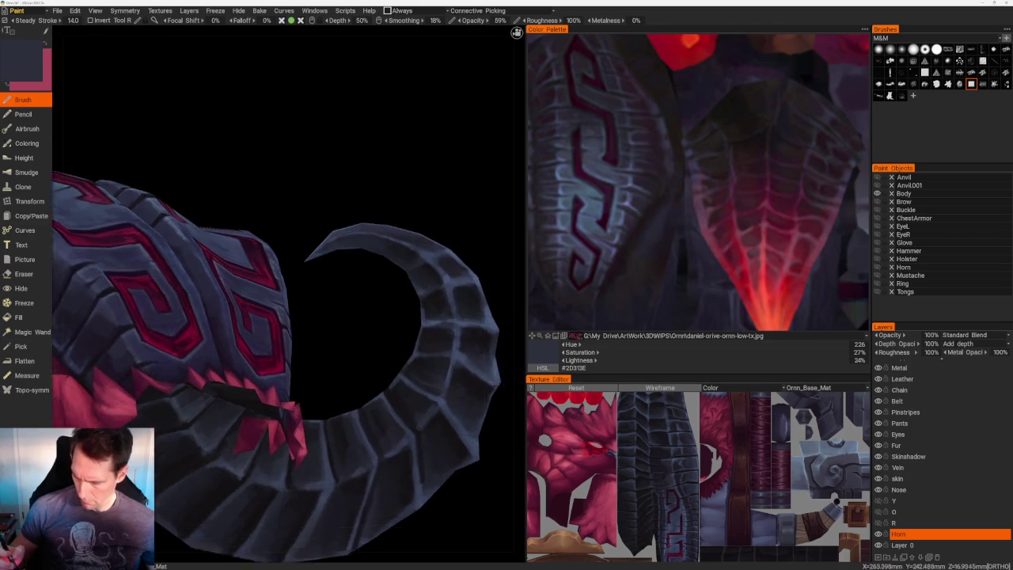
{"action": "key", "text": "v"}
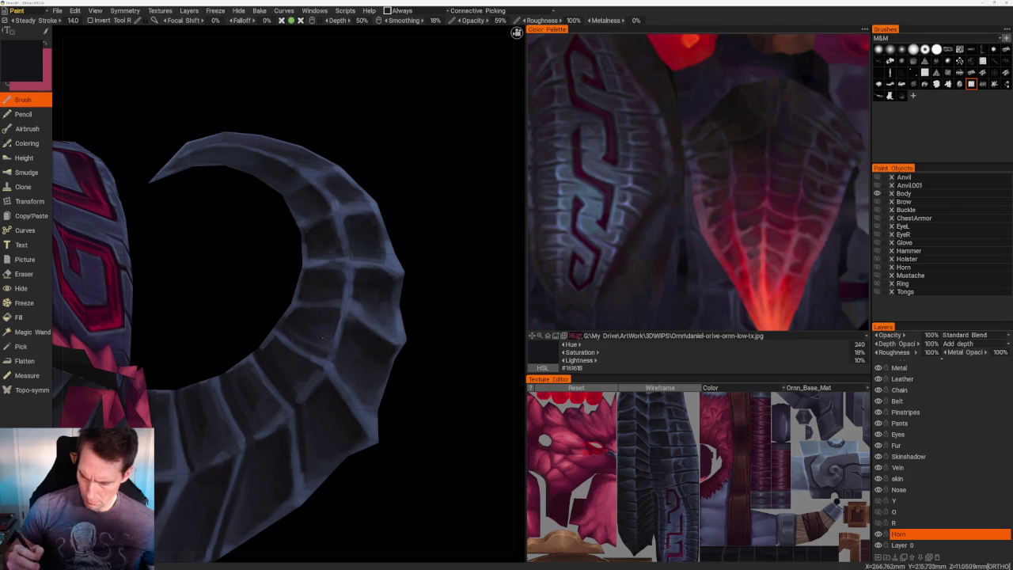
- Highlight the ridged edges in lighter blue-grey, finish on dark blue-grey (Hue 226), and show the whole helmet
{"action": "mouse_move", "coordinate": [307, 319]}
{"action": "middle_mouse_down"}
{"action": "mouse_move", "coordinate": [412, 393]}
{"action": "mouse_move", "coordinate": [375, 251]}
{"action": "mouse_move", "coordinate": [319, 329]}
{"action": "mouse_move", "coordinate": [289, 315]}
{"action": "middle_mouse_up"}
{"action": "key", "text": "v"}
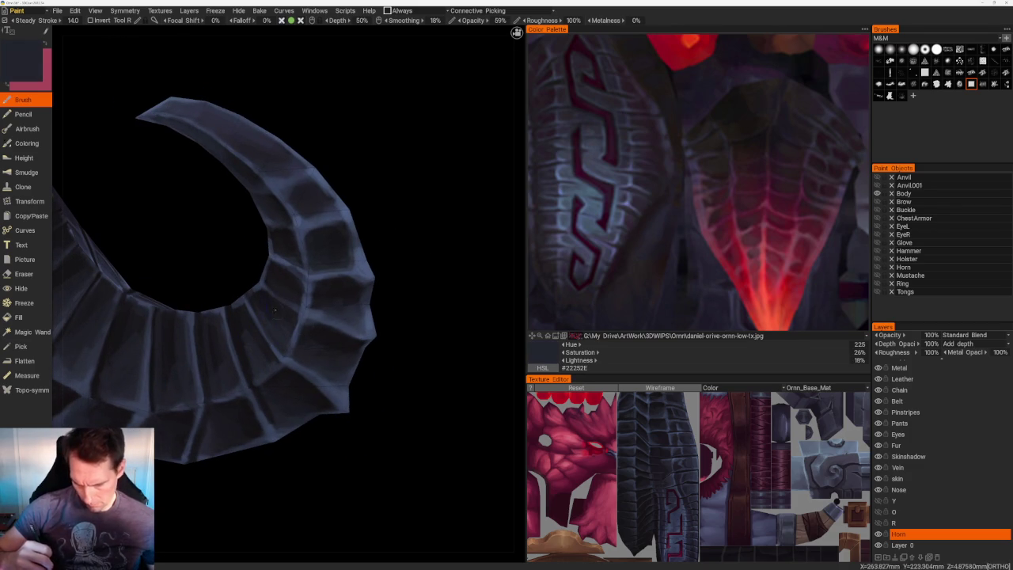
{"action": "key", "text": "v"}
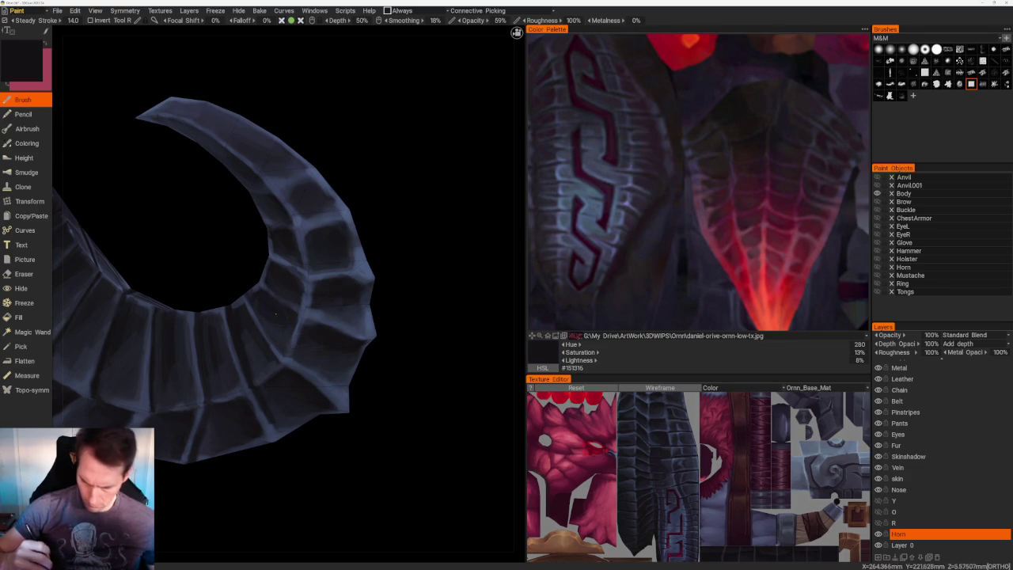
{"action": "key", "text": "v"}
{"action": "key", "text": "v"}
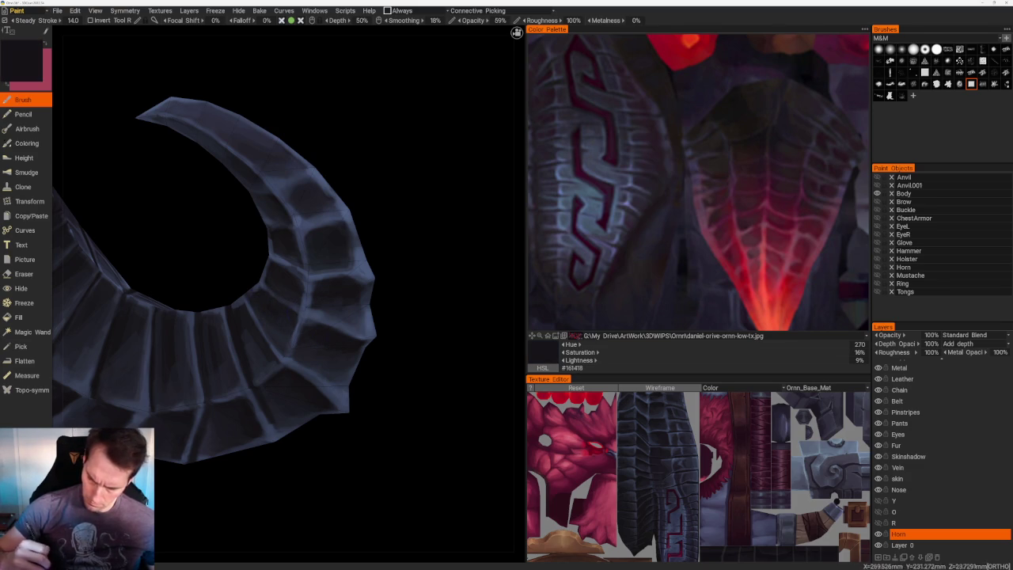
{"action": "mouse_move", "coordinate": [338, 243]}
{"action": "left_mouse_down"}
{"action": "mouse_move", "coordinate": [322, 231]}
{"action": "mouse_move", "coordinate": [395, 293]}
{"action": "mouse_move", "coordinate": [373, 210]}
{"action": "left_mouse_up"}
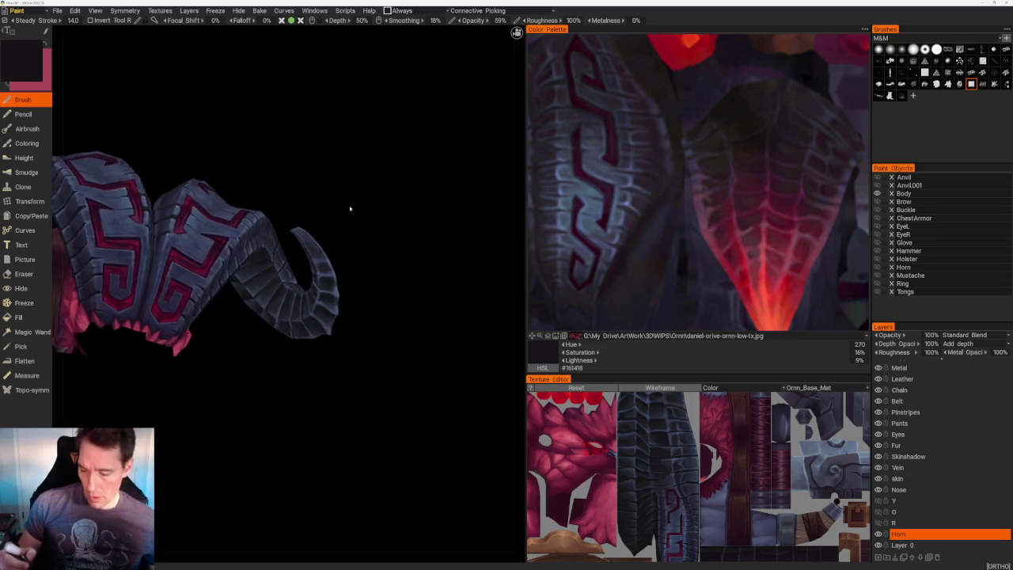
{"action": "mouse_move", "coordinate": [360, 232]}
{"action": "left_mouse_down"}
{"action": "mouse_move", "coordinate": [343, 204]}
{"action": "mouse_move", "coordinate": [356, 237]}
{"action": "left_mouse_up"}
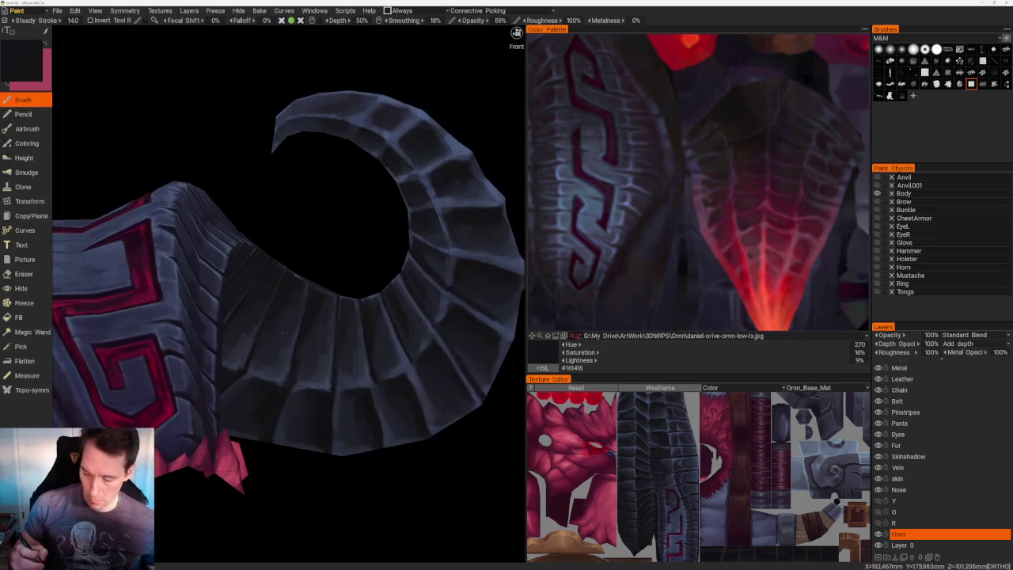
{"action": "key", "text": "v"}
{"action": "key", "text": "v"}
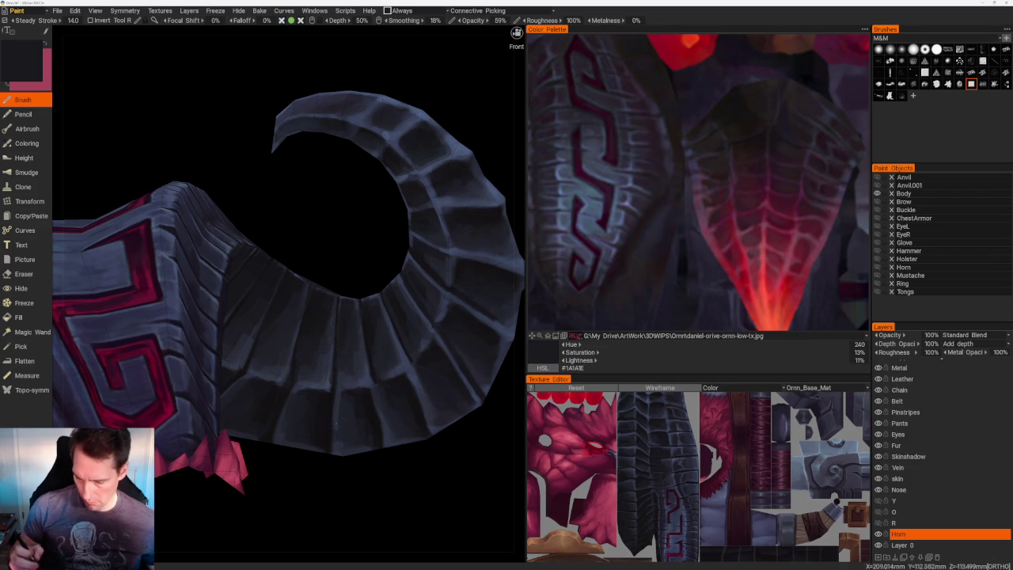
{"action": "left_click_drag", "start_coordinate": [340, 336], "coordinate": [322, 317]}
{"action": "key", "text": "v"}
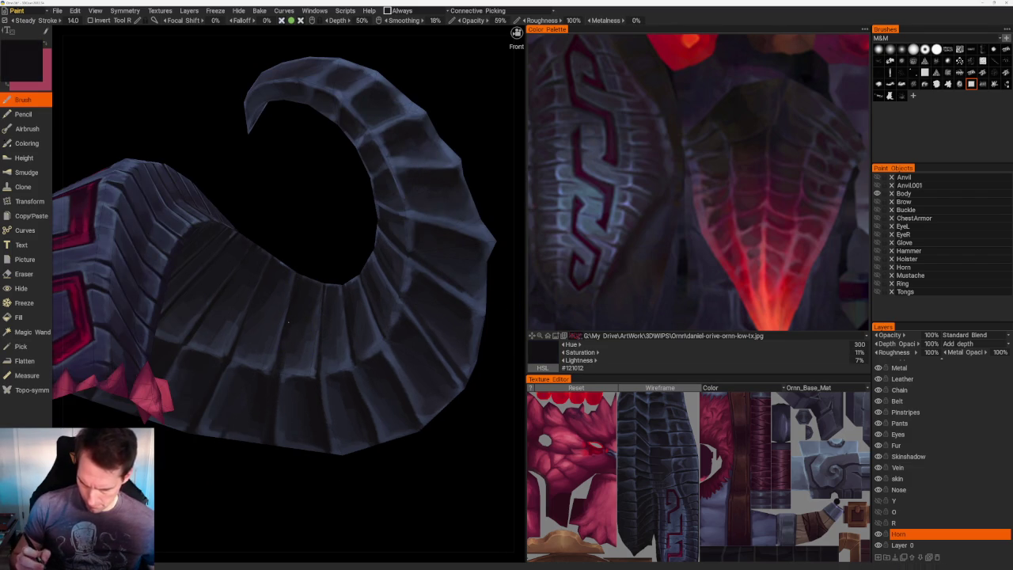
{"action": "key", "text": "Home"}
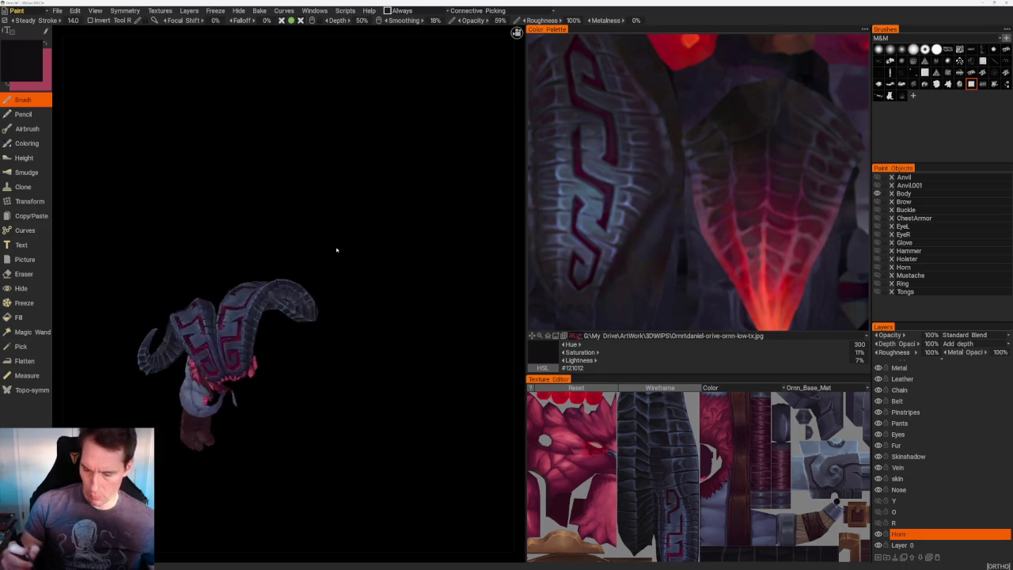
{"action": "scroll", "coordinate": [361, 332], "scroll_direction": "up", "scroll_amount": 5}
- Pick alternating dark and light blue-greys from the upward horn tip to shade its ridges
{"action": "key", "text": "v"}
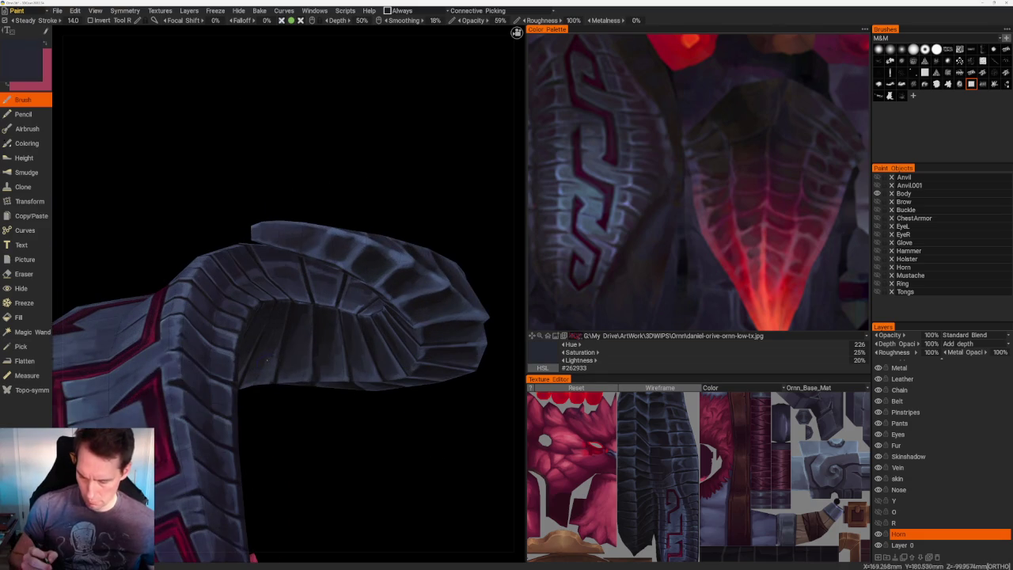
{"action": "key", "text": "v"}
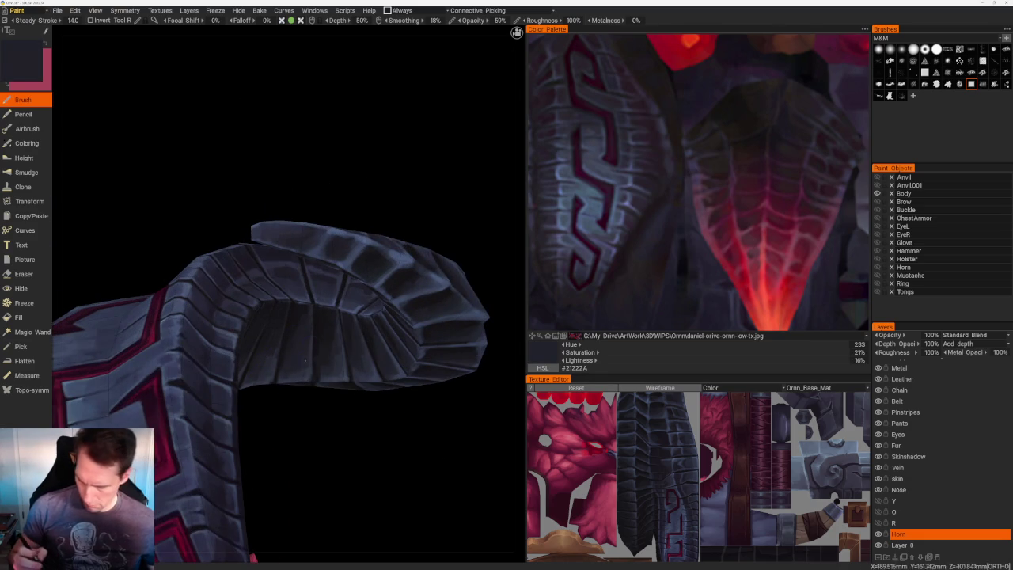
{"action": "key", "text": "v"}
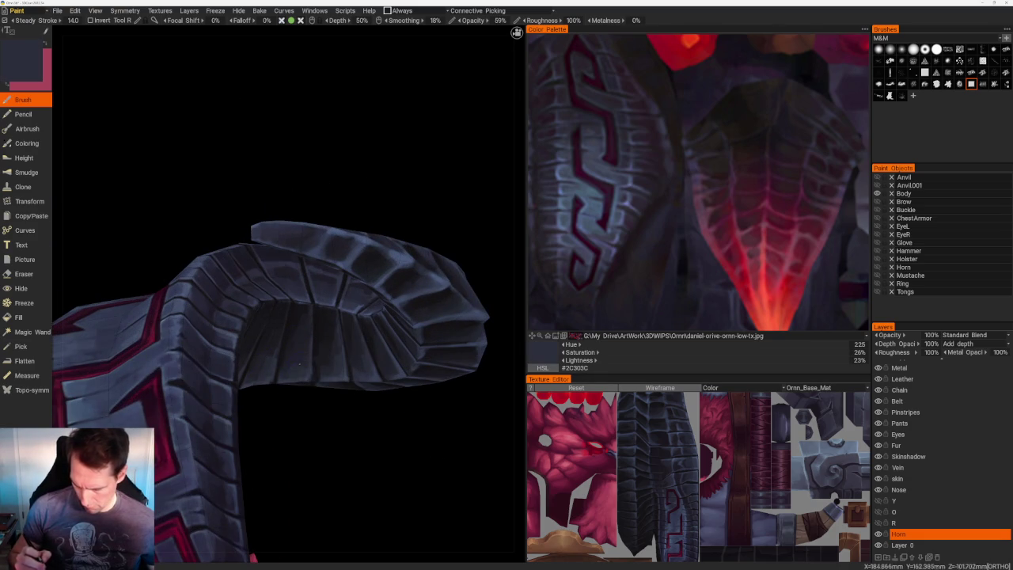
{"action": "key", "text": "v"}
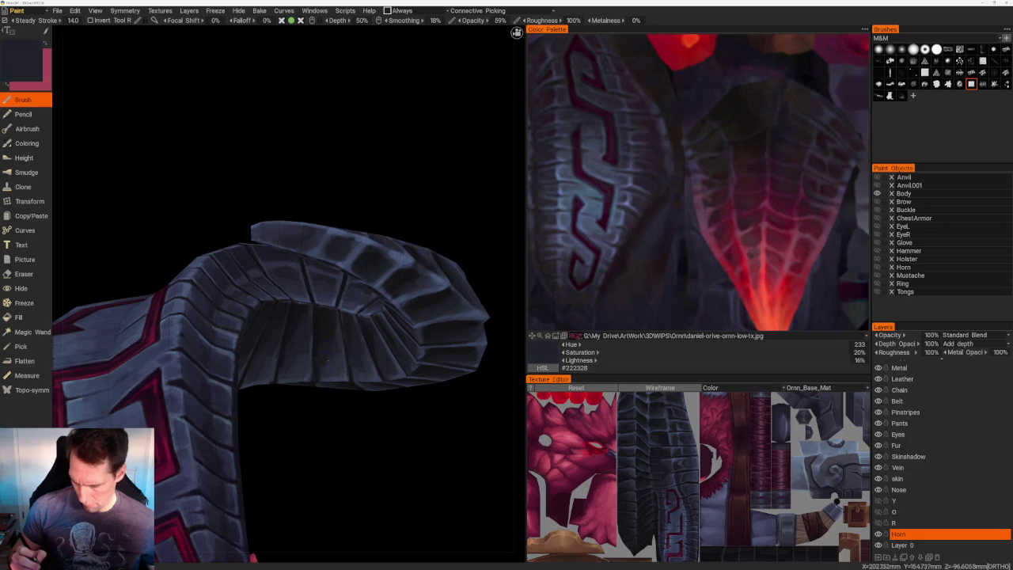
- From new angles around the tip, darken the gaps between segments and lighten their edges
{"action": "left_click_drag", "start_coordinate": [399, 436], "coordinate": [385, 369]}
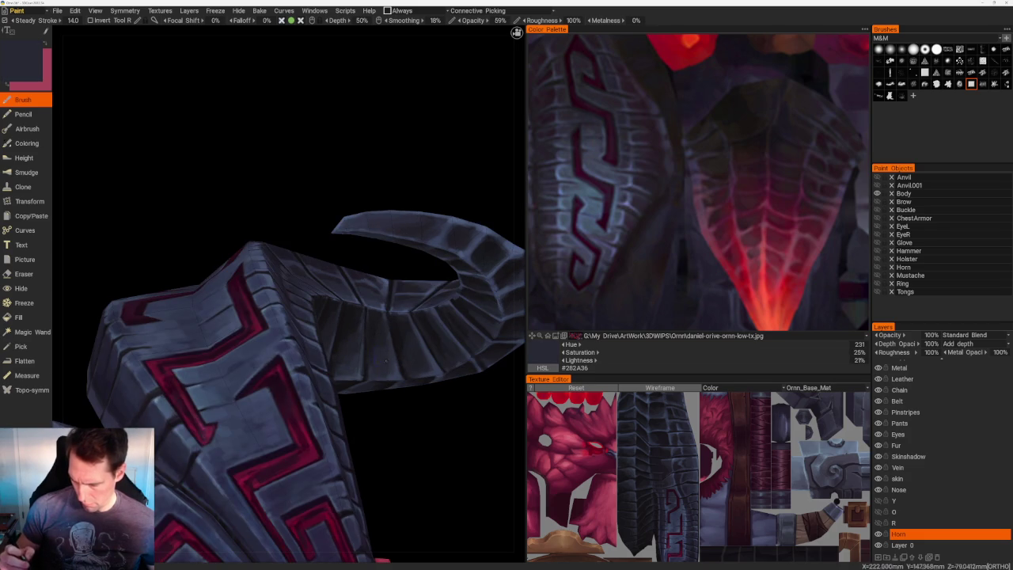
{"action": "key", "text": "v"}
{"action": "left_click_drag", "start_coordinate": [441, 441], "coordinate": [428, 364]}
{"action": "key", "text": "v"}
{"action": "middle_click_drag", "start_coordinate": [436, 360], "coordinate": [423, 345]}
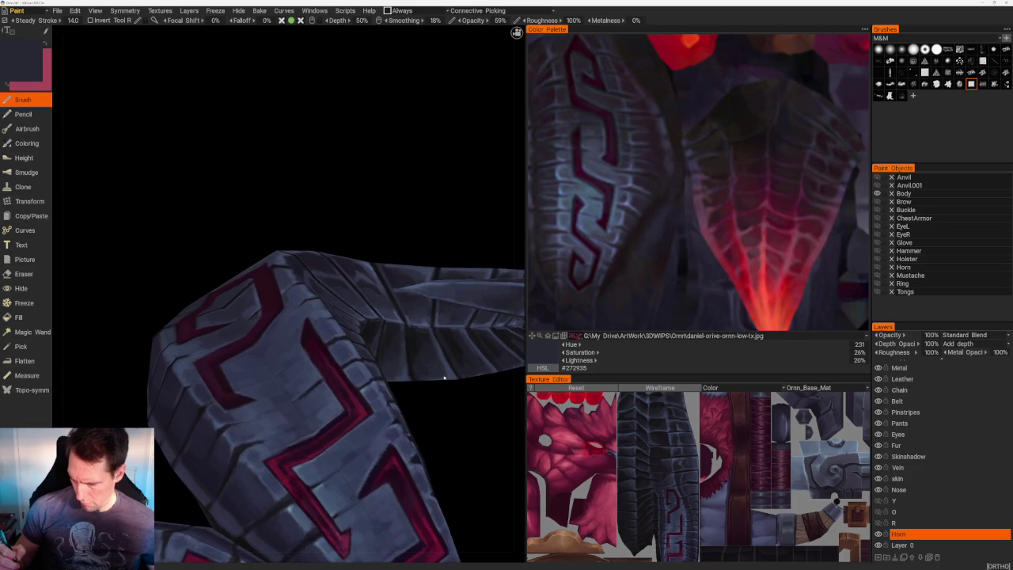
{"action": "key", "text": "v"}
- Reframe the horn tip up close and add slightly darker shading plus lighter edge highlights
{"action": "scroll", "coordinate": [402, 289], "scroll_direction": "down", "scroll_amount": 5}
{"action": "mouse_move", "coordinate": [402, 290]}
{"action": "left_mouse_down"}
{"action": "mouse_move", "coordinate": [391, 305]}
{"action": "mouse_move", "coordinate": [406, 306]}
{"action": "left_mouse_up"}
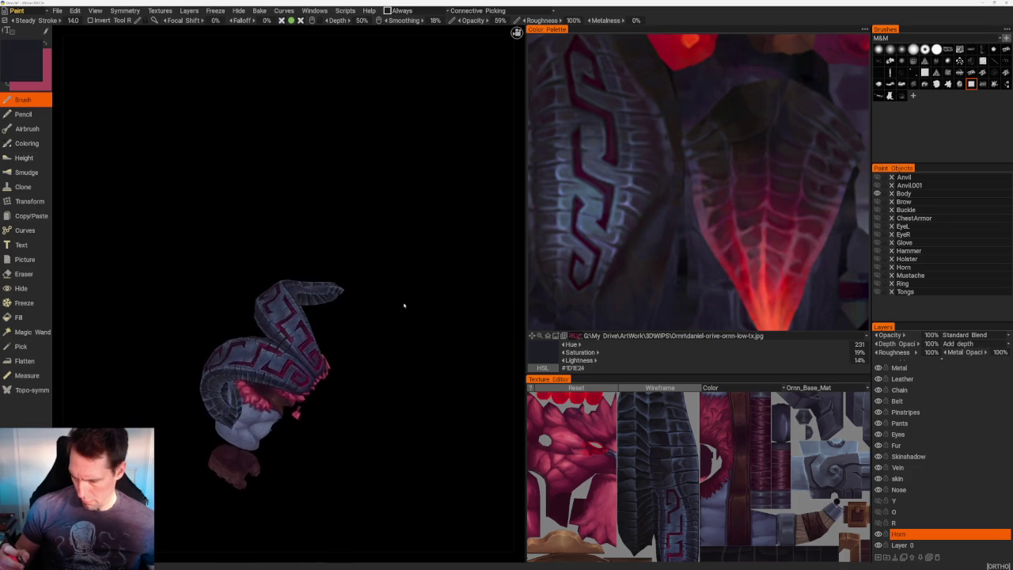
{"action": "scroll", "coordinate": [406, 350], "scroll_direction": "up", "scroll_amount": 3}
{"action": "scroll", "coordinate": [398, 411], "scroll_direction": "up", "scroll_amount": 3}
{"action": "scroll", "coordinate": [398, 411], "scroll_direction": "up", "scroll_amount": 2}
{"action": "key", "text": "v"}
{"action": "key", "text": "v"}
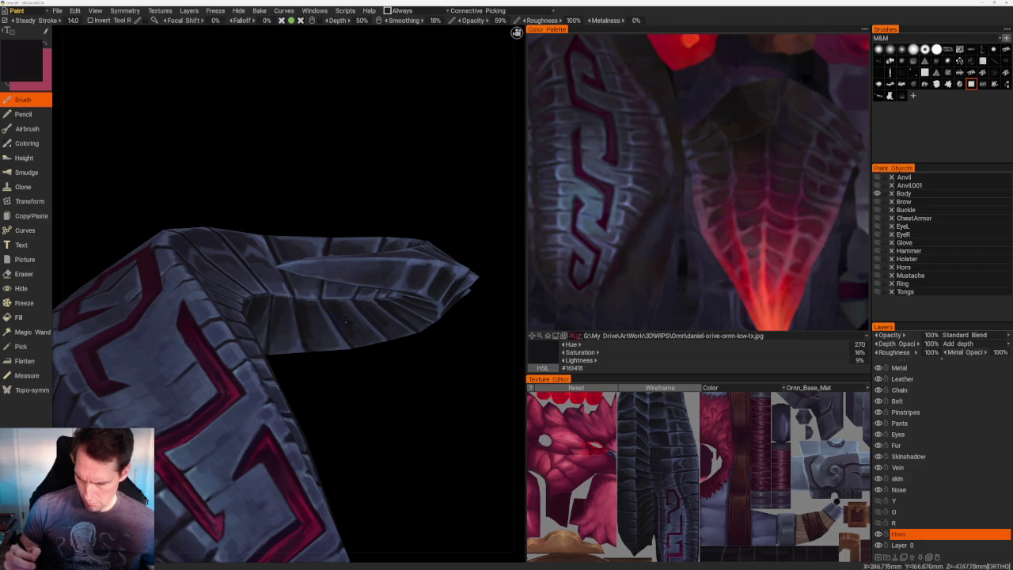
{"action": "key", "text": "v"}
{"action": "key", "text": "v"}
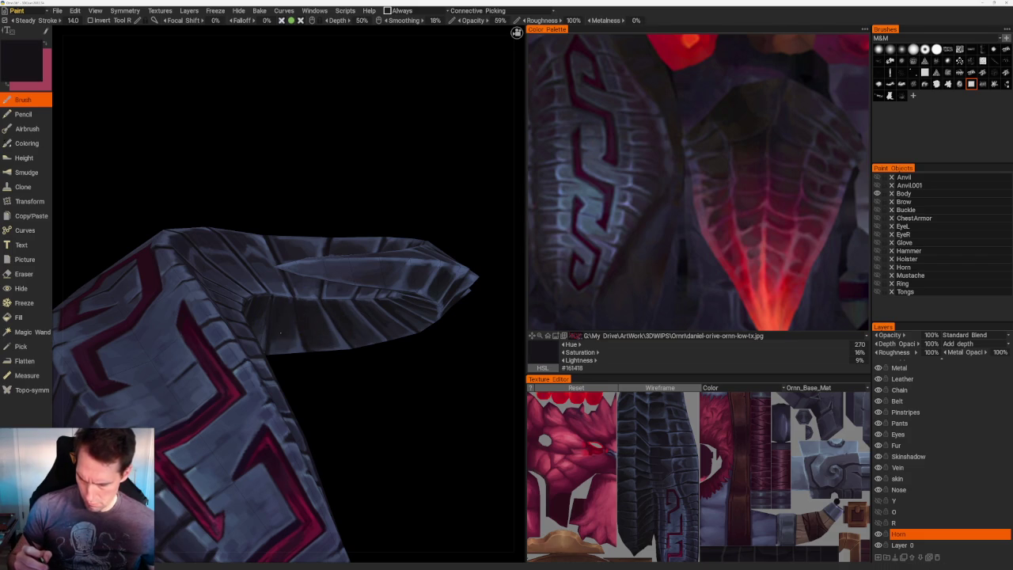
- Turn to another side of the tip and resample a lighter slate blue, #373852
{"action": "scroll", "coordinate": [366, 256], "scroll_direction": "down", "scroll_amount": 3}
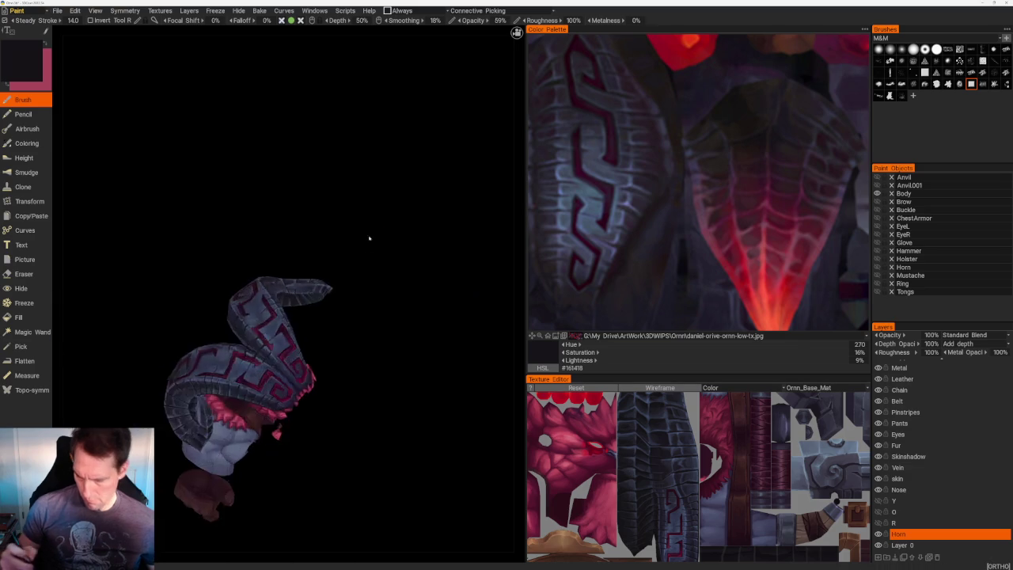
{"action": "left_click_drag", "start_coordinate": [362, 246], "coordinate": [385, 224], "text": "alt"}
{"action": "scroll", "coordinate": [426, 328], "scroll_direction": "up", "scroll_amount": 3}
{"action": "scroll", "coordinate": [427, 328], "scroll_direction": "up", "scroll_amount": 3}
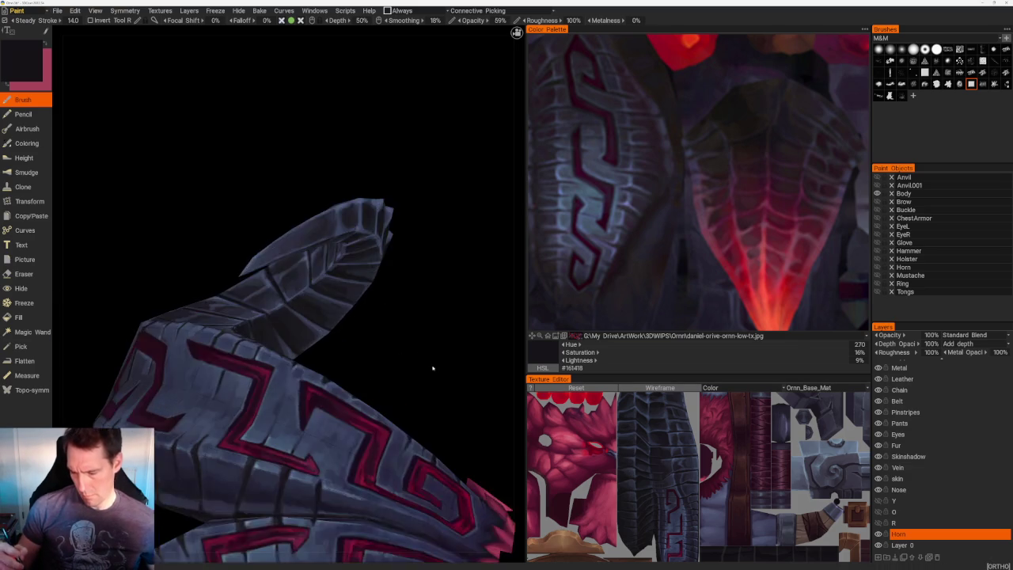
{"action": "left_click_drag", "start_coordinate": [436, 375], "coordinate": [443, 387], "text": "alt"}
{"action": "key", "text": "v"}
{"action": "left_click_drag", "start_coordinate": [350, 359], "coordinate": [262, 378], "text": "alt"}
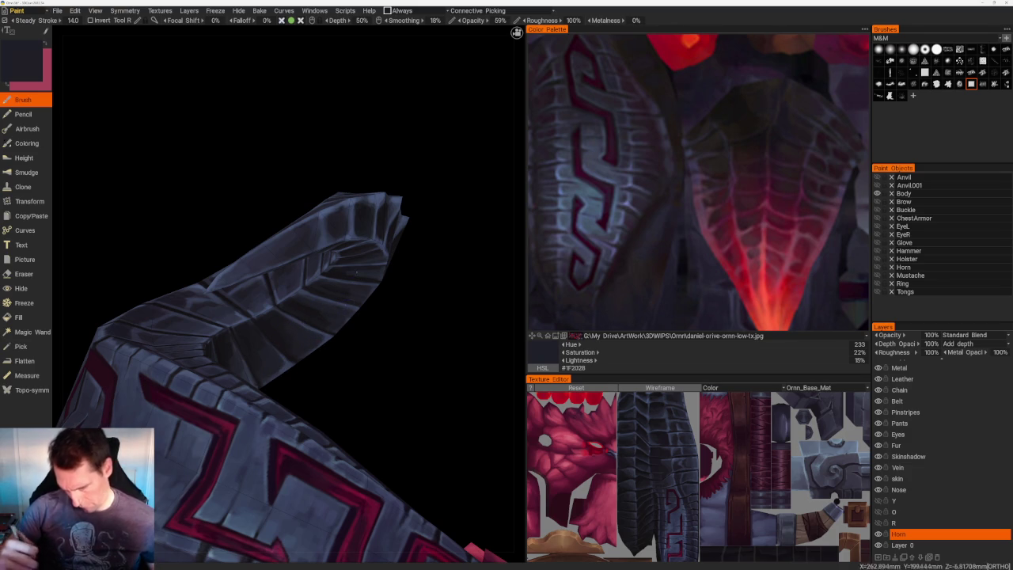
{"action": "scroll", "coordinate": [319, 184], "scroll_direction": "down", "scroll_amount": 5}
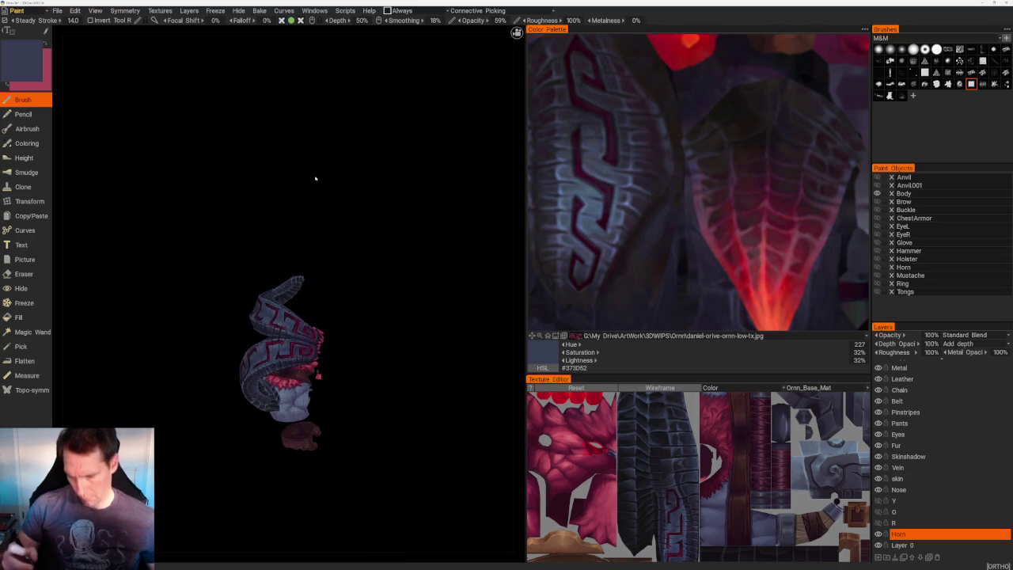
- Orient the model front-on with horns up and pick a darker colour for the upper curl
{"action": "mouse_move", "coordinate": [348, 214]}
{"action": "left_mouse_down"}
{"action": "mouse_move", "coordinate": [349, 246]}
{"action": "mouse_move", "coordinate": [335, 210]}
{"action": "left_mouse_up"}
{"action": "scroll", "coordinate": [403, 274], "scroll_direction": "up", "scroll_amount": 3}
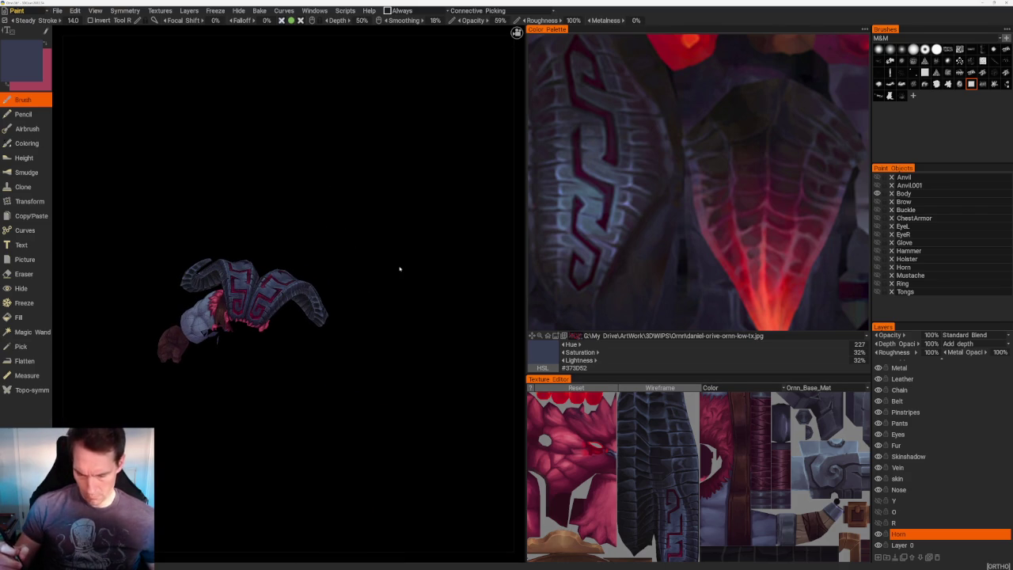
{"action": "mouse_move", "coordinate": [402, 276]}
{"action": "left_mouse_down"}
{"action": "mouse_move", "coordinate": [422, 163]}
{"action": "mouse_move", "coordinate": [337, 219]}
{"action": "mouse_move", "coordinate": [243, 167]}
{"action": "mouse_move", "coordinate": [355, 203]}
{"action": "mouse_move", "coordinate": [305, 232]}
{"action": "left_mouse_up"}
{"action": "scroll", "coordinate": [382, 317], "scroll_direction": "up", "scroll_amount": 3}
{"action": "mouse_move", "coordinate": [382, 317]}
{"action": "left_mouse_down"}
{"action": "mouse_move", "coordinate": [374, 242]}
{"action": "mouse_move", "coordinate": [402, 210]}
{"action": "left_mouse_up"}
{"action": "scroll", "coordinate": [403, 210], "scroll_direction": "up", "scroll_amount": 3}
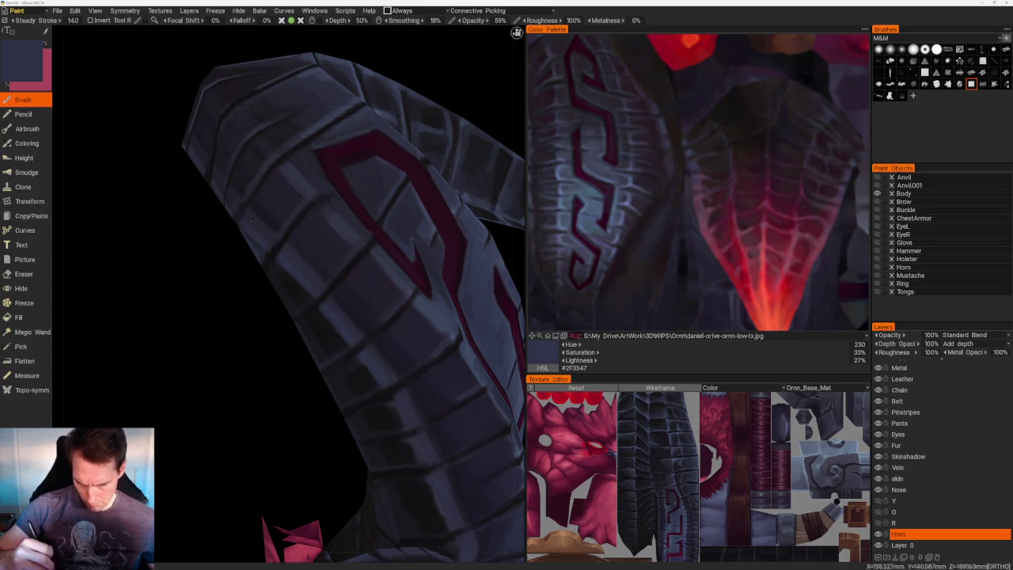
{"action": "right_click_drag", "start_coordinate": [262, 265], "coordinate": [267, 278]}
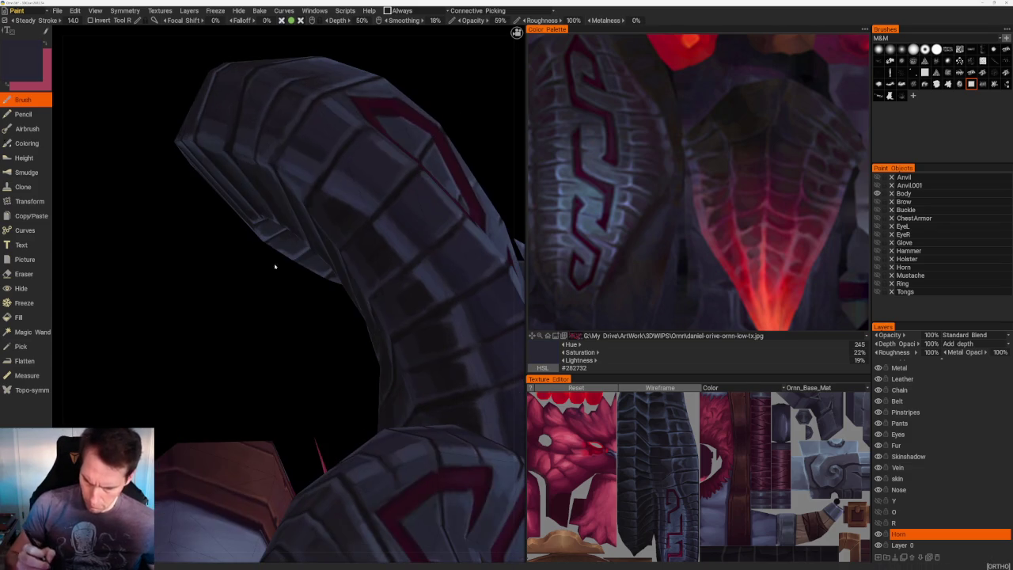
{"action": "key", "text": "v"}
- Viewing from behind, paint dark blue-grey ridge segments on the upper curl
{"action": "right_click_drag", "start_coordinate": [309, 204], "coordinate": [334, 222], "text": "shift"}
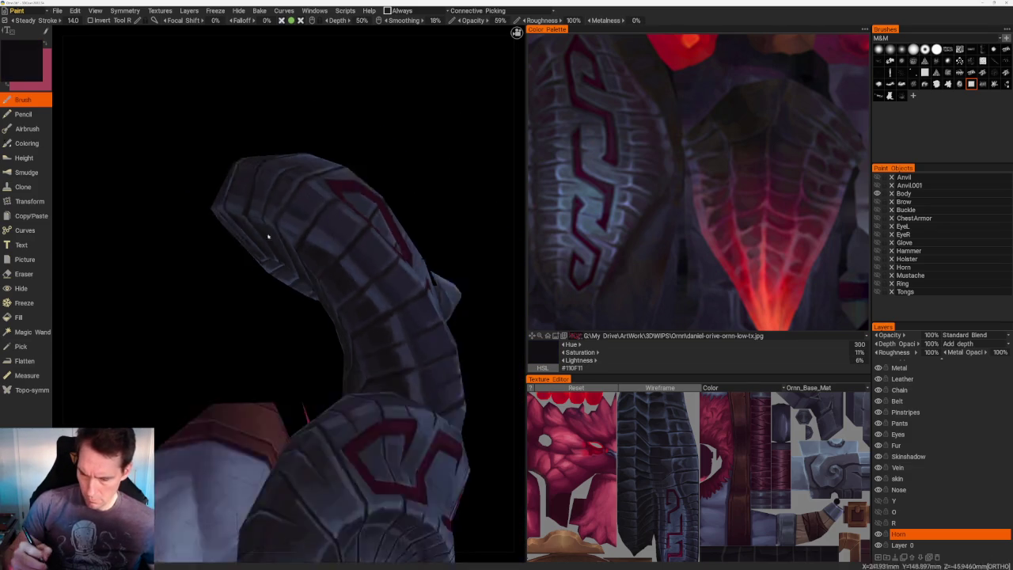
{"action": "scroll", "coordinate": [334, 222], "scroll_direction": "up", "scroll_amount": 3}
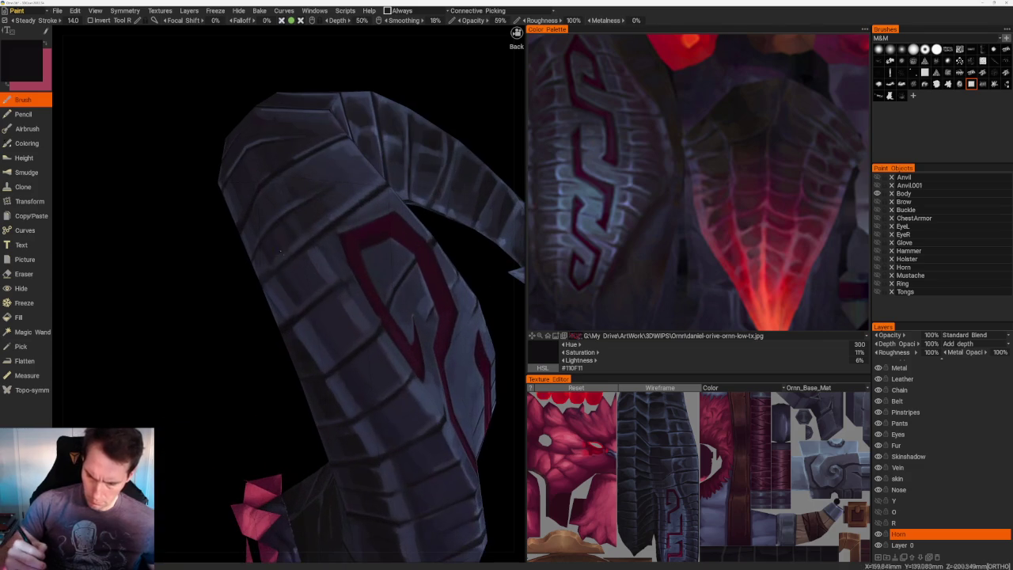
{"action": "key", "text": "v"}
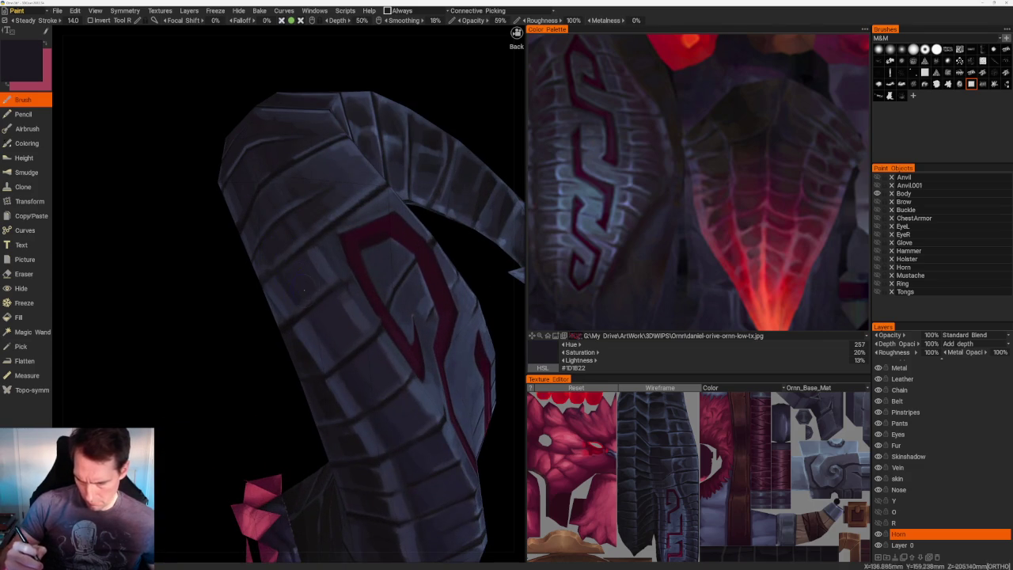
{"action": "key", "text": "v"}
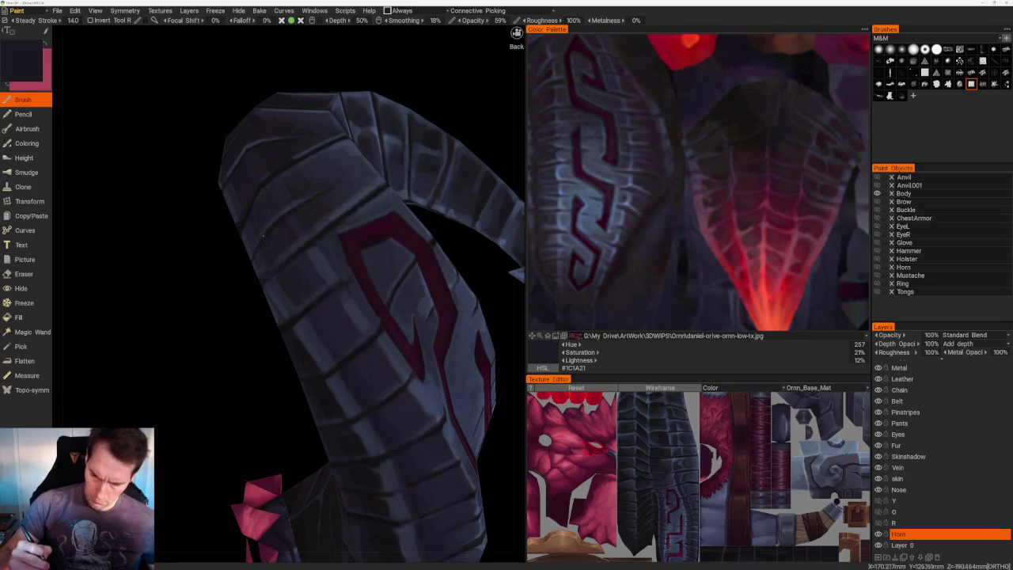
- Add lighter blue-grey highlights along the segment edges of the S-shaped horn
{"action": "scroll", "coordinate": [240, 179], "scroll_direction": "down", "scroll_amount": 5}
{"action": "mouse_move", "coordinate": [296, 160]}
{"action": "left_mouse_down"}
{"action": "mouse_move", "coordinate": [361, 194]}
{"action": "mouse_move", "coordinate": [301, 206]}
{"action": "left_mouse_up"}
{"action": "scroll", "coordinate": [302, 206], "scroll_direction": "up", "scroll_amount": 5}
{"action": "scroll", "coordinate": [293, 253], "scroll_direction": "up", "scroll_amount": 3}
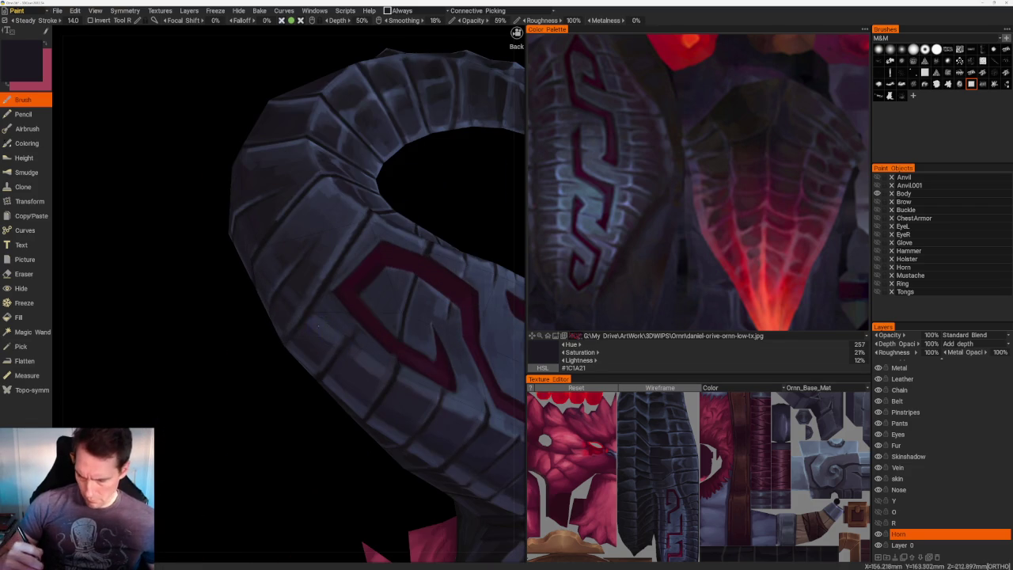
{"action": "key", "text": "v"}
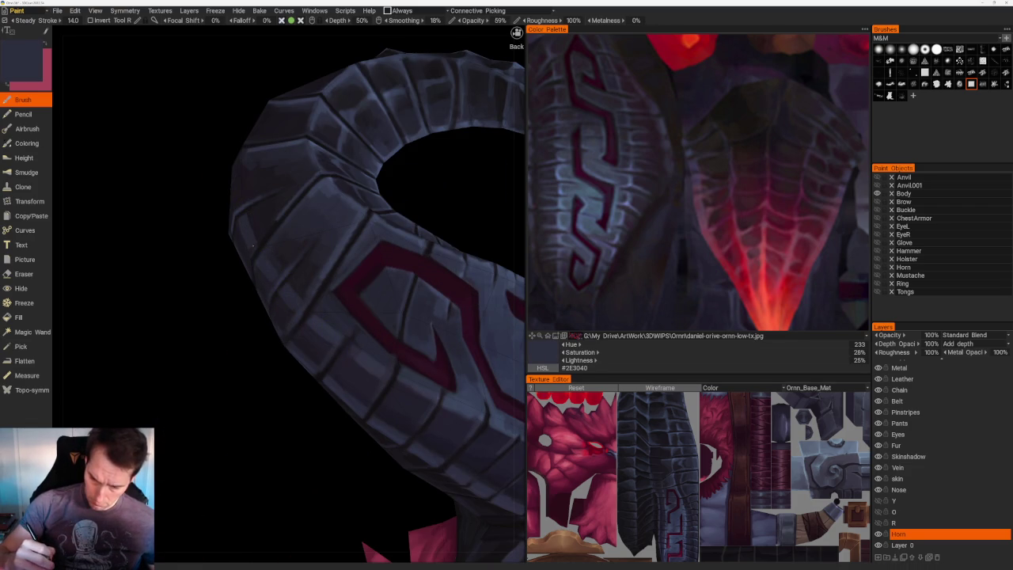
- Orbit around the horn and deepen the ridges with darker blue-grey #272734
{"action": "middle_click_drag", "start_coordinate": [255, 250], "coordinate": [247, 125]}
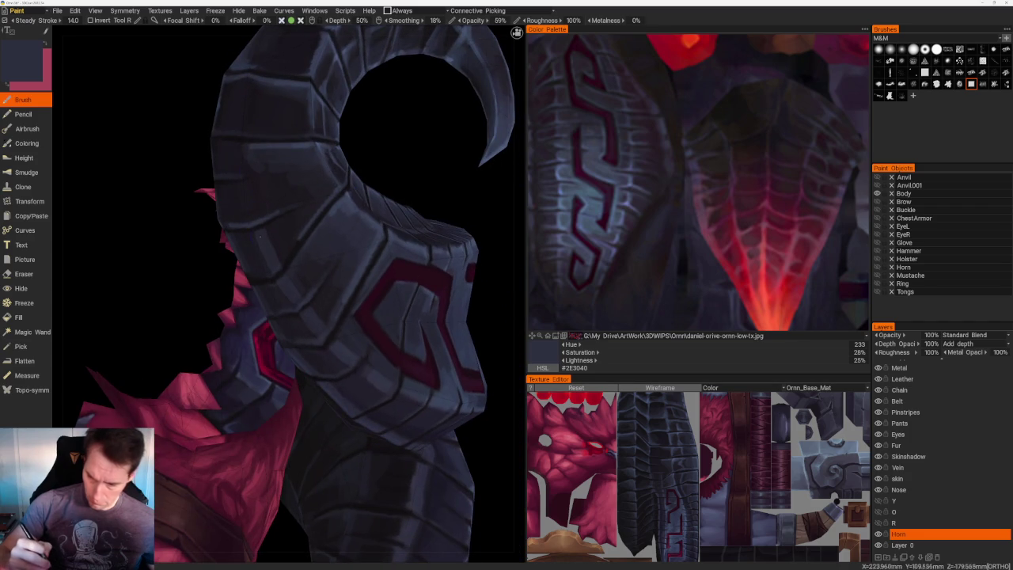
{"action": "key", "text": "v"}
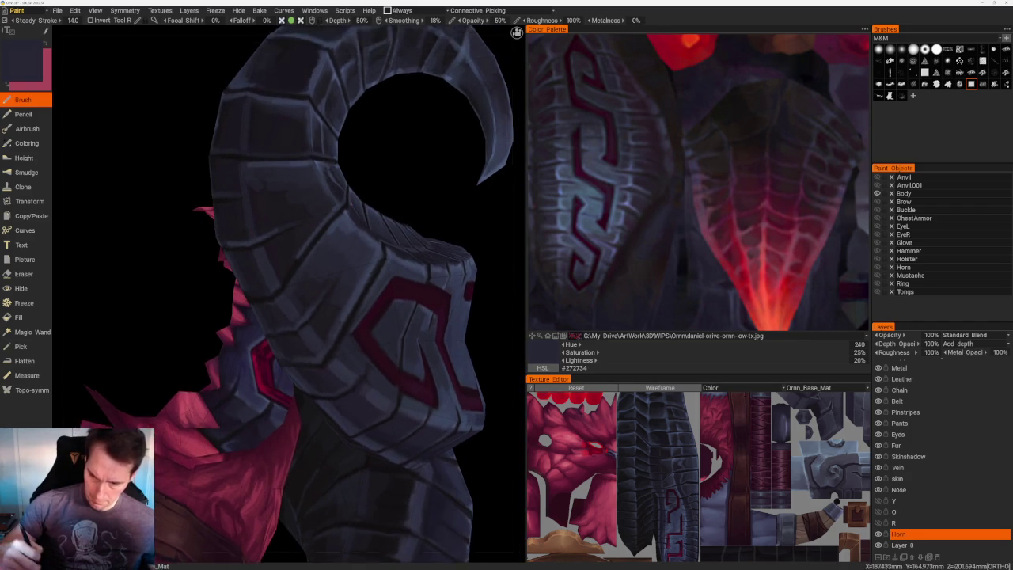
{"action": "scroll", "coordinate": [283, 155], "scroll_direction": "down", "scroll_amount": 10}
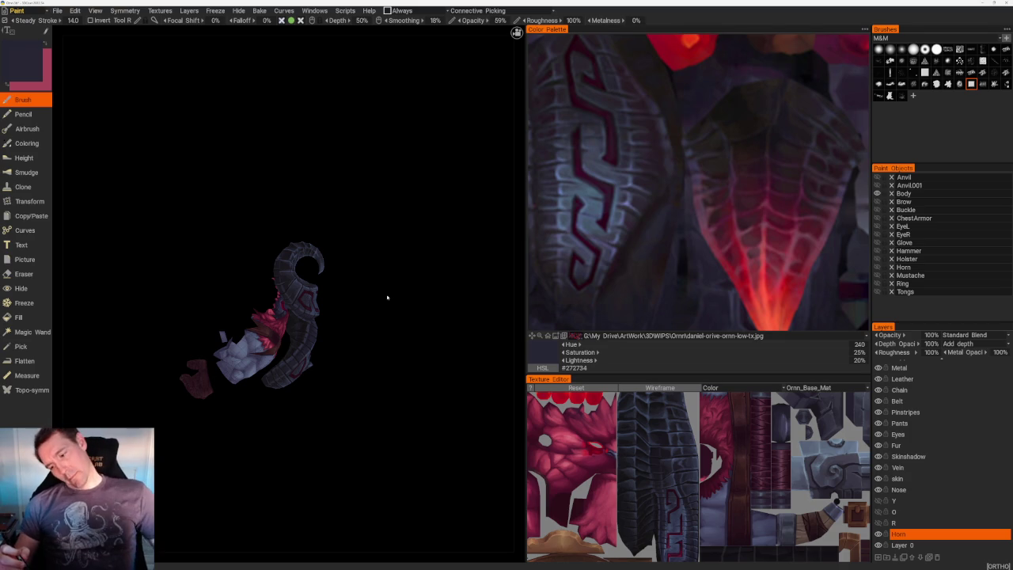
{"action": "mouse_move", "coordinate": [396, 276]}
{"action": "middle_mouse_down"}
{"action": "mouse_move", "coordinate": [353, 337]}
{"action": "mouse_move", "coordinate": [441, 236]}
{"action": "mouse_move", "coordinate": [454, 237]}
{"action": "mouse_move", "coordinate": [448, 248]}
{"action": "middle_mouse_up"}
- Zoom onto the horn's coil and shade between its segments with a near-black tone
{"action": "scroll", "coordinate": [448, 249], "scroll_direction": "up", "scroll_amount": 5}
{"action": "scroll", "coordinate": [314, 293], "scroll_direction": "up", "scroll_amount": 3}
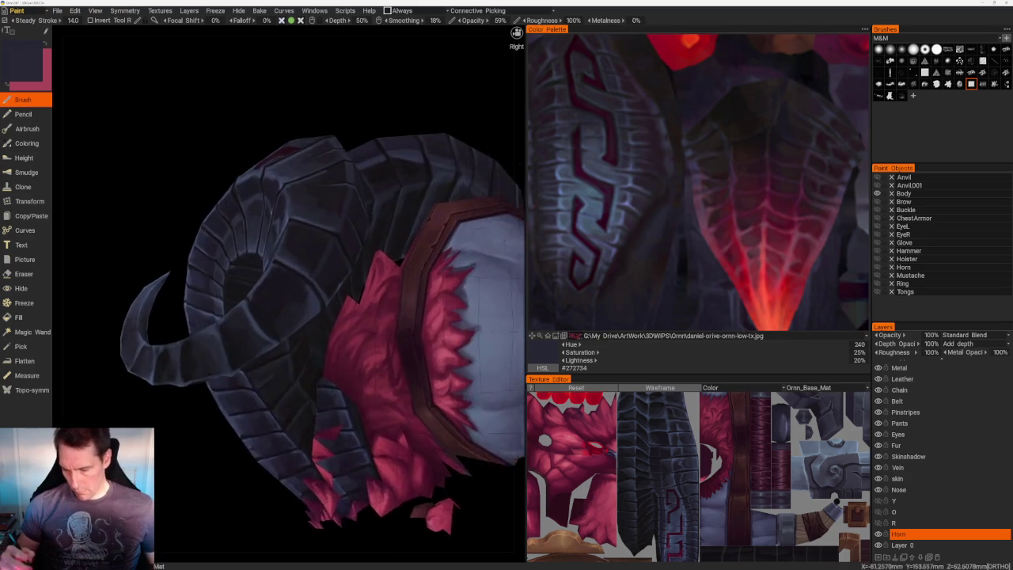
{"action": "scroll", "coordinate": [314, 294], "scroll_direction": "up", "scroll_amount": 4}
{"action": "mouse_move", "coordinate": [275, 360]}
{"action": "middle_mouse_down"}
{"action": "mouse_move", "coordinate": [314, 149]}
{"action": "mouse_move", "coordinate": [308, 169]}
{"action": "middle_mouse_up"}
{"action": "scroll", "coordinate": [314, 150], "scroll_direction": "down", "scroll_amount": 8}
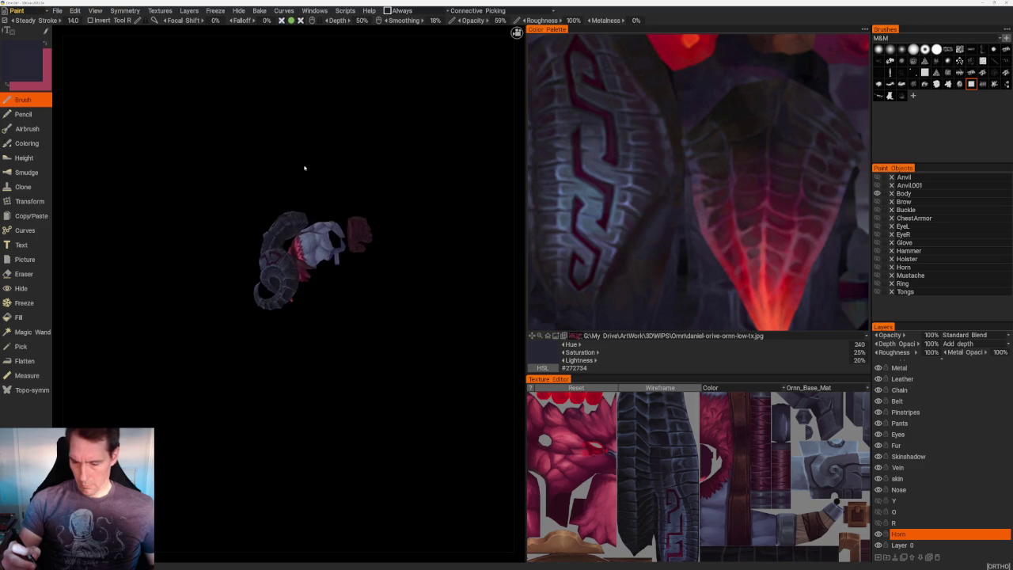
{"action": "scroll", "coordinate": [308, 169], "scroll_direction": "up", "scroll_amount": 8}
{"action": "scroll", "coordinate": [369, 380], "scroll_direction": "up", "scroll_amount": 2}
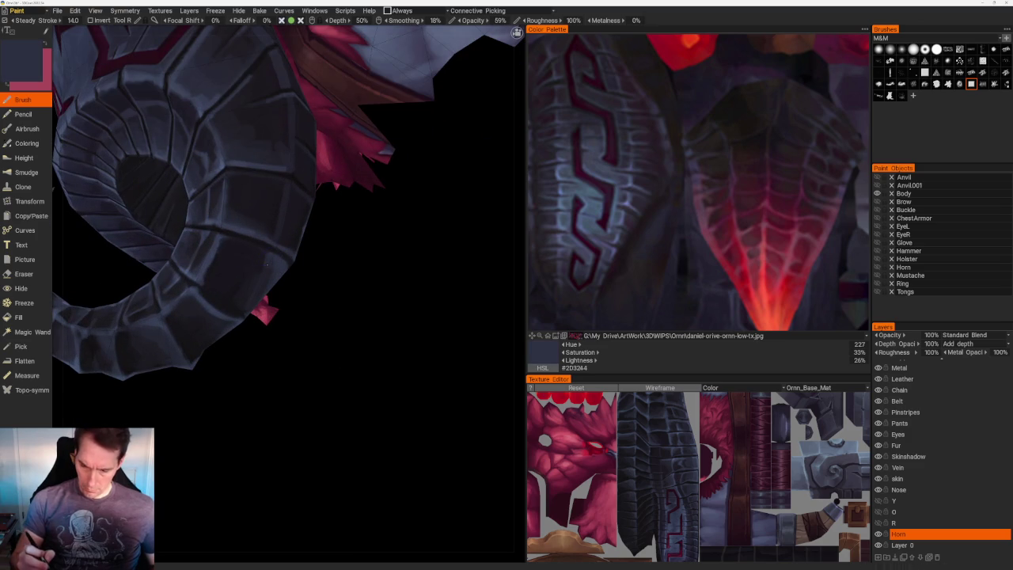
{"action": "mouse_move", "coordinate": [266, 259]}
{"action": "middle_mouse_down"}
{"action": "mouse_move", "coordinate": [287, 345]}
{"action": "mouse_move", "coordinate": [237, 275]}
{"action": "middle_mouse_up"}
{"action": "key", "text": "v"}
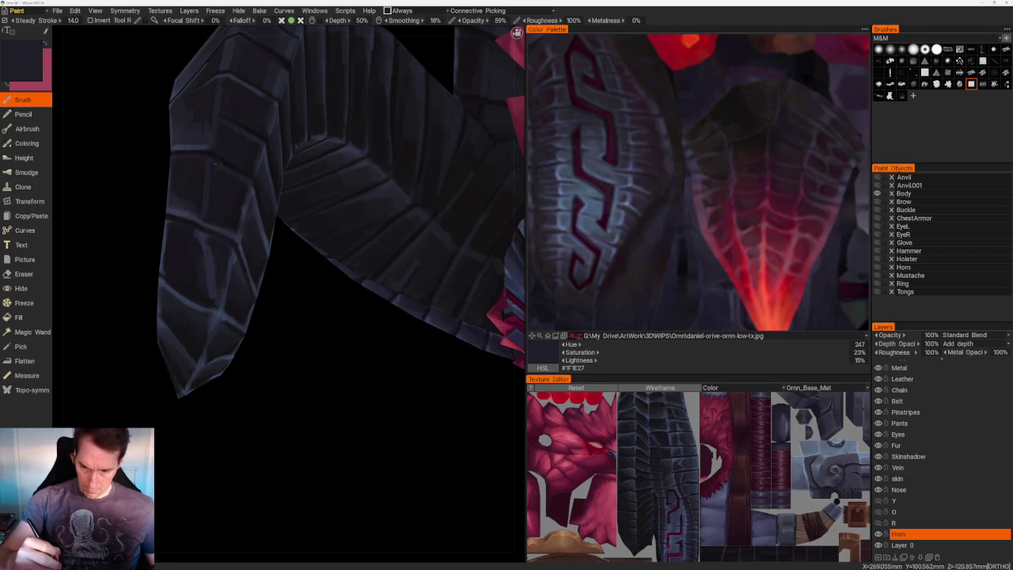
- From the model's right side, shade the outer coil with the horn's dark blue-grey
{"action": "right_click_drag", "start_coordinate": [301, 340], "coordinate": [316, 357]}
{"action": "scroll", "coordinate": [266, 169], "scroll_direction": "down", "scroll_amount": 5}
{"action": "right_click_drag", "start_coordinate": [267, 169], "coordinate": [293, 205]}
{"action": "scroll", "coordinate": [300, 338], "scroll_direction": "up", "scroll_amount": 5}
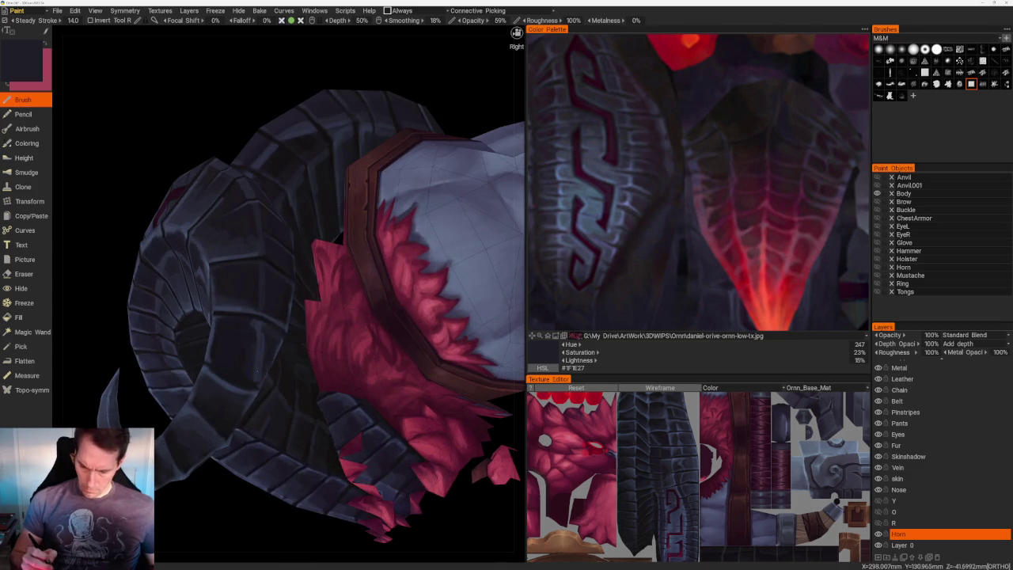
{"action": "key", "text": "v"}
{"action": "key", "text": "v"}
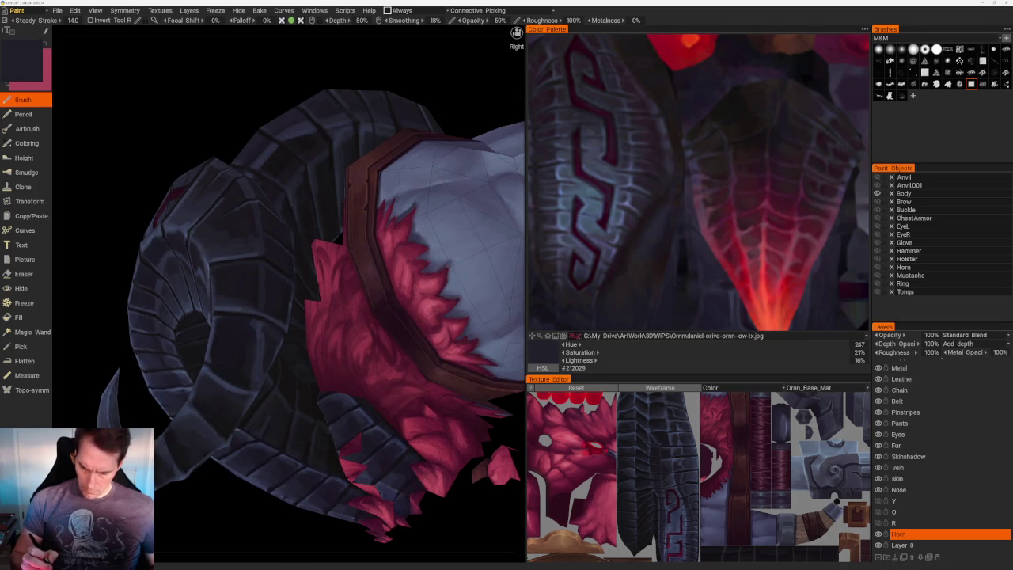
- Reframe the horn from the front so it fills the view beside the shoulder pieces
{"action": "scroll", "coordinate": [276, 151], "scroll_direction": "down", "scroll_amount": 5}
{"action": "mouse_move", "coordinate": [276, 151]}
{"action": "right_mouse_down"}
{"action": "mouse_move", "coordinate": [226, 179]}
{"action": "mouse_move", "coordinate": [258, 234]}
{"action": "mouse_move", "coordinate": [369, 181]}
{"action": "right_mouse_up"}
{"action": "scroll", "coordinate": [259, 235], "scroll_direction": "up", "scroll_amount": 3}
{"action": "scroll", "coordinate": [375, 234], "scroll_direction": "up", "scroll_amount": 2}
{"action": "right_click_drag", "start_coordinate": [375, 235], "coordinate": [479, 267]}
{"action": "scroll", "coordinate": [293, 278], "scroll_direction": "up", "scroll_amount": 2}
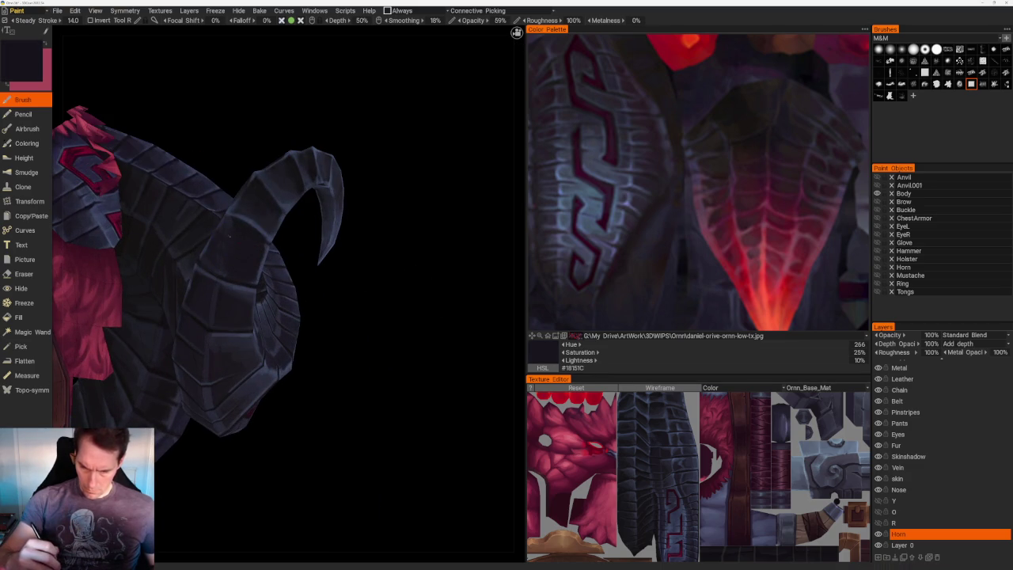
{"action": "mouse_move", "coordinate": [235, 231]}
{"action": "right_mouse_down"}
{"action": "mouse_move", "coordinate": [201, 250]}
{"action": "mouse_move", "coordinate": [233, 158]}
{"action": "mouse_move", "coordinate": [257, 150]}
{"action": "right_mouse_up"}
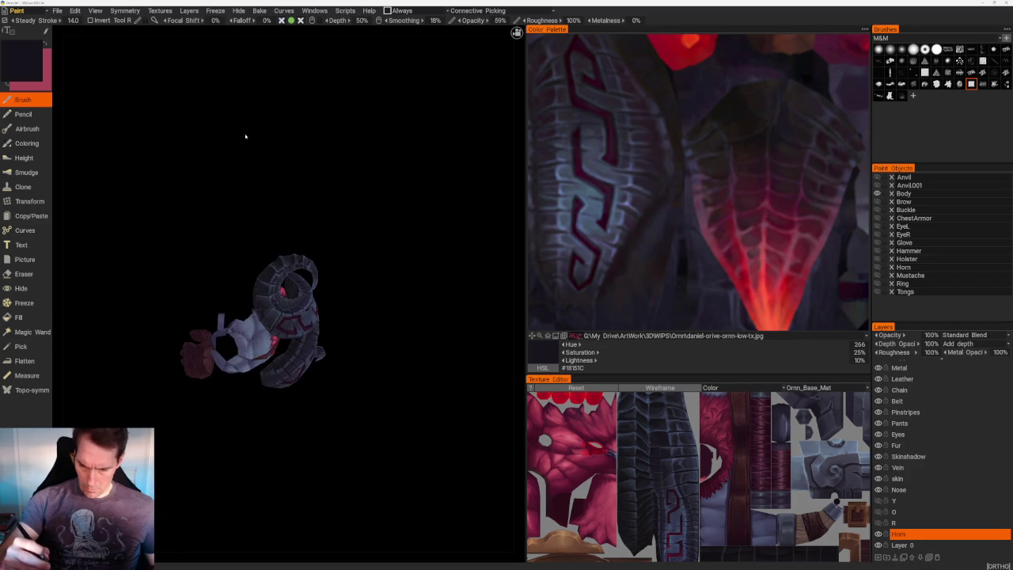
{"action": "mouse_move", "coordinate": [256, 151]}
{"action": "left_mouse_down"}
{"action": "mouse_move", "coordinate": [301, 135]}
{"action": "mouse_move", "coordinate": [242, 145]}
{"action": "mouse_move", "coordinate": [262, 167]}
{"action": "left_mouse_up"}
- Orbit to the horn tip and paint near-black into the gaps between segments
{"action": "mouse_move", "coordinate": [262, 167]}
{"action": "right_mouse_down"}
{"action": "mouse_move", "coordinate": [295, 152]}
{"action": "mouse_move", "coordinate": [297, 211]}
{"action": "right_mouse_up"}
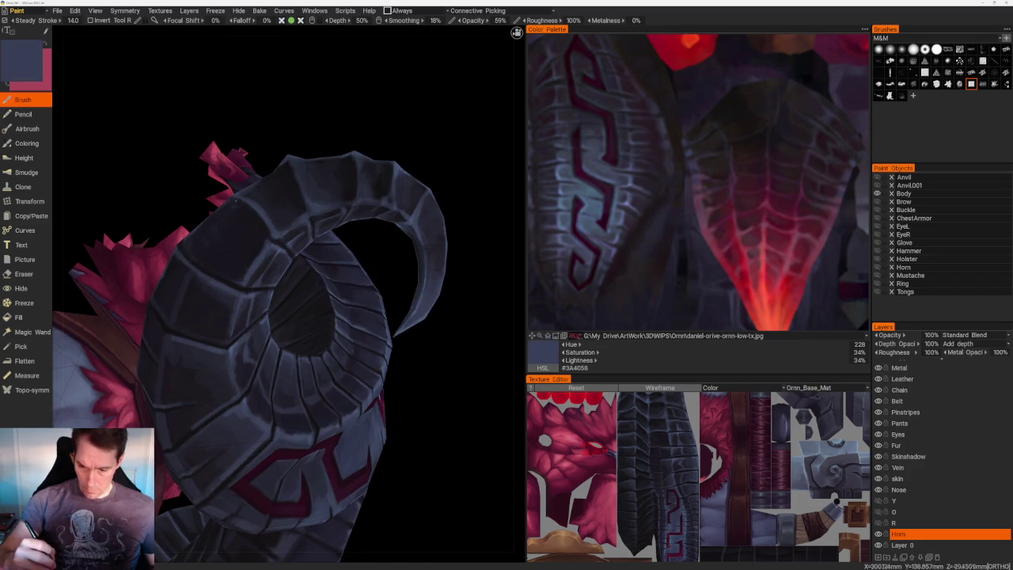
{"action": "mouse_move", "coordinate": [314, 118]}
{"action": "left_mouse_down"}
{"action": "mouse_move", "coordinate": [313, 104]}
{"action": "mouse_move", "coordinate": [208, 219]}
{"action": "left_mouse_up"}
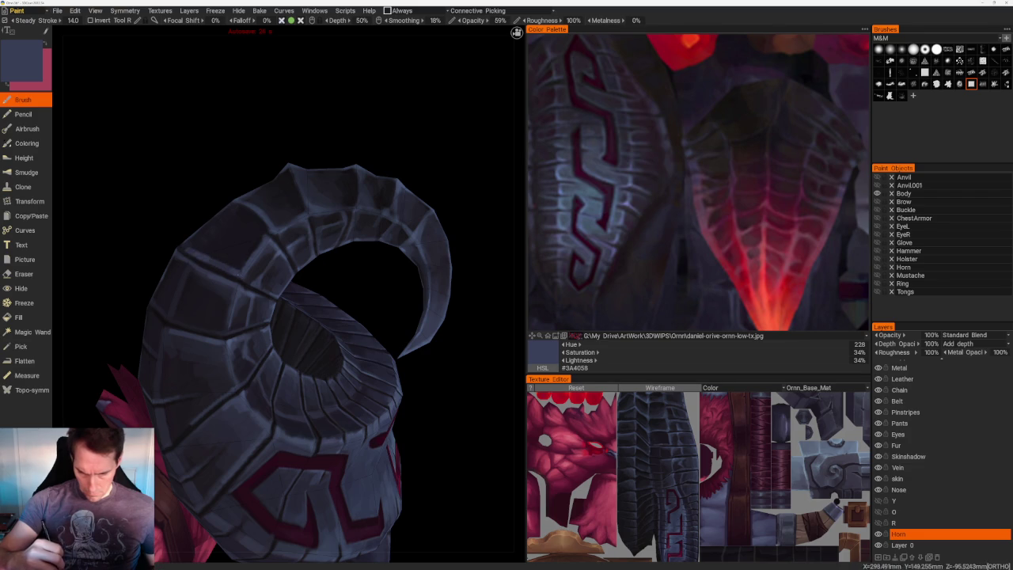
{"action": "left_click_drag", "start_coordinate": [244, 124], "coordinate": [279, 227]}
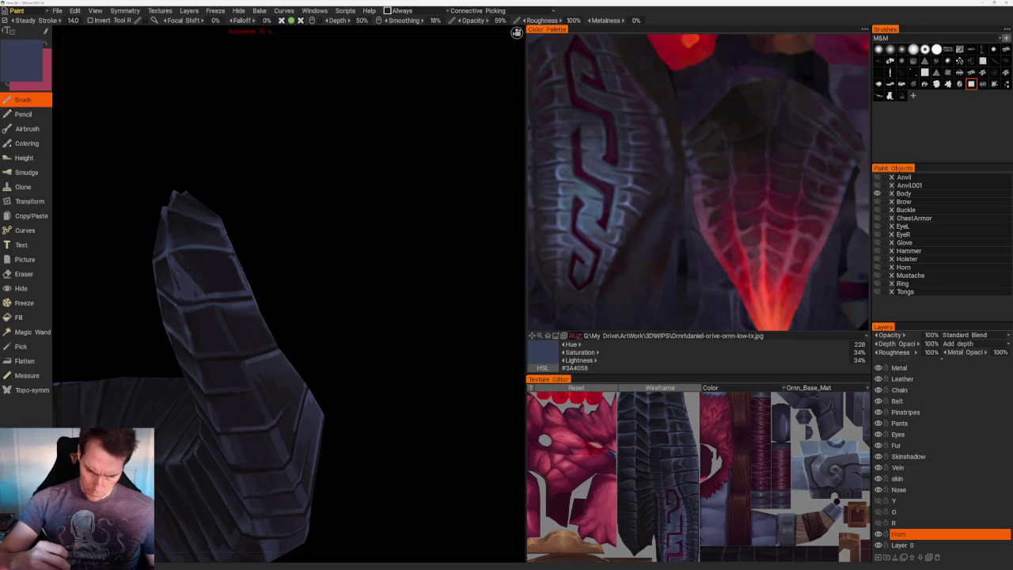
{"action": "left_click_drag", "start_coordinate": [179, 266], "coordinate": [316, 280]}
{"action": "key", "text": "v"}
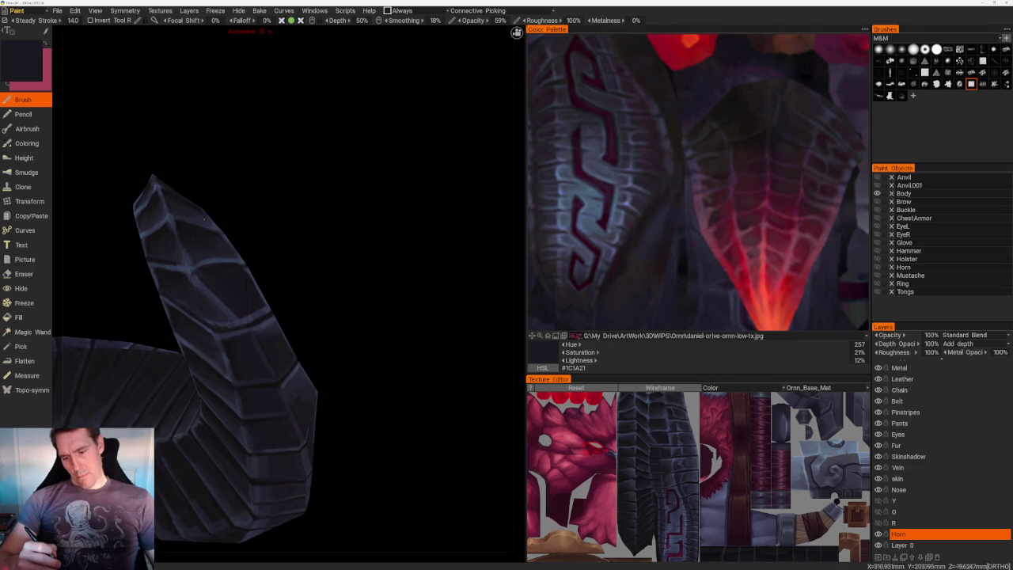
- From below the tip, paint bluish-grey segment highlights and darker shading between them
{"action": "left_click_drag", "start_coordinate": [285, 174], "coordinate": [203, 232]}
{"action": "key", "text": "v"}
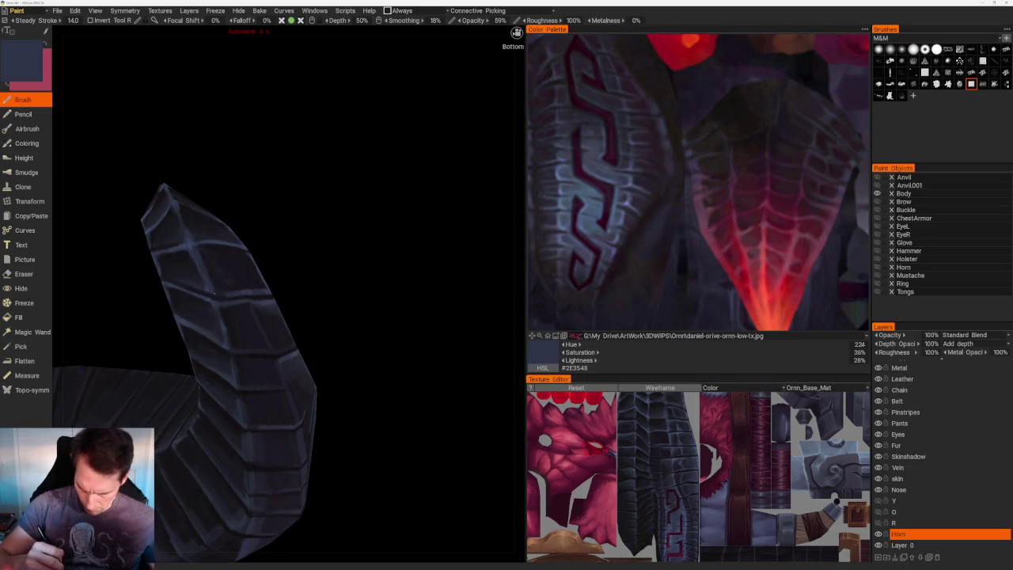
{"action": "left_click_drag", "start_coordinate": [337, 273], "coordinate": [351, 290]}
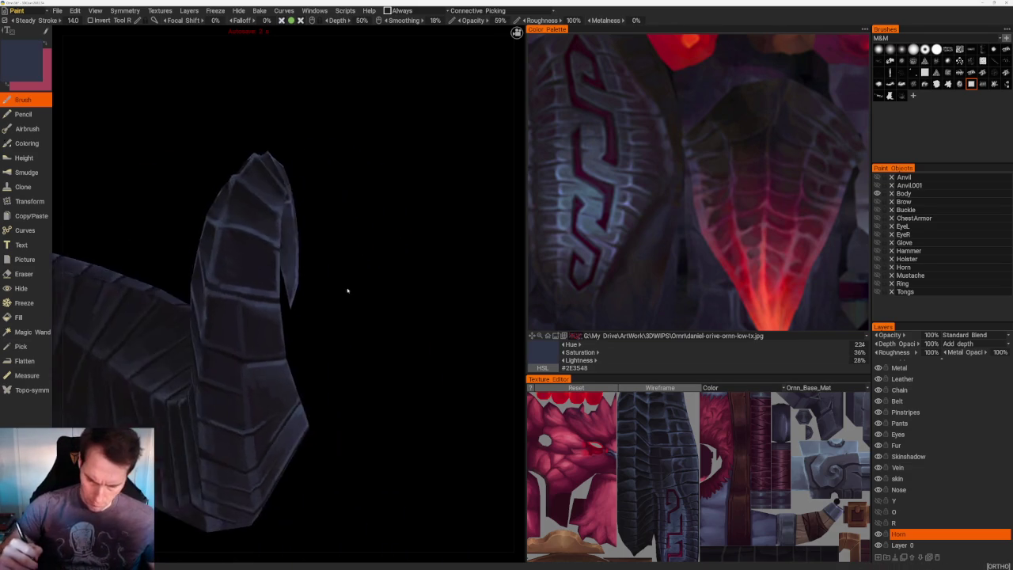
{"action": "scroll", "coordinate": [316, 222], "scroll_direction": "down", "scroll_amount": 5}
{"action": "mouse_move", "coordinate": [275, 151]}
{"action": "left_mouse_down"}
{"action": "mouse_move", "coordinate": [258, 143]}
{"action": "mouse_move", "coordinate": [290, 208]}
{"action": "left_mouse_up"}
{"action": "scroll", "coordinate": [290, 208], "scroll_direction": "up", "scroll_amount": 5}
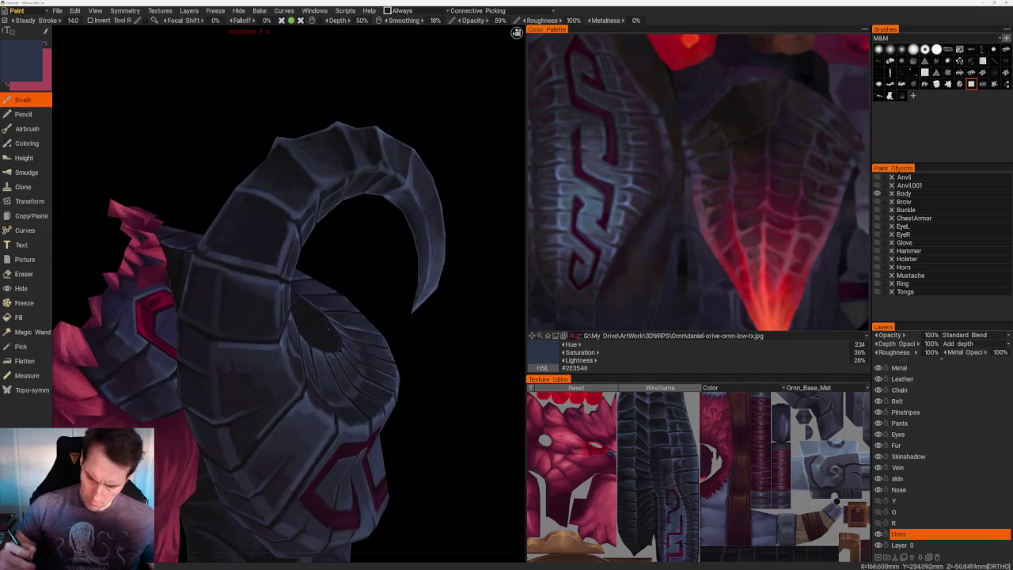
{"action": "key", "text": "v"}
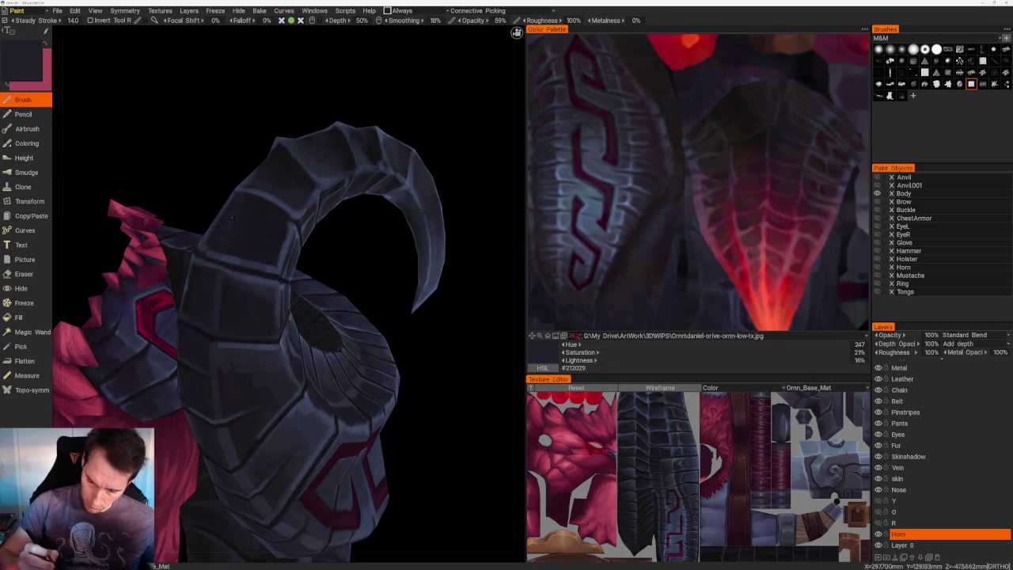
- Rotate to the inner coil and resample blue-grey #262837 for its ring
{"action": "scroll", "coordinate": [237, 206], "scroll_direction": "down", "scroll_amount": 5}
{"action": "mouse_move", "coordinate": [264, 181]}
{"action": "left_mouse_down"}
{"action": "mouse_move", "coordinate": [274, 232]}
{"action": "mouse_move", "coordinate": [282, 140]}
{"action": "mouse_move", "coordinate": [245, 192]}
{"action": "mouse_move", "coordinate": [284, 206]}
{"action": "mouse_move", "coordinate": [267, 237]}
{"action": "left_mouse_up"}
{"action": "scroll", "coordinate": [271, 236], "scroll_direction": "up", "scroll_amount": 3}
{"action": "scroll", "coordinate": [271, 236], "scroll_direction": "up", "scroll_amount": 3}
{"action": "scroll", "coordinate": [348, 396], "scroll_direction": "up", "scroll_amount": 2}
{"action": "key", "text": "v"}
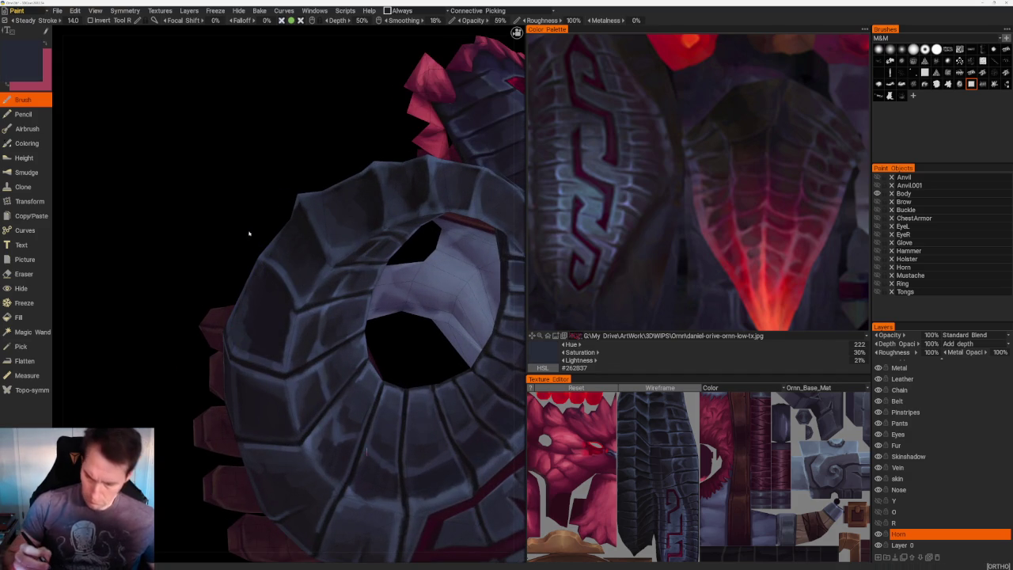
- Turning the horn ring, darken the coiled plates with dark shades sampled from the surface
{"action": "middle_click_drag", "start_coordinate": [256, 345], "coordinate": [248, 330]}
{"action": "key", "text": "v"}
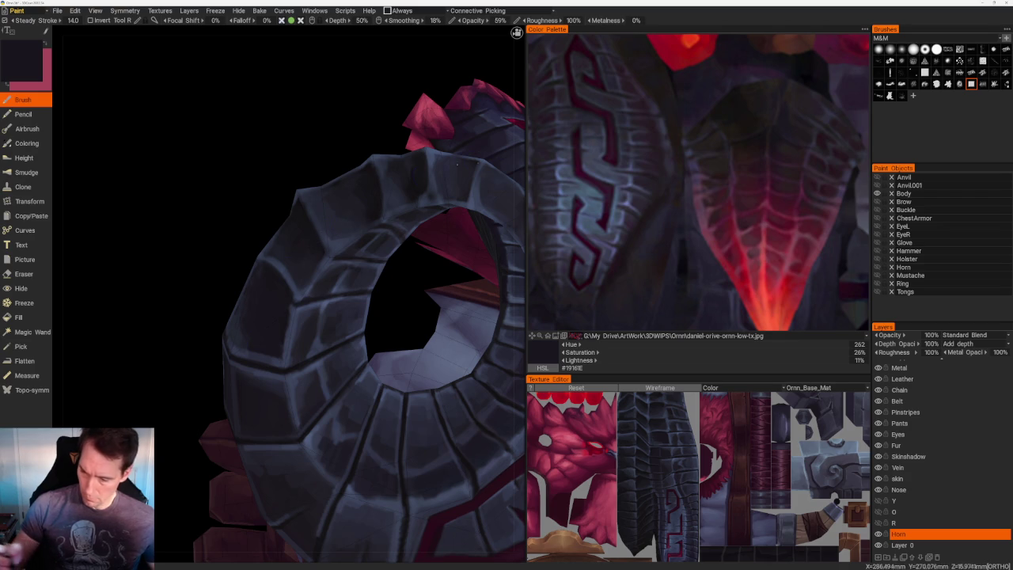
{"action": "middle_click_drag", "start_coordinate": [247, 331], "coordinate": [269, 316]}
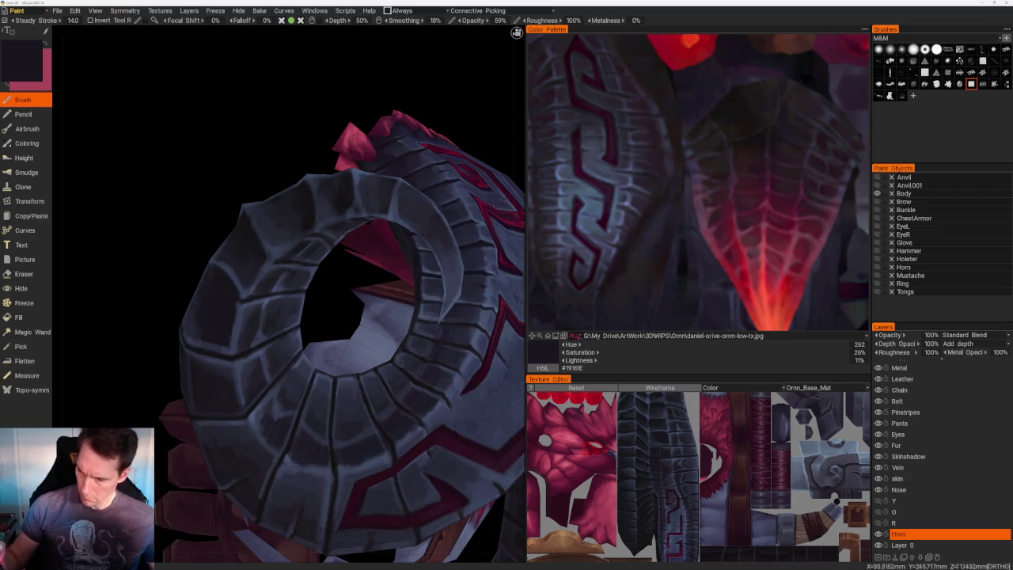
{"action": "key", "text": "v"}
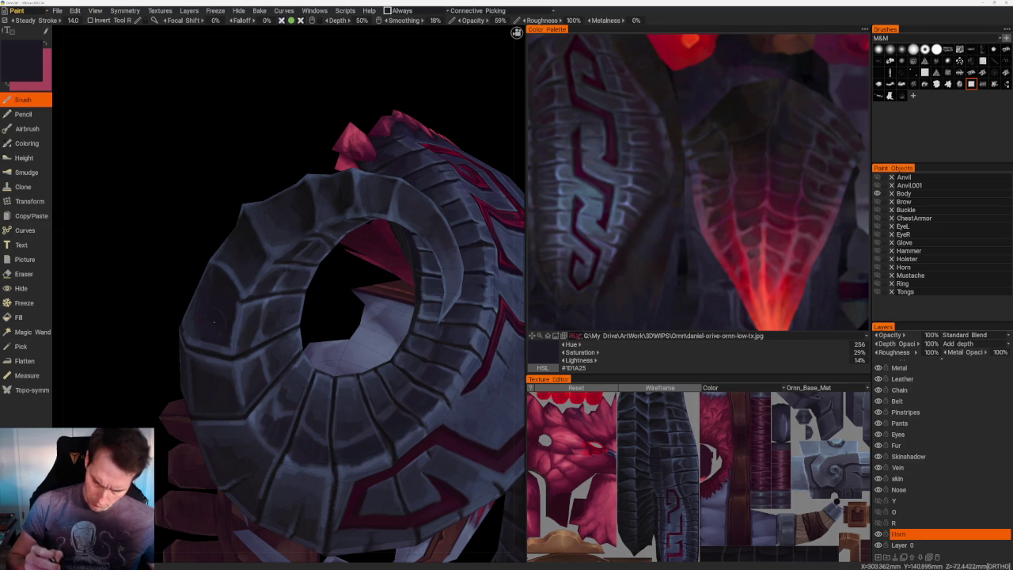
{"action": "key", "text": "v"}
- Add brighter blue-grey edge highlights, then deepen the shadows down to near-black #1D1A24
{"action": "middle_click_drag", "start_coordinate": [232, 174], "coordinate": [187, 321]}
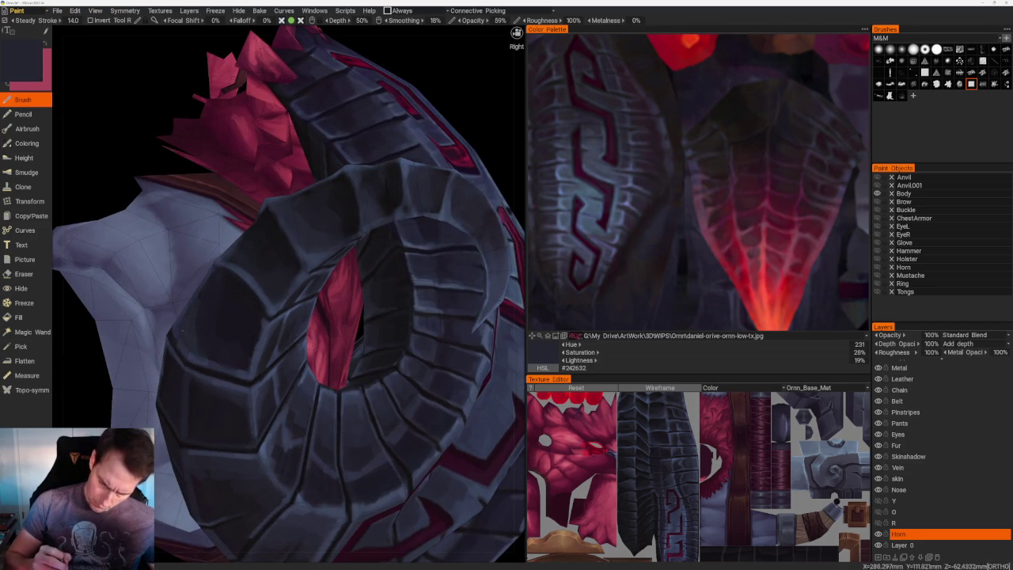
{"action": "key", "text": "v"}
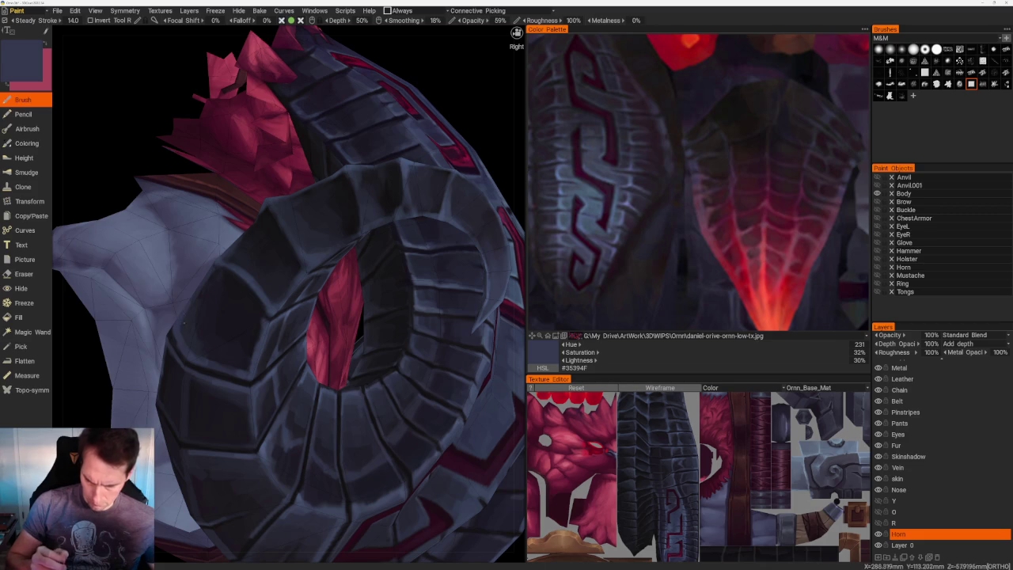
{"action": "key", "text": "v"}
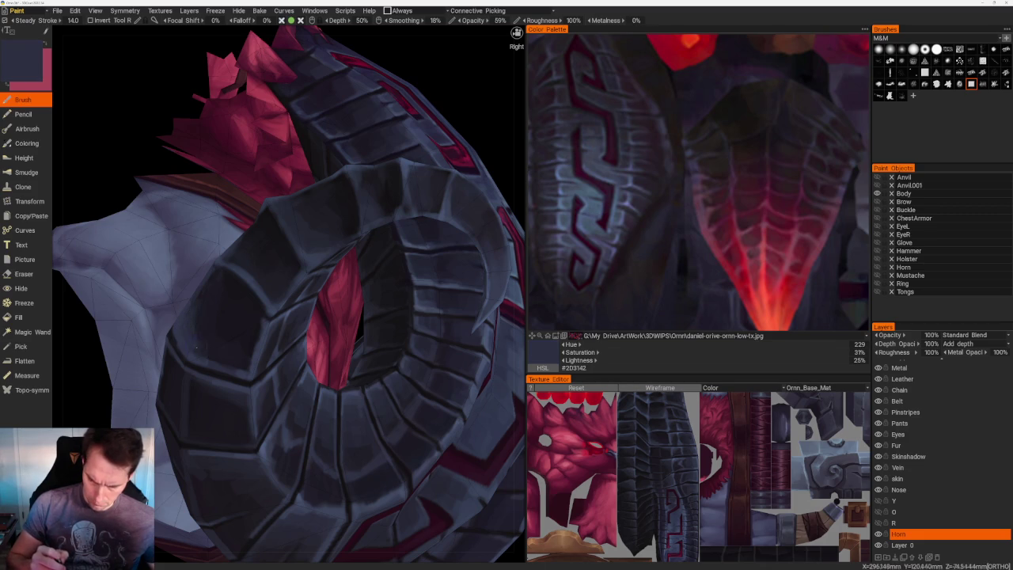
{"action": "key", "text": "v"}
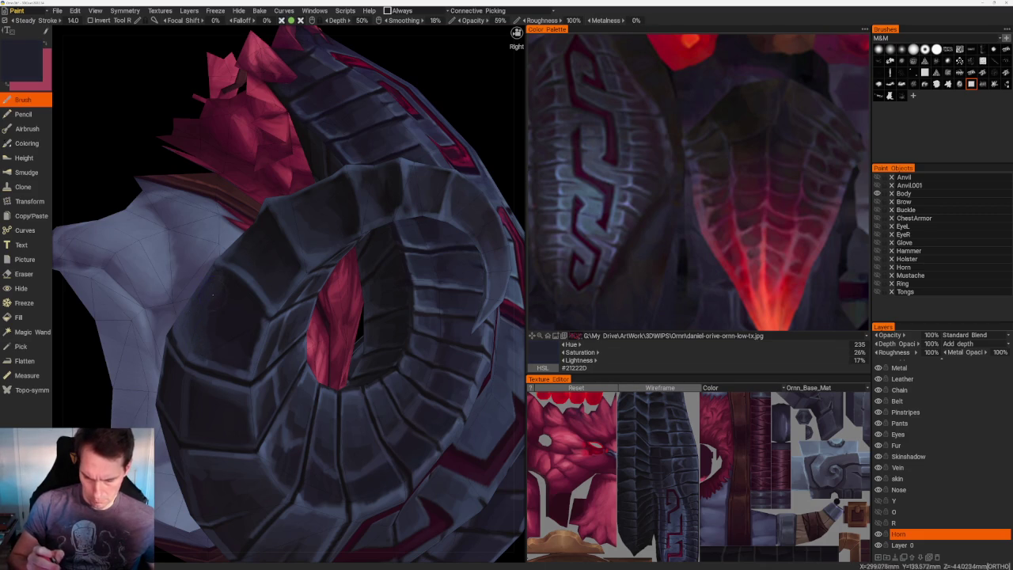
{"action": "key", "text": "v"}
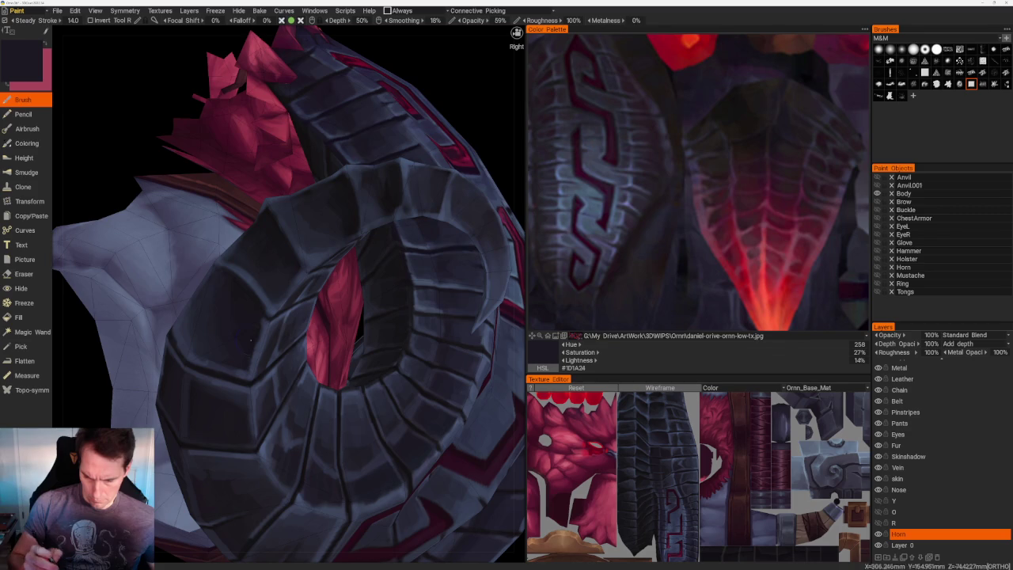
{"action": "right_click_drag", "start_coordinate": [243, 339], "coordinate": [217, 108]}
{"action": "mouse_move", "coordinate": [217, 108]}
{"action": "left_mouse_down"}
{"action": "mouse_move", "coordinate": [265, 119]}
{"action": "mouse_move", "coordinate": [363, 101]}
{"action": "mouse_move", "coordinate": [353, 189]}
{"action": "mouse_move", "coordinate": [324, 158]}
{"action": "mouse_move", "coordinate": [361, 195]}
{"action": "left_mouse_up"}
{"action": "right_click_drag", "start_coordinate": [361, 194], "coordinate": [371, 286]}
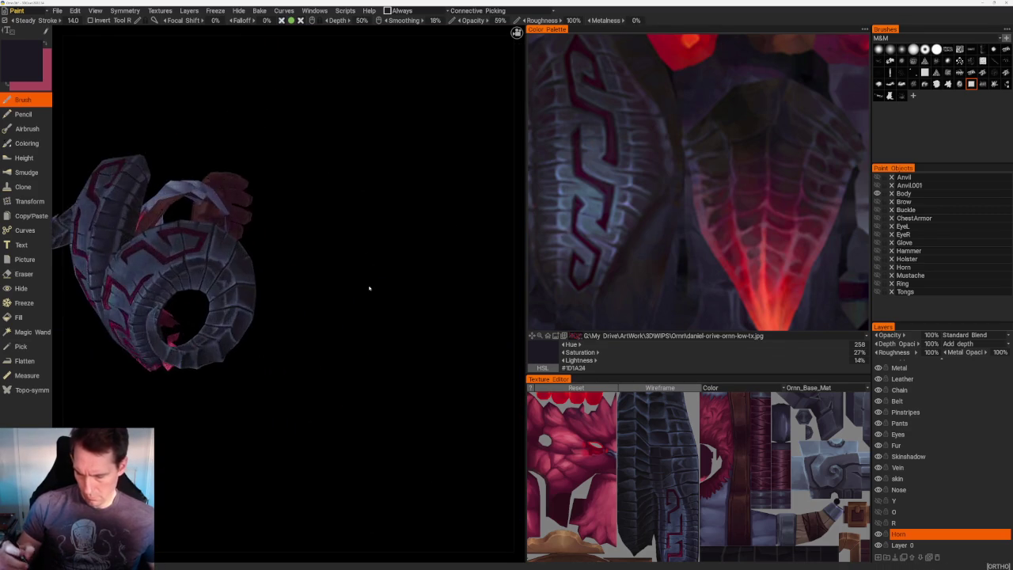
- Highlight the outer curl's segments with mid and lighter blue-greys sampled from the horn
{"action": "left_click_drag", "start_coordinate": [371, 286], "coordinate": [346, 292]}
{"action": "right_click_drag", "start_coordinate": [346, 292], "coordinate": [303, 344]}
{"action": "key", "text": "v"}
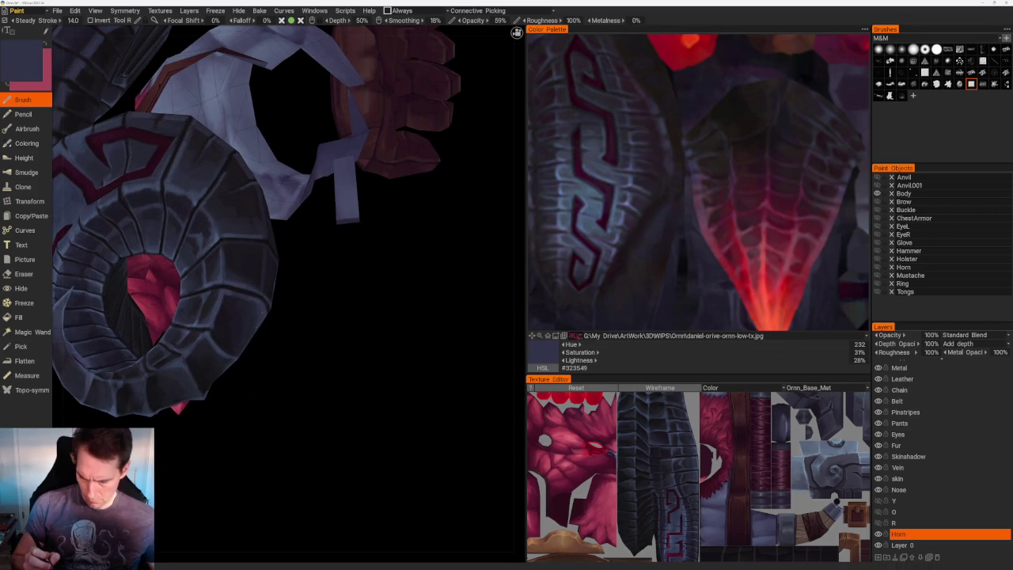
{"action": "left_click_drag", "start_coordinate": [276, 340], "coordinate": [300, 333]}
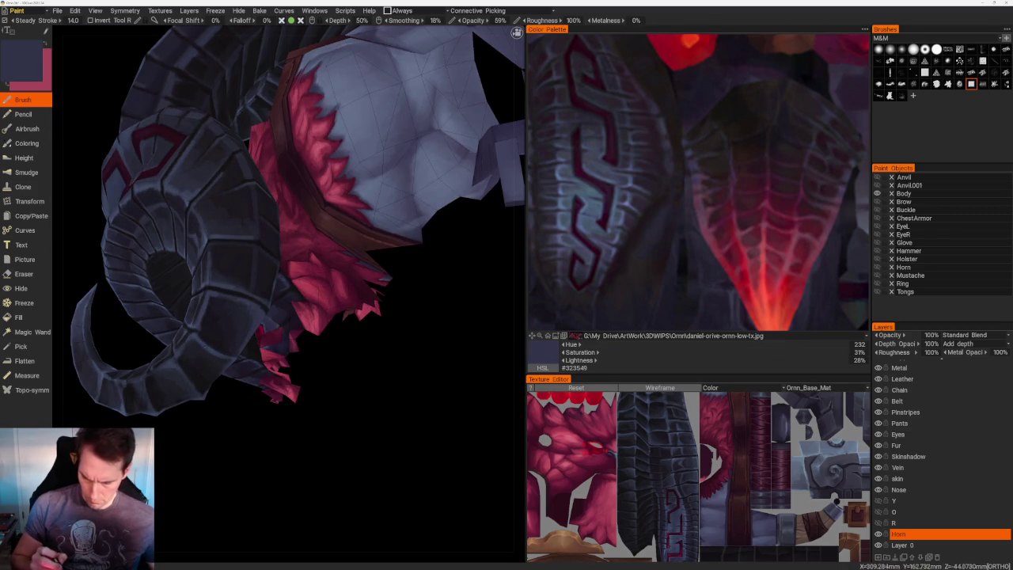
{"action": "key", "text": "v"}
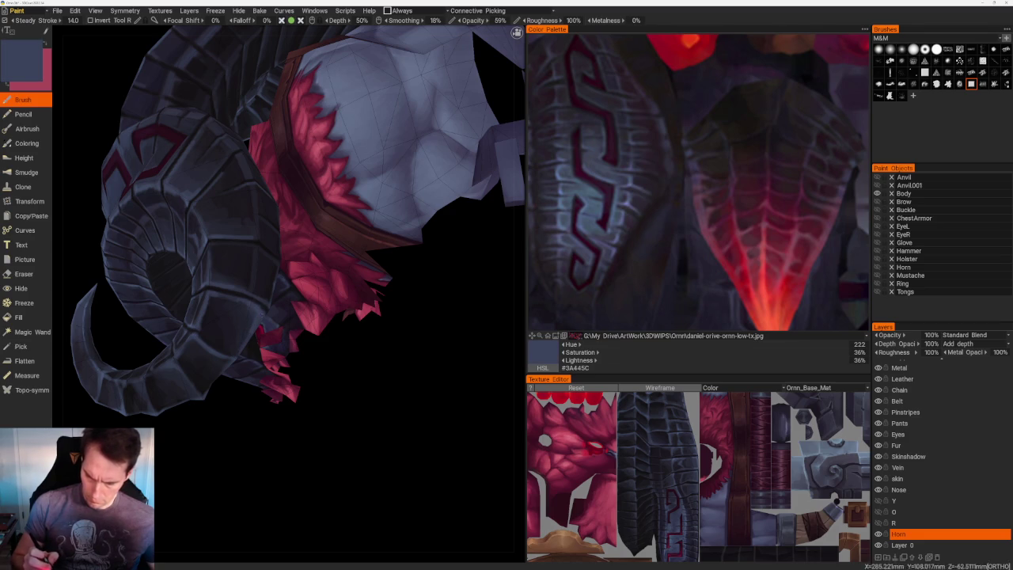
- Work around to the curled tip and shade it with darker blue-grey #292C3A
{"action": "right_click_drag", "start_coordinate": [372, 332], "coordinate": [276, 177]}
{"action": "left_click_drag", "start_coordinate": [324, 131], "coordinate": [351, 135]}
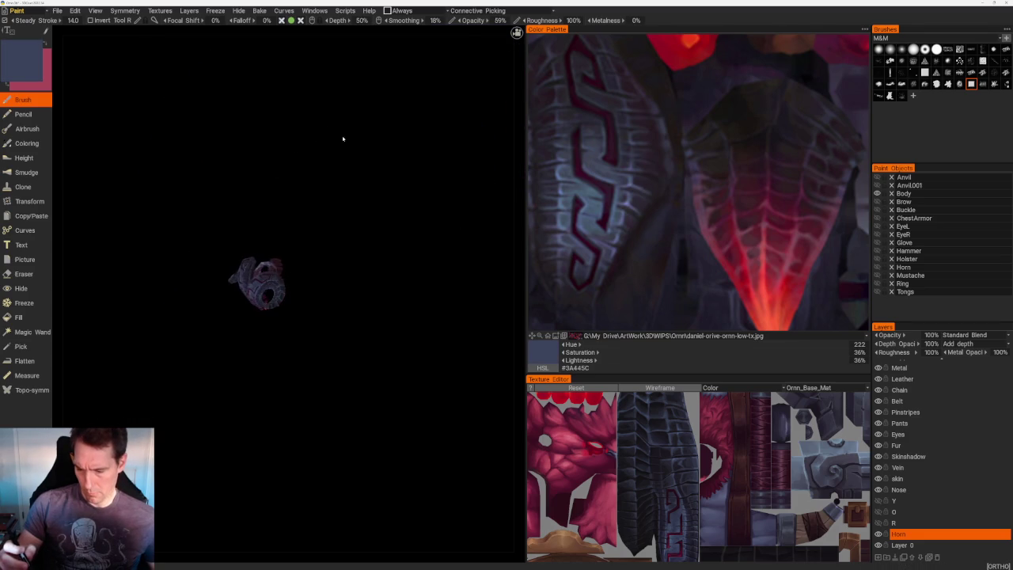
{"action": "right_click_drag", "start_coordinate": [351, 135], "coordinate": [396, 198]}
{"action": "left_click_drag", "start_coordinate": [396, 199], "coordinate": [379, 225]}
{"action": "mouse_move", "coordinate": [378, 225]}
{"action": "right_mouse_down"}
{"action": "mouse_move", "coordinate": [420, 276]}
{"action": "mouse_move", "coordinate": [382, 267]}
{"action": "right_mouse_up"}
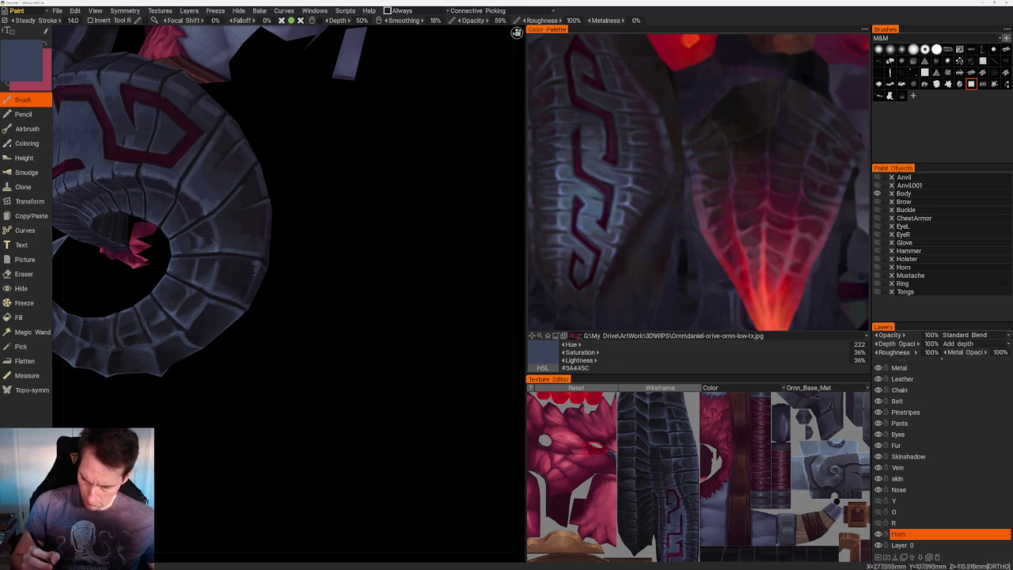
{"action": "right_click_drag", "start_coordinate": [258, 283], "coordinate": [334, 136]}
{"action": "left_click_drag", "start_coordinate": [334, 135], "coordinate": [310, 118]}
{"action": "right_click_drag", "start_coordinate": [310, 118], "coordinate": [353, 348]}
{"action": "mouse_move", "coordinate": [353, 348]}
{"action": "left_mouse_down"}
{"action": "mouse_move", "coordinate": [298, 340]}
{"action": "mouse_move", "coordinate": [287, 305]}
{"action": "left_mouse_up"}
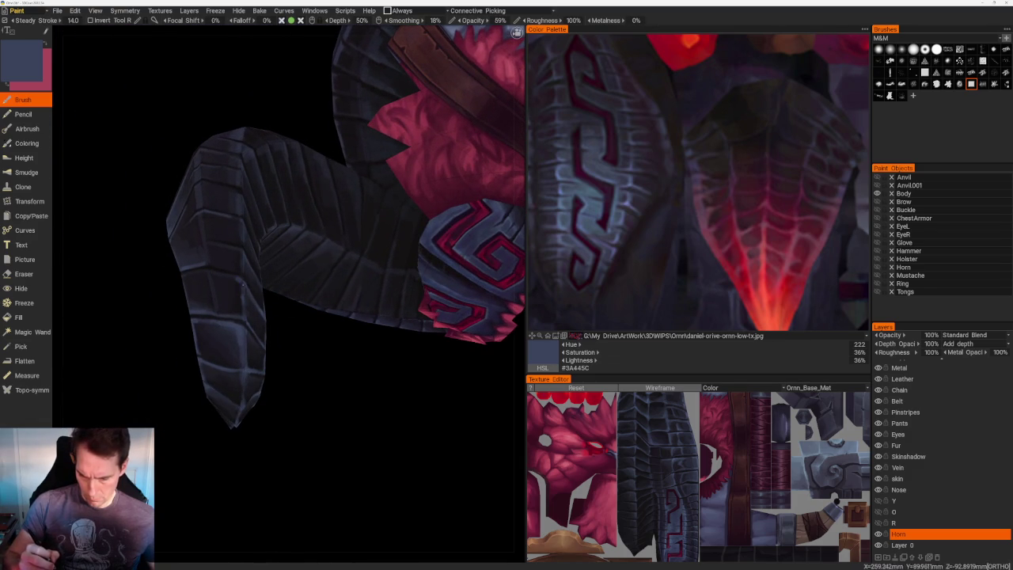
{"action": "mouse_move", "coordinate": [332, 407]}
{"action": "left_mouse_down"}
{"action": "mouse_move", "coordinate": [300, 380]}
{"action": "mouse_move", "coordinate": [377, 407]}
{"action": "mouse_move", "coordinate": [359, 329]}
{"action": "left_mouse_up"}
{"action": "key", "text": "v"}
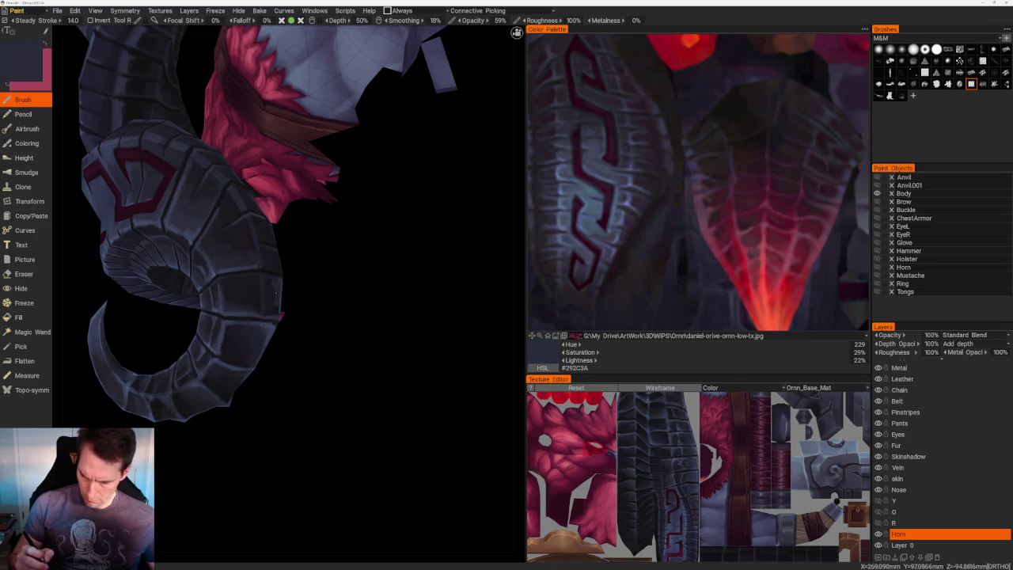
- Orbit past the red fur and zoom back onto the horn
{"action": "left_click_drag", "start_coordinate": [334, 279], "coordinate": [289, 256]}
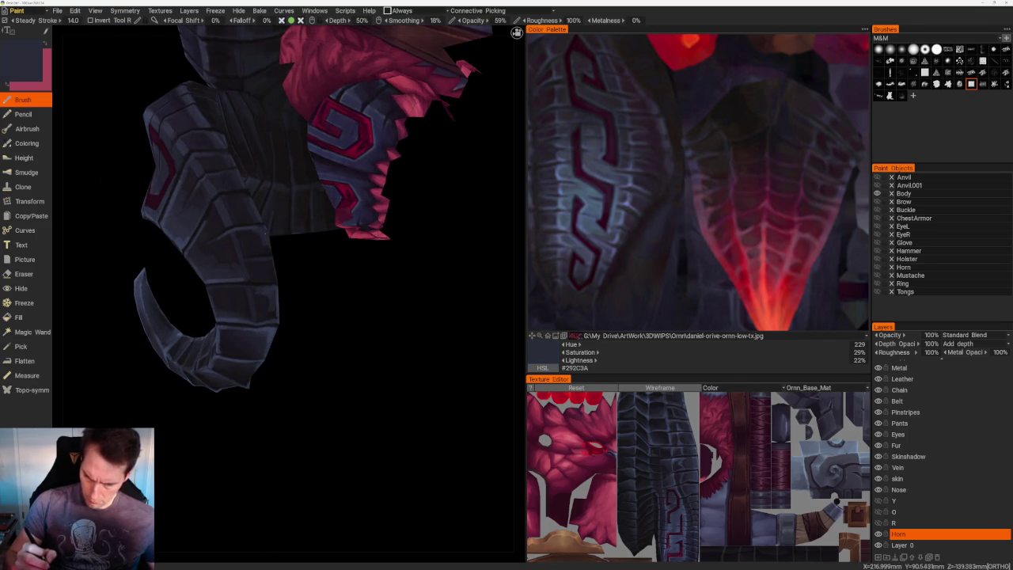
{"action": "scroll", "coordinate": [344, 309], "scroll_direction": "down", "scroll_amount": 6}
{"action": "scroll", "coordinate": [330, 158], "scroll_direction": "down", "scroll_amount": 3}
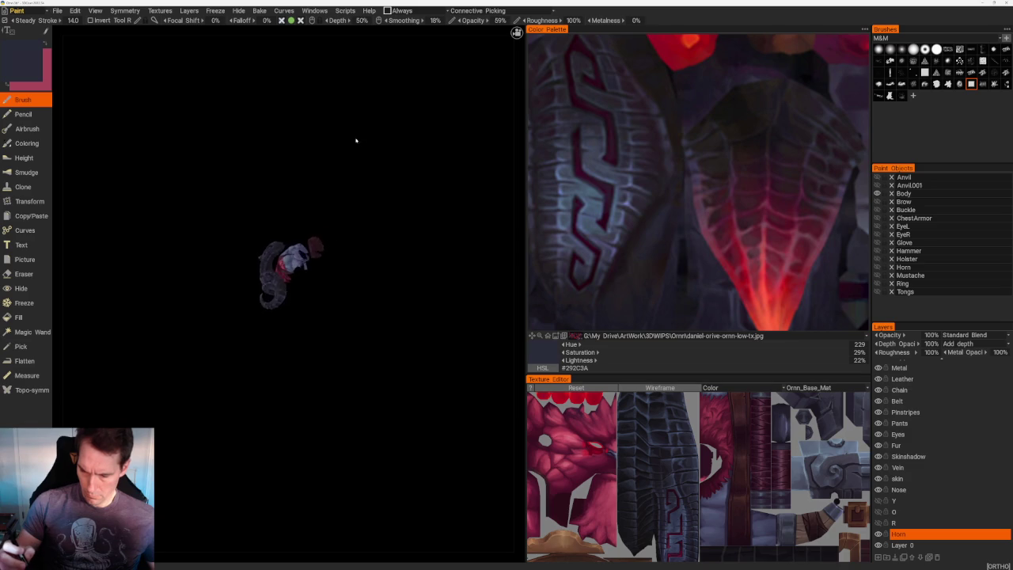
{"action": "mouse_move", "coordinate": [232, 130]}
{"action": "left_mouse_down"}
{"action": "mouse_move", "coordinate": [229, 221]}
{"action": "mouse_move", "coordinate": [269, 251]}
{"action": "left_mouse_up"}
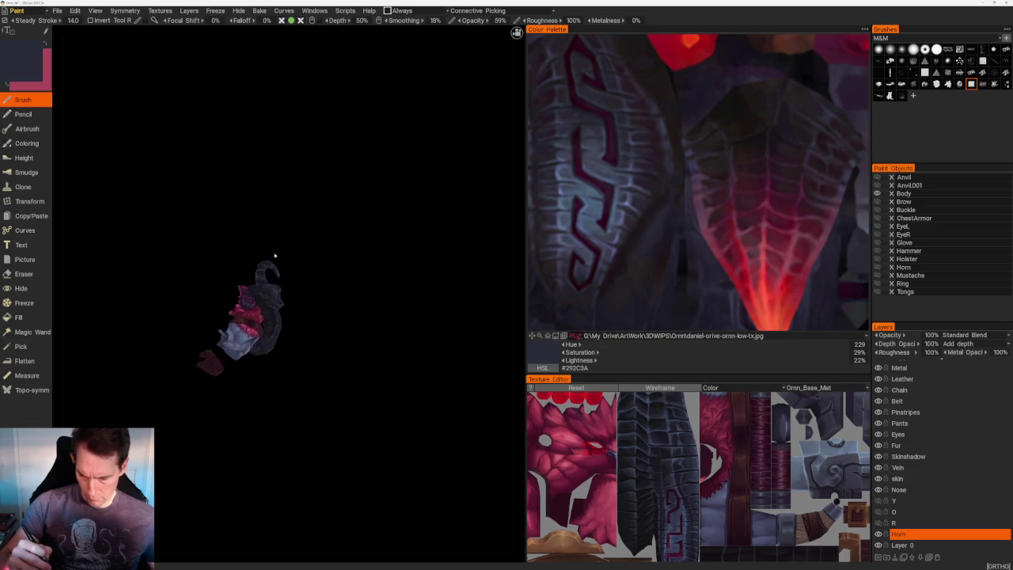
- Zoom in and turn the horn to a new orientation
{"action": "scroll", "coordinate": [301, 269], "scroll_direction": "up", "scroll_amount": 4}
{"action": "scroll", "coordinate": [319, 282], "scroll_direction": "up", "scroll_amount": 2}
{"action": "scroll", "coordinate": [296, 350], "scroll_direction": "up", "scroll_amount": 3}
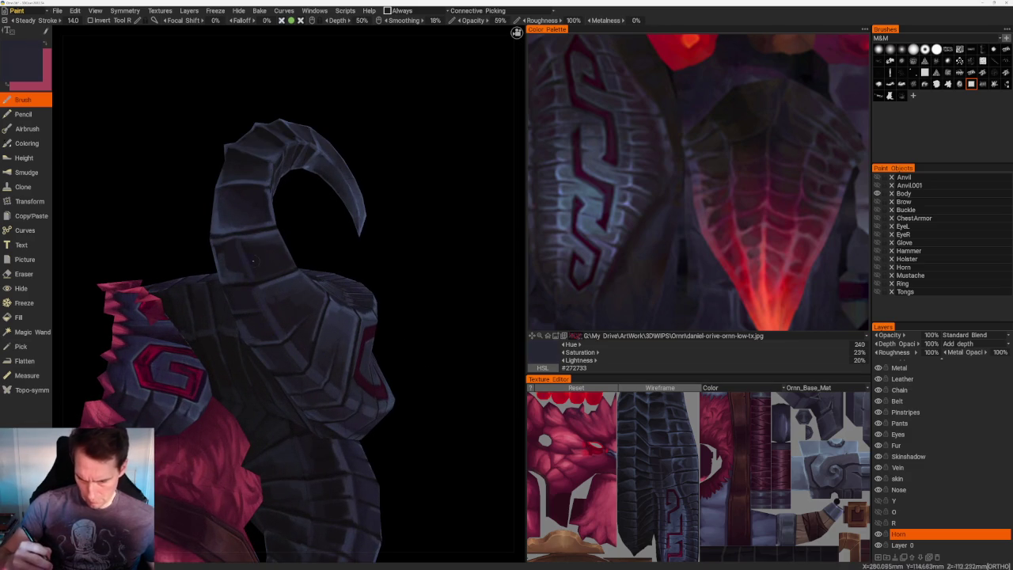
{"action": "scroll", "coordinate": [341, 206], "scroll_direction": "down", "scroll_amount": 5}
{"action": "mouse_move", "coordinate": [341, 205]}
{"action": "left_mouse_down"}
{"action": "mouse_move", "coordinate": [343, 190]}
{"action": "mouse_move", "coordinate": [418, 293]}
{"action": "left_mouse_up"}
{"action": "scroll", "coordinate": [417, 293], "scroll_direction": "up", "scroll_amount": 2}
{"action": "scroll", "coordinate": [393, 362], "scroll_direction": "up", "scroll_amount": 3}
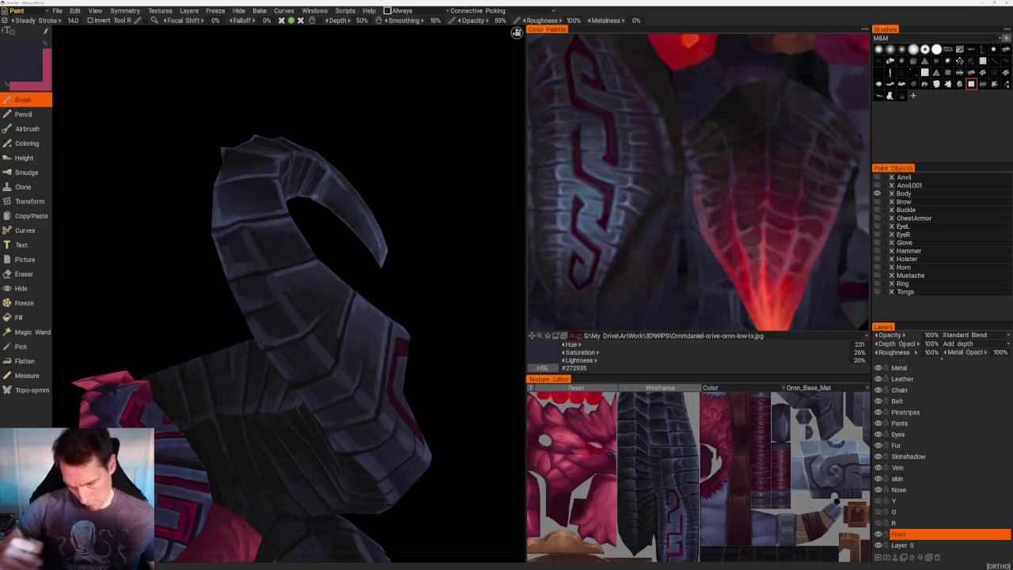
{"action": "scroll", "coordinate": [296, 198], "scroll_direction": "down", "scroll_amount": 5}
- From behind, zoom onto the horn's upper curve and sample a colour for its plates
{"action": "left_click_drag", "start_coordinate": [296, 198], "coordinate": [310, 146]}
{"action": "mouse_move", "coordinate": [348, 207]}
{"action": "left_mouse_down"}
{"action": "mouse_move", "coordinate": [334, 192]}
{"action": "mouse_move", "coordinate": [334, 229]}
{"action": "mouse_move", "coordinate": [319, 235]}
{"action": "mouse_move", "coordinate": [329, 227]}
{"action": "left_mouse_up"}
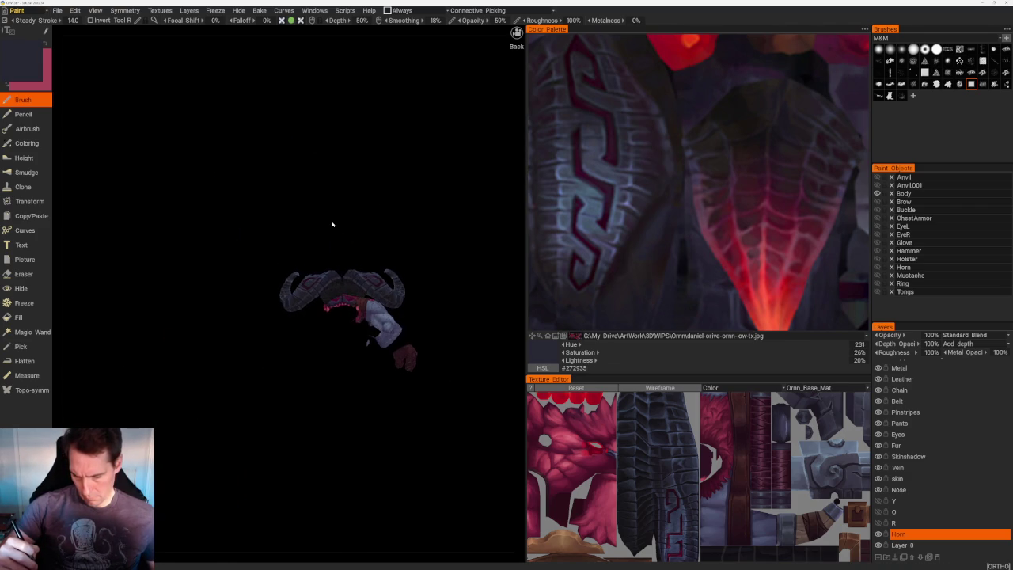
{"action": "scroll", "coordinate": [332, 224], "scroll_direction": "up", "scroll_amount": 2}
{"action": "scroll", "coordinate": [357, 219], "scroll_direction": "up", "scroll_amount": 4}
{"action": "scroll", "coordinate": [388, 346], "scroll_direction": "up", "scroll_amount": 2}
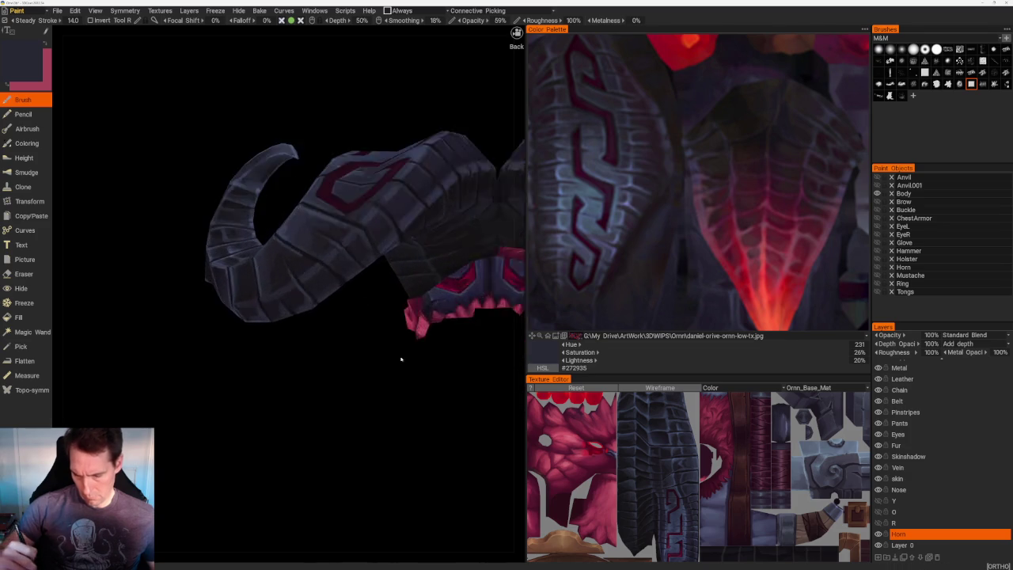
{"action": "scroll", "coordinate": [340, 316], "scroll_direction": "up", "scroll_amount": 3}
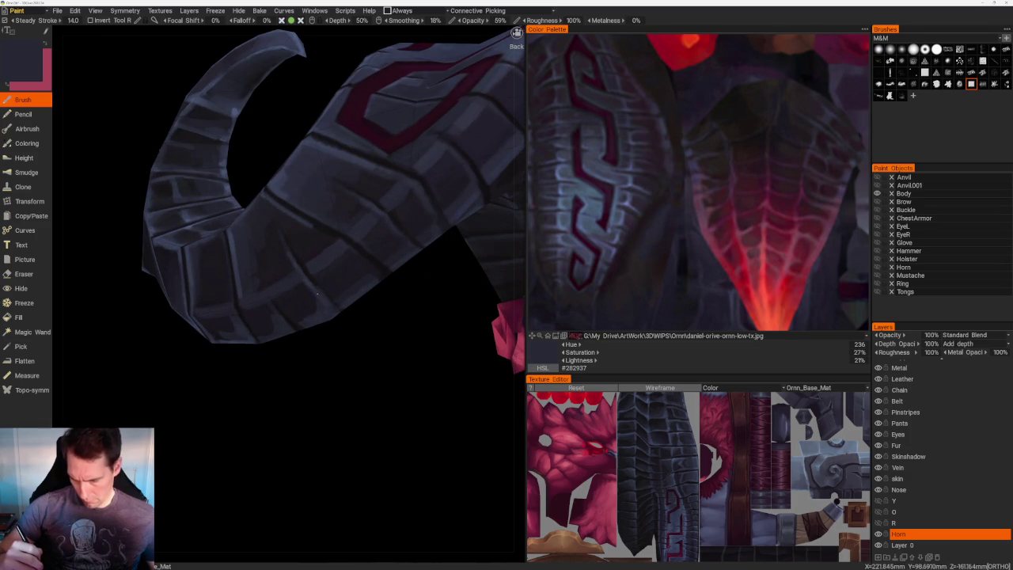
{"action": "key", "text": "v"}
{"action": "key", "text": "v"}
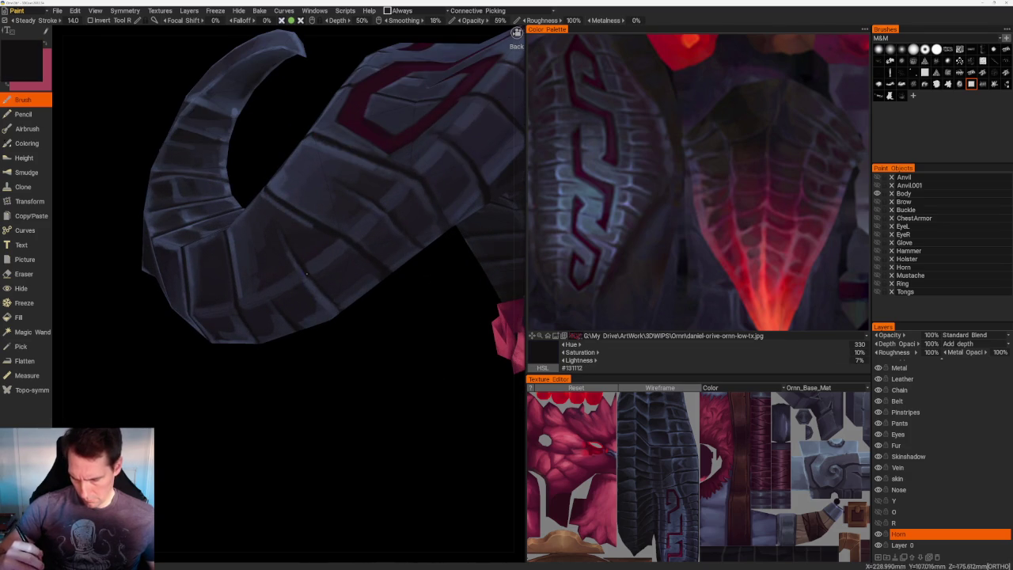
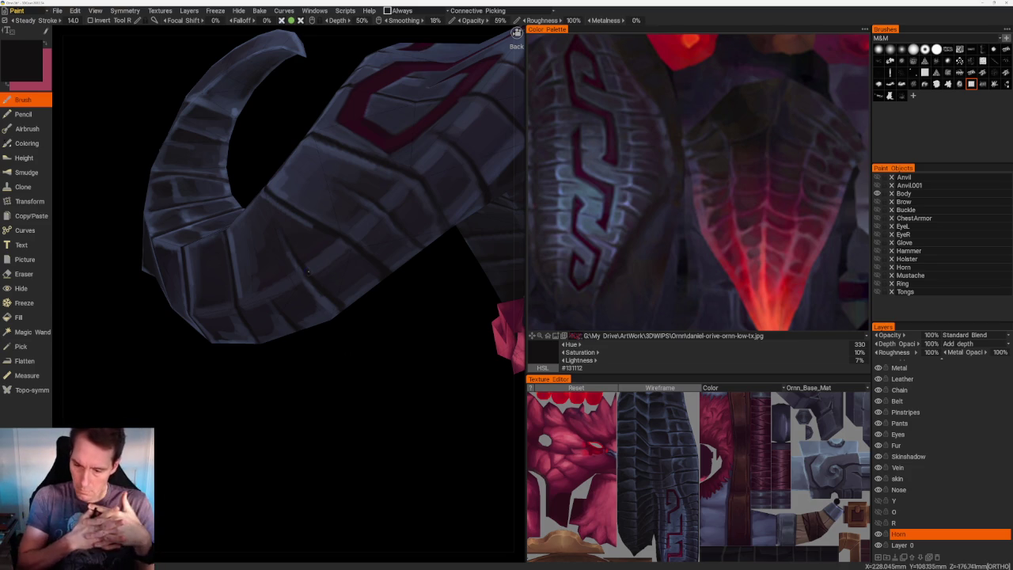
- Sample blue-grey and near-black tones from the horn and paint them onto its plates
{"action": "mouse_move", "coordinate": [364, 371]}
{"action": "left_mouse_down"}
{"action": "mouse_move", "coordinate": [380, 378]}
{"action": "mouse_move", "coordinate": [369, 320]}
{"action": "left_mouse_up"}
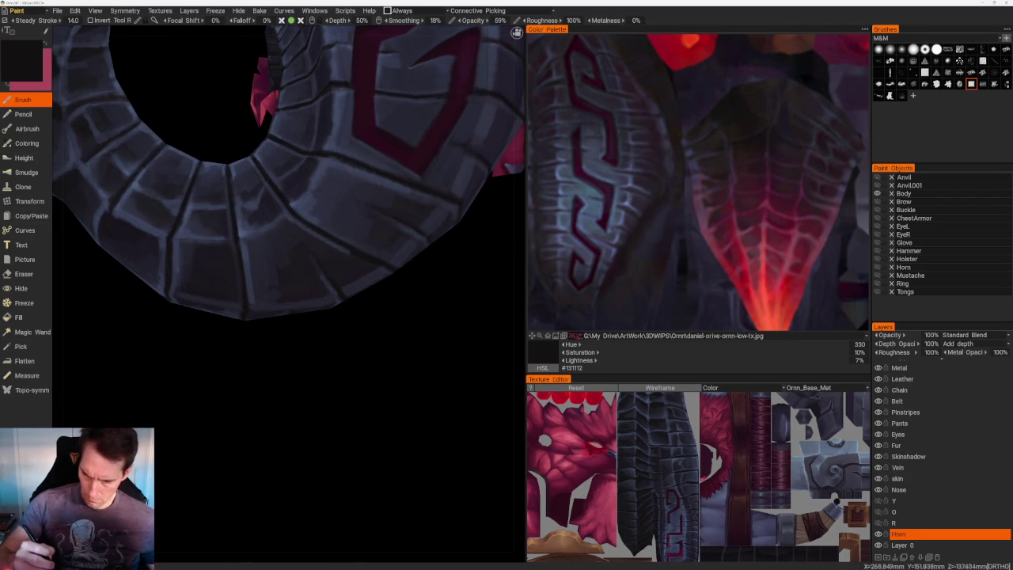
{"action": "key", "text": "v"}
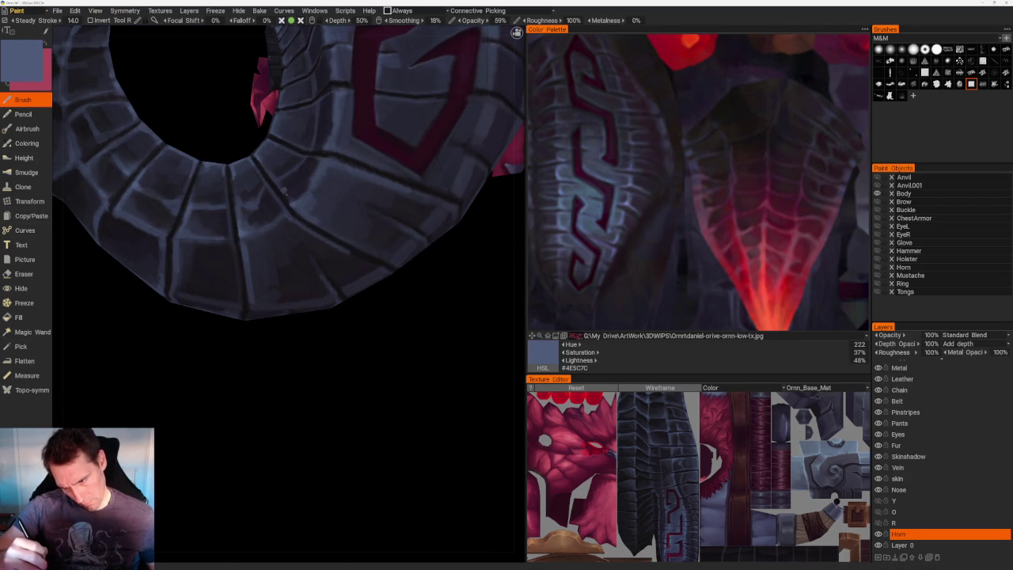
{"action": "key", "text": "v"}
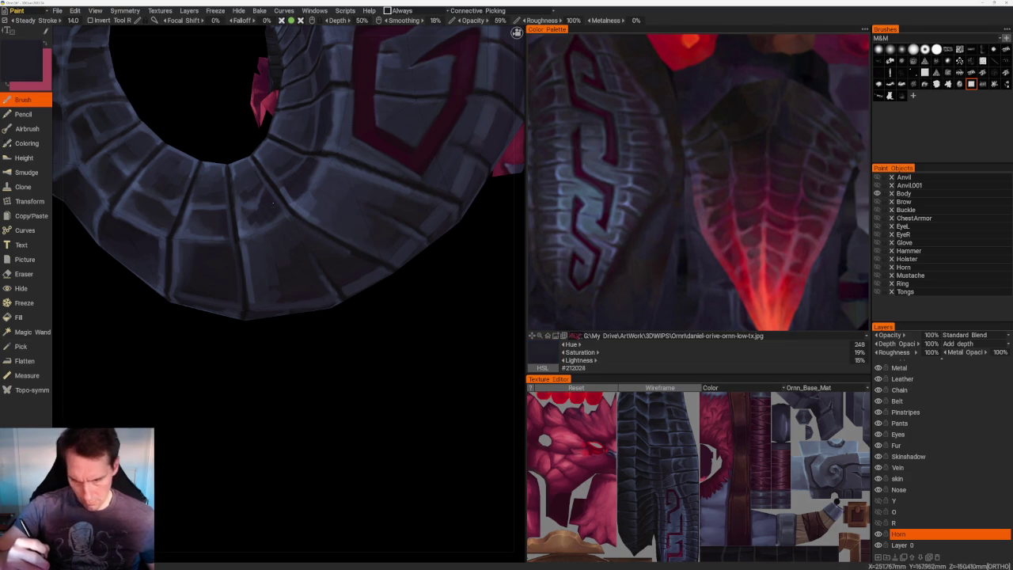
{"action": "mouse_move", "coordinate": [379, 338]}
{"action": "left_mouse_down"}
{"action": "mouse_move", "coordinate": [391, 361]}
{"action": "mouse_move", "coordinate": [349, 285]}
{"action": "left_mouse_up"}
{"action": "scroll", "coordinate": [338, 272], "scroll_direction": "down", "scroll_amount": 3}
{"action": "mouse_move", "coordinate": [338, 272]}
{"action": "middle_mouse_down"}
{"action": "mouse_move", "coordinate": [355, 290]}
{"action": "mouse_move", "coordinate": [355, 272]}
{"action": "mouse_move", "coordinate": [346, 285]}
{"action": "mouse_move", "coordinate": [369, 289]}
{"action": "middle_mouse_up"}
{"action": "scroll", "coordinate": [291, 259], "scroll_direction": "up", "scroll_amount": 5}
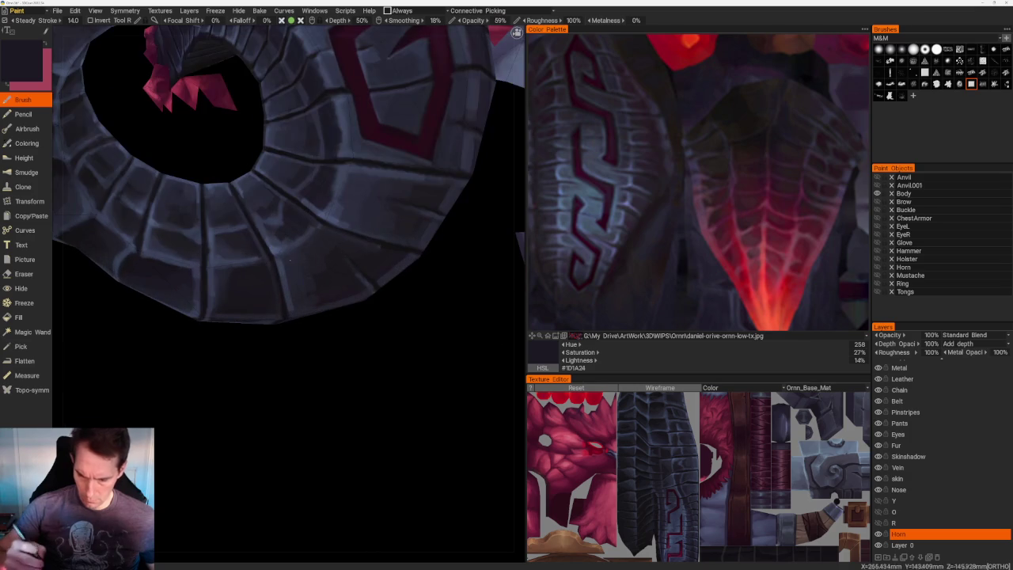
- Add bluish-grey highlights and dark slate shading across the horn plates near the shoulder
{"action": "key", "text": "v"}
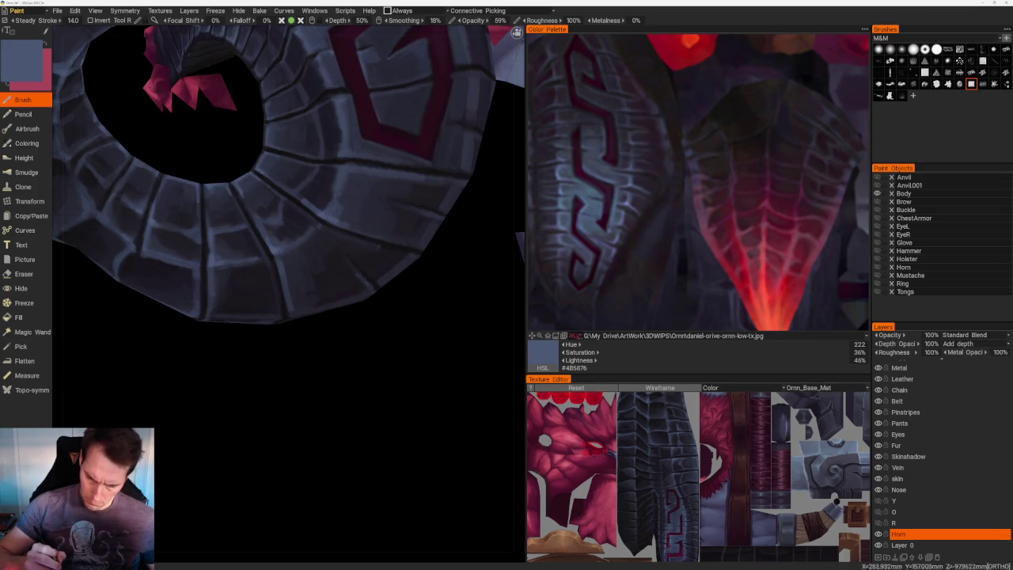
{"action": "scroll", "coordinate": [316, 412], "scroll_direction": "down", "scroll_amount": 5}
{"action": "mouse_move", "coordinate": [281, 401]}
{"action": "middle_mouse_down"}
{"action": "mouse_move", "coordinate": [306, 392]}
{"action": "mouse_move", "coordinate": [357, 436]}
{"action": "middle_mouse_up"}
{"action": "scroll", "coordinate": [356, 436], "scroll_direction": "up", "scroll_amount": 3}
{"action": "key", "text": "v"}
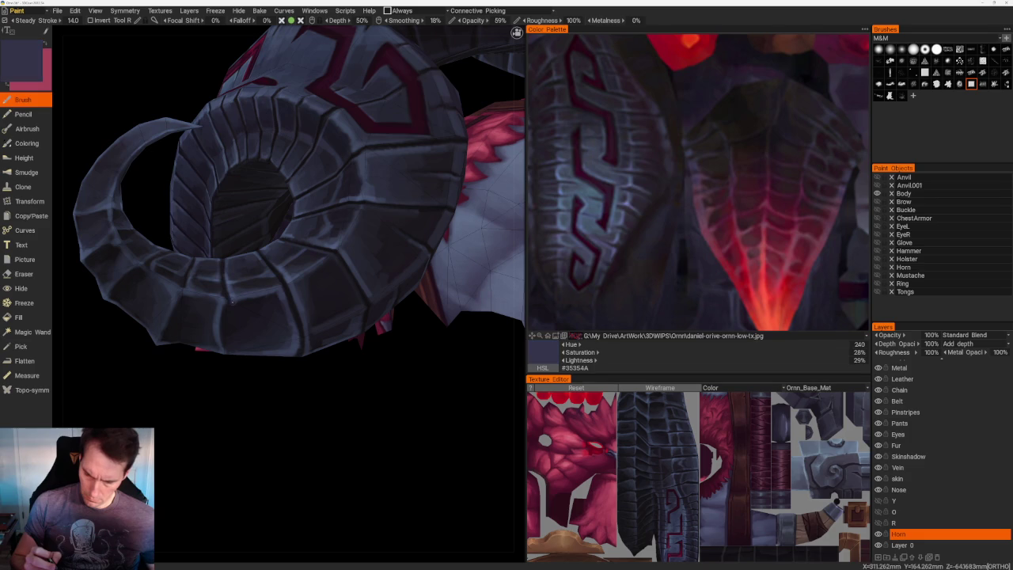
{"action": "key", "text": "v"}
{"action": "mouse_move", "coordinate": [237, 383]}
{"action": "middle_mouse_down"}
{"action": "mouse_move", "coordinate": [234, 320]}
{"action": "mouse_move", "coordinate": [179, 155]}
{"action": "mouse_move", "coordinate": [187, 124]}
{"action": "mouse_move", "coordinate": [151, 177]}
{"action": "mouse_move", "coordinate": [226, 171]}
{"action": "mouse_move", "coordinate": [208, 147]}
{"action": "mouse_move", "coordinate": [179, 153]}
{"action": "mouse_move", "coordinate": [203, 171]}
{"action": "mouse_move", "coordinate": [174, 176]}
{"action": "middle_mouse_up"}
{"action": "key", "text": "v"}
{"action": "scroll", "coordinate": [180, 155], "scroll_direction": "down", "scroll_amount": 5}
{"action": "scroll", "coordinate": [216, 204], "scroll_direction": "up", "scroll_amount": 1}
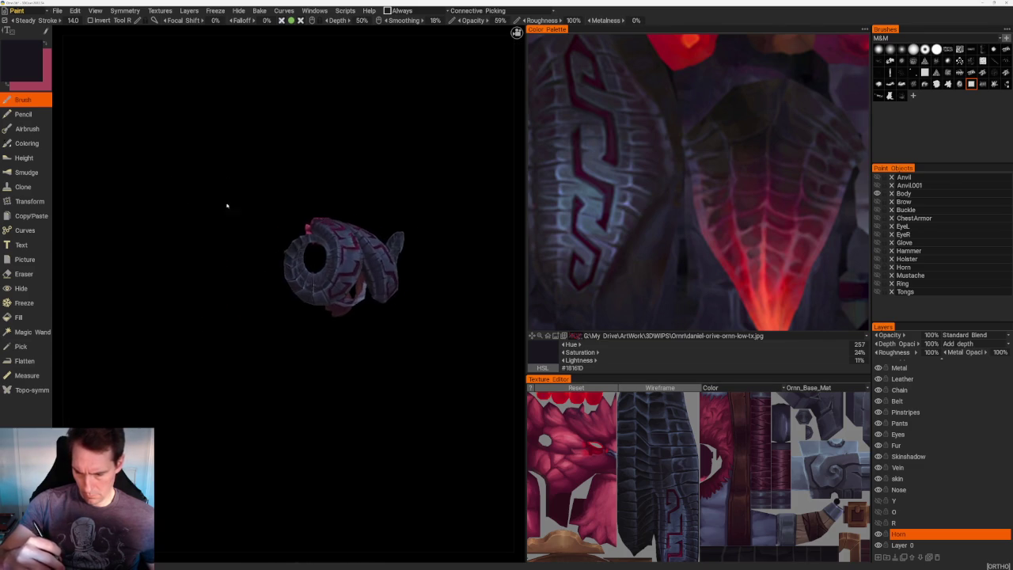
- Zoom in and paint dark blue-grey onto the horn's curled tip
{"action": "scroll", "coordinate": [301, 254], "scroll_direction": "up", "scroll_amount": 2}
{"action": "scroll", "coordinate": [301, 253], "scroll_direction": "up", "scroll_amount": 3}
{"action": "scroll", "coordinate": [300, 254], "scroll_direction": "up", "scroll_amount": 1}
{"action": "key", "text": "v"}
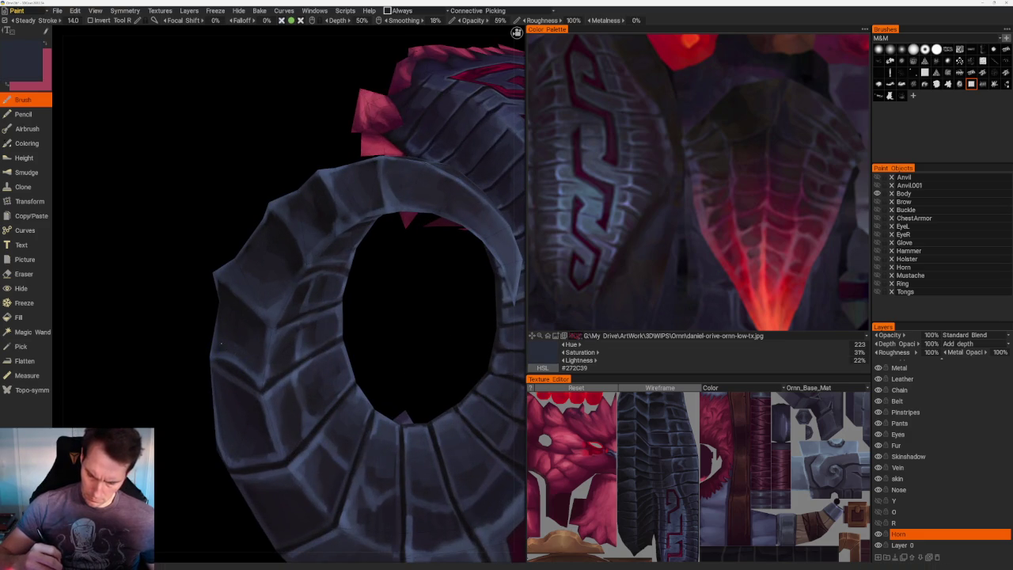
- Shade the horn from the side with a darker shadow colour and a bluish mid-tone
{"action": "middle_click_drag", "start_coordinate": [231, 350], "coordinate": [277, 332]}
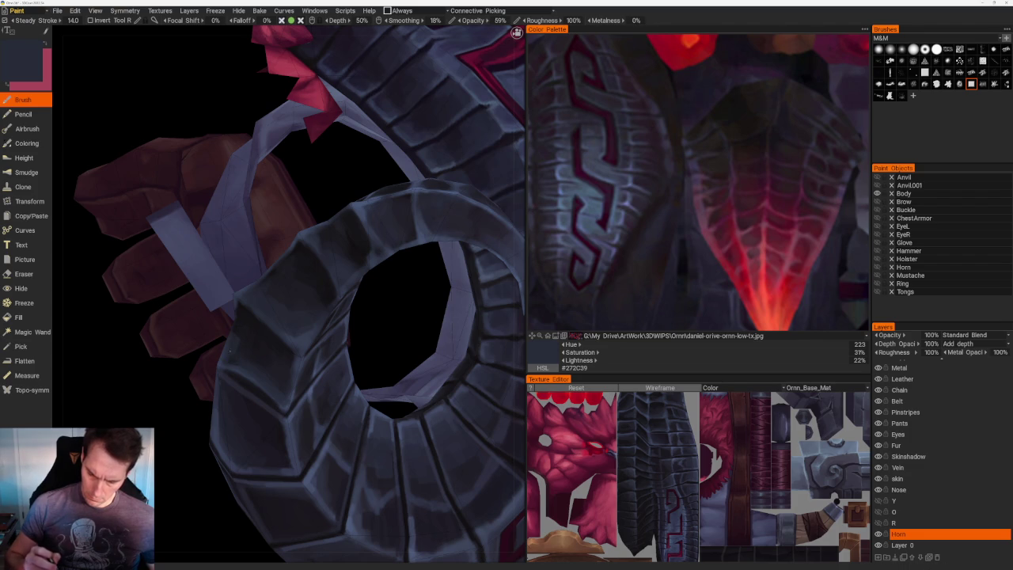
{"action": "middle_click_drag", "start_coordinate": [239, 349], "coordinate": [372, 277]}
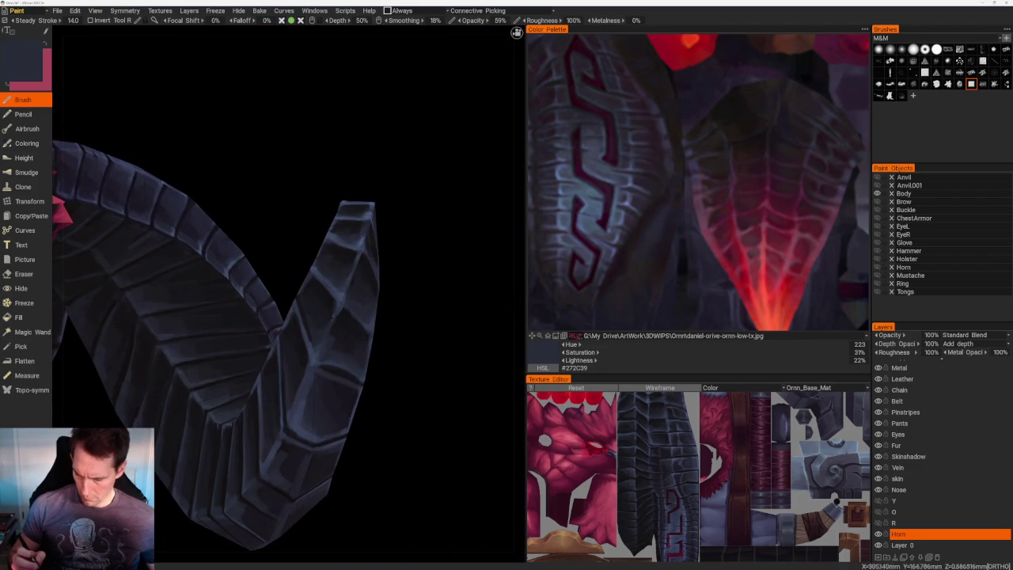
{"action": "middle_click_drag", "start_coordinate": [325, 344], "coordinate": [356, 225]}
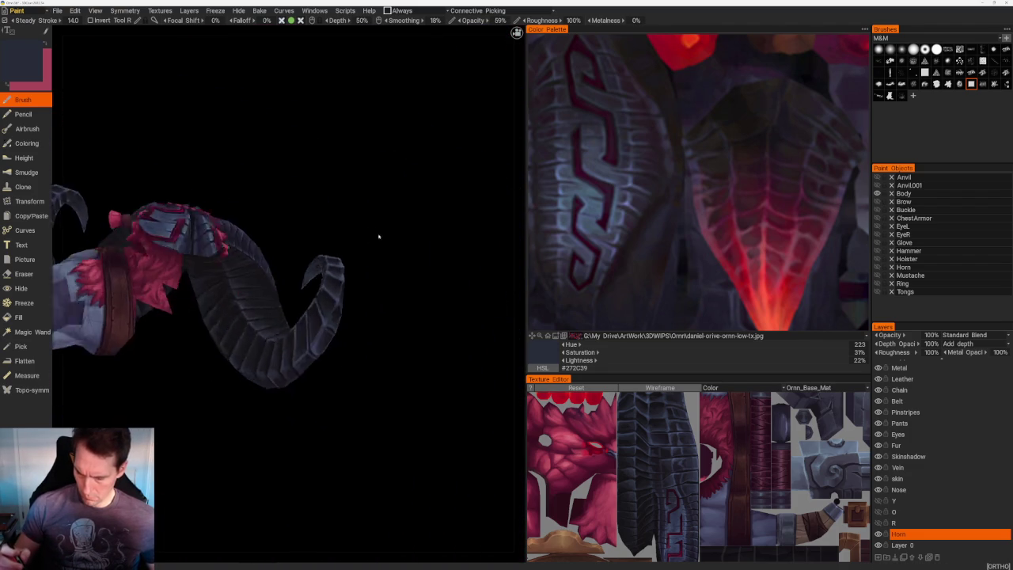
{"action": "scroll", "coordinate": [357, 224], "scroll_direction": "up", "scroll_amount": 3}
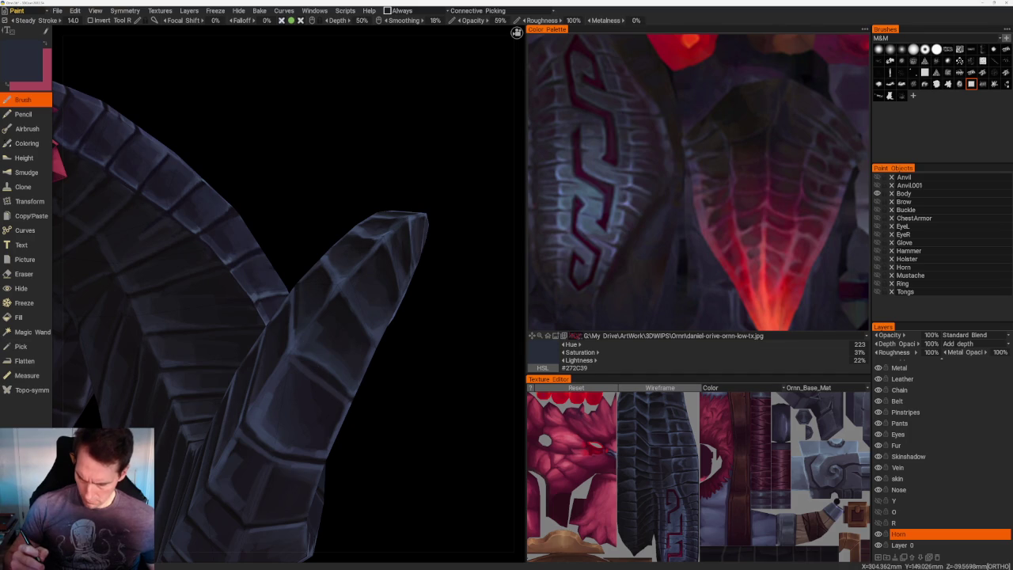
{"action": "key", "text": "v"}
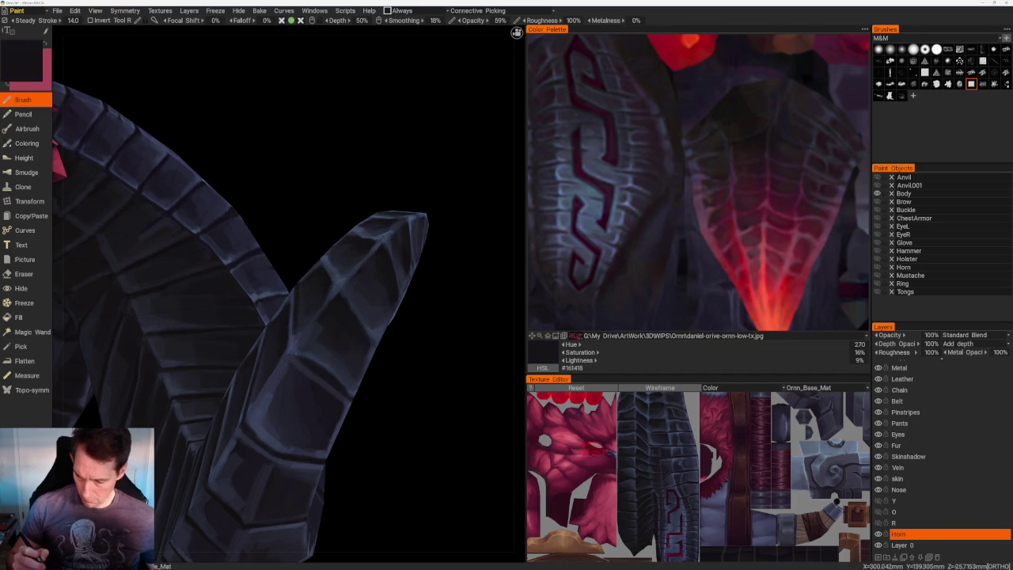
{"action": "scroll", "coordinate": [425, 422], "scroll_direction": "down", "scroll_amount": 5}
{"action": "scroll", "coordinate": [396, 266], "scroll_direction": "down", "scroll_amount": 3}
{"action": "middle_click_drag", "start_coordinate": [395, 267], "coordinate": [378, 273]}
{"action": "scroll", "coordinate": [309, 412], "scroll_direction": "up", "scroll_amount": 5}
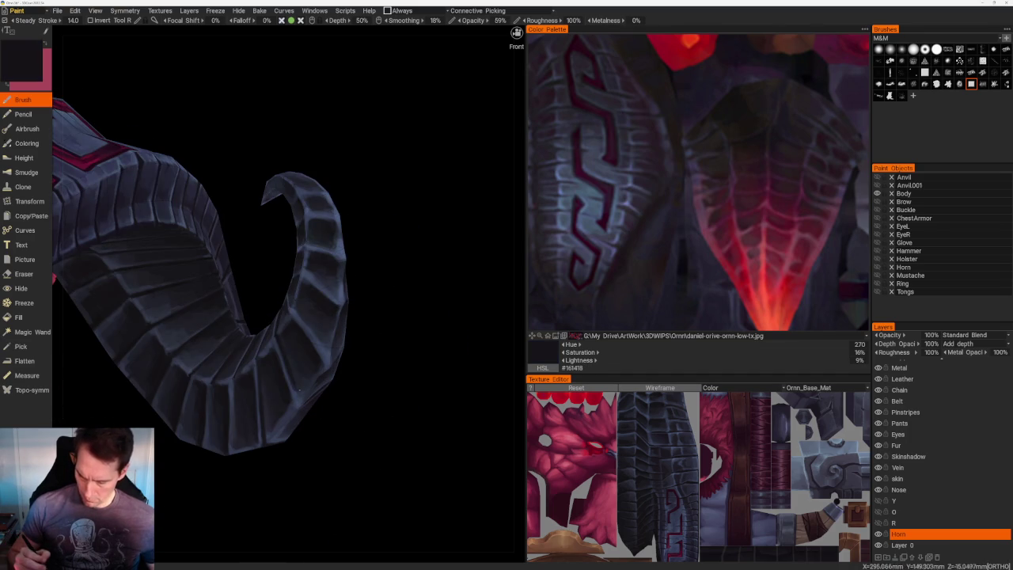
{"action": "key", "text": "v"}
{"action": "key", "text": "v"}
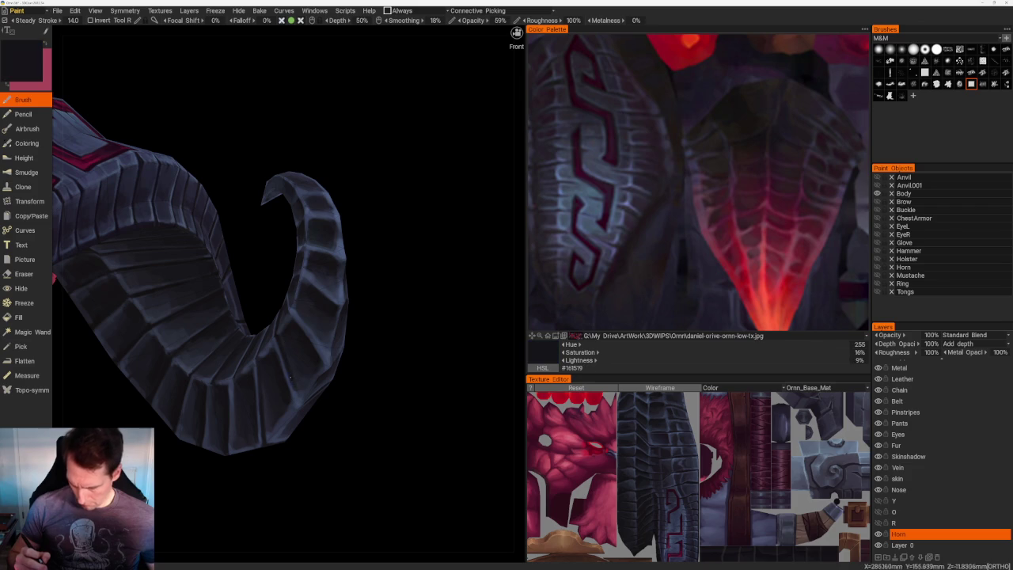
- Turn the horn toward the viewer and paint bluish-grey over the tip
{"action": "left_click_drag", "start_coordinate": [353, 406], "coordinate": [316, 403]}
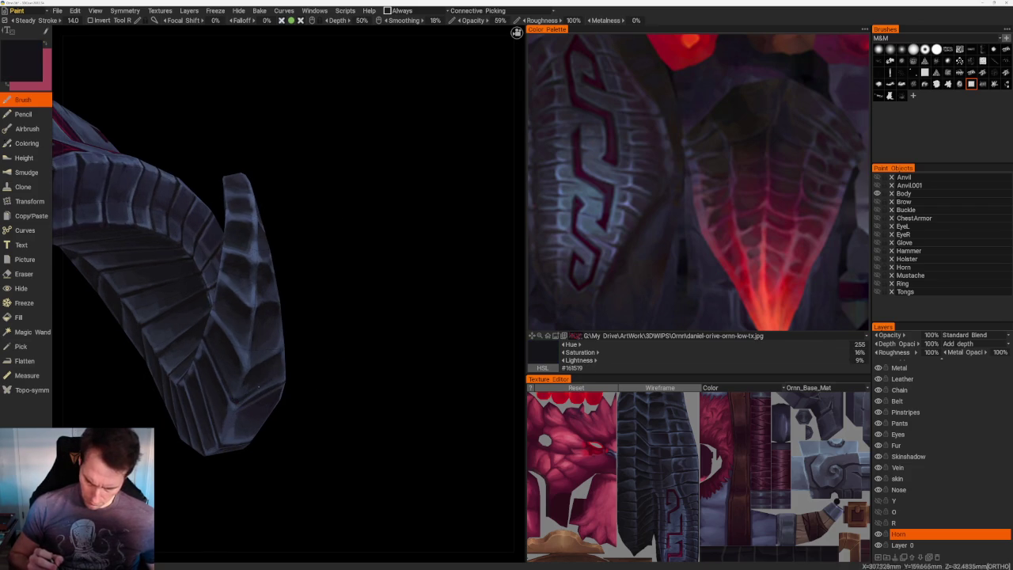
{"action": "scroll", "coordinate": [308, 271], "scroll_direction": "down", "scroll_amount": 5}
{"action": "scroll", "coordinate": [321, 221], "scroll_direction": "down", "scroll_amount": 5}
{"action": "left_click_drag", "start_coordinate": [322, 222], "coordinate": [314, 277]}
{"action": "scroll", "coordinate": [348, 332], "scroll_direction": "up", "scroll_amount": 3}
{"action": "scroll", "coordinate": [331, 399], "scroll_direction": "up", "scroll_amount": 3}
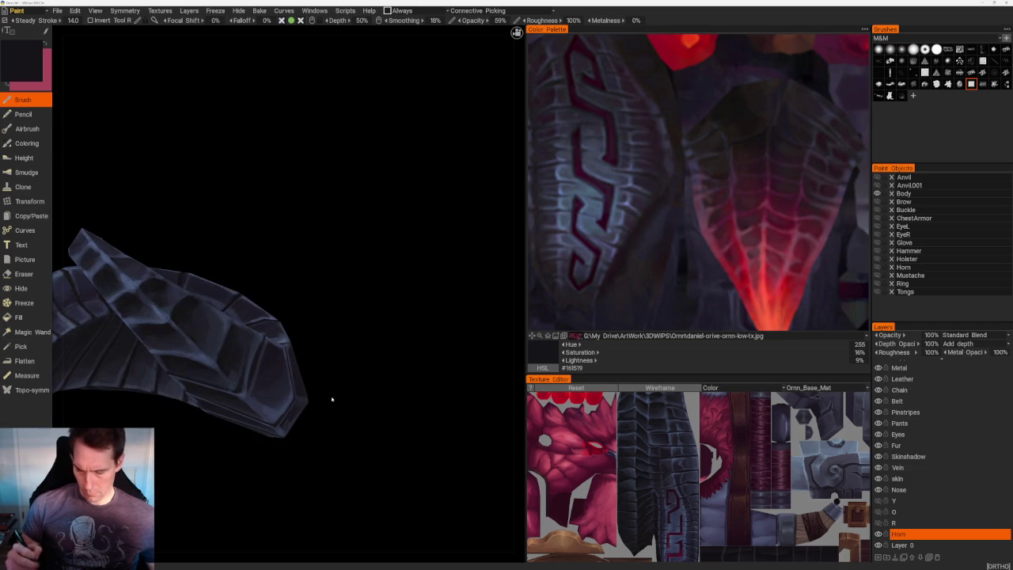
{"action": "mouse_move", "coordinate": [310, 325]}
{"action": "left_mouse_down"}
{"action": "mouse_move", "coordinate": [335, 312]}
{"action": "mouse_move", "coordinate": [351, 271]}
{"action": "mouse_move", "coordinate": [380, 308]}
{"action": "left_mouse_up"}
{"action": "scroll", "coordinate": [380, 308], "scroll_direction": "up", "scroll_amount": 3}
{"action": "mouse_move", "coordinate": [316, 300]}
{"action": "left_mouse_down"}
{"action": "mouse_move", "coordinate": [340, 222]}
{"action": "mouse_move", "coordinate": [348, 229]}
{"action": "mouse_move", "coordinate": [238, 361]}
{"action": "left_mouse_up"}
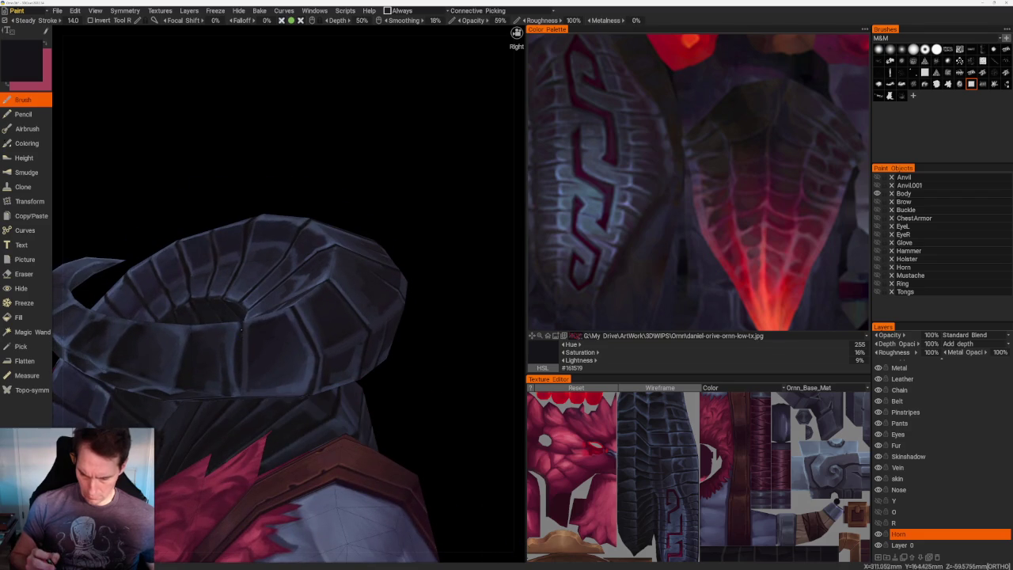
{"action": "mouse_move", "coordinate": [239, 332]}
{"action": "left_mouse_down"}
{"action": "mouse_move", "coordinate": [409, 183]}
{"action": "mouse_move", "coordinate": [414, 193]}
{"action": "mouse_move", "coordinate": [333, 284]}
{"action": "left_mouse_up"}
{"action": "key", "text": "v"}
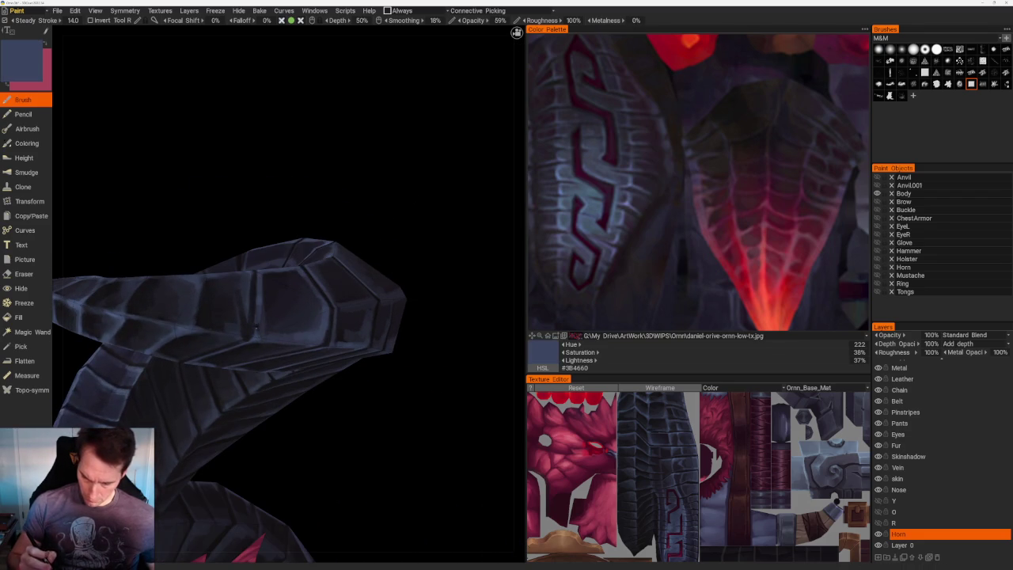
- Paint dark shadow and dark blue-grey into the horn's hollow end
{"action": "left_click_drag", "start_coordinate": [337, 264], "coordinate": [382, 294]}
{"action": "key", "text": "v"}
{"action": "key", "text": "v"}
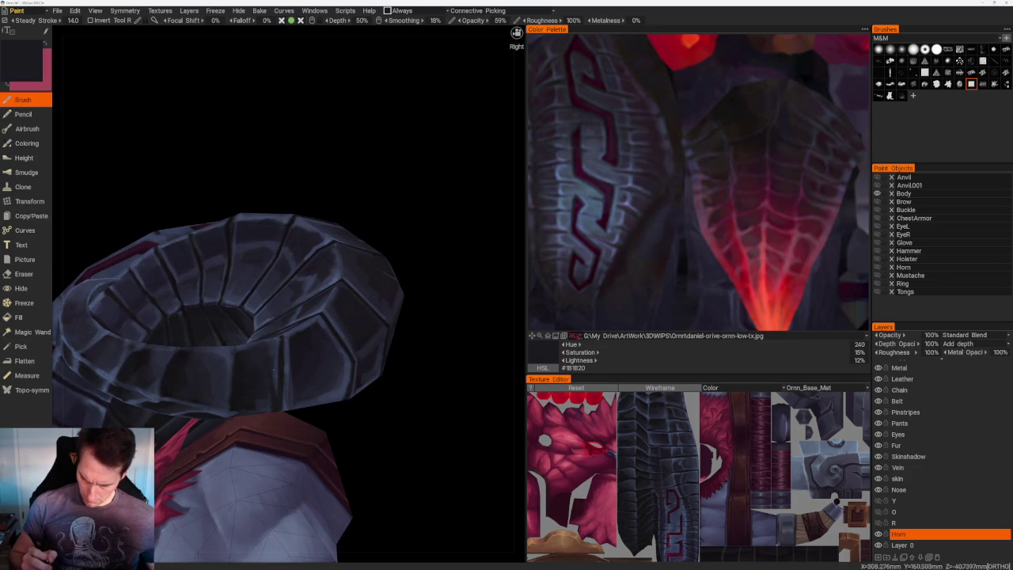
{"action": "left_click_drag", "start_coordinate": [293, 390], "coordinate": [309, 332]}
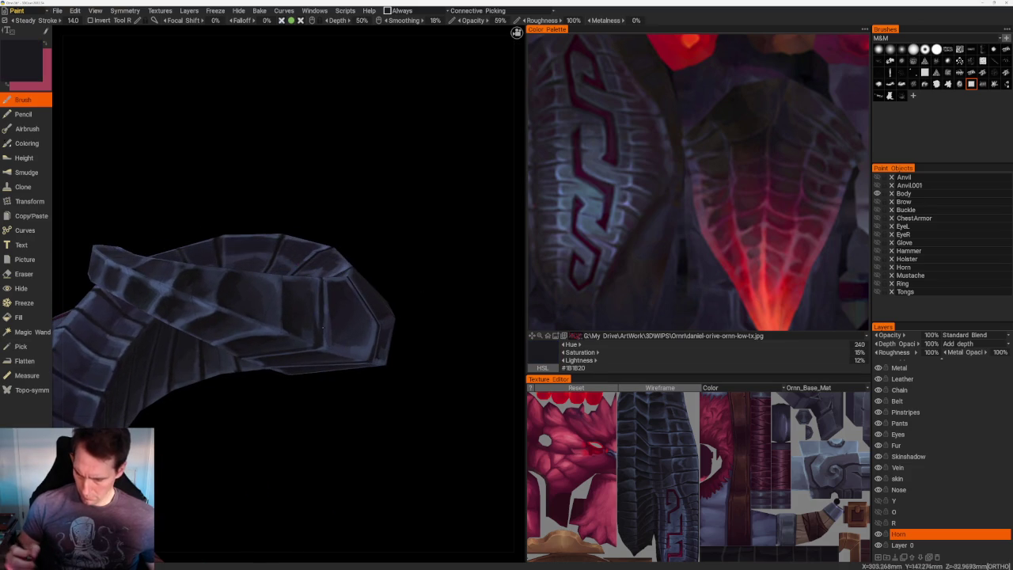
{"action": "key", "text": "v"}
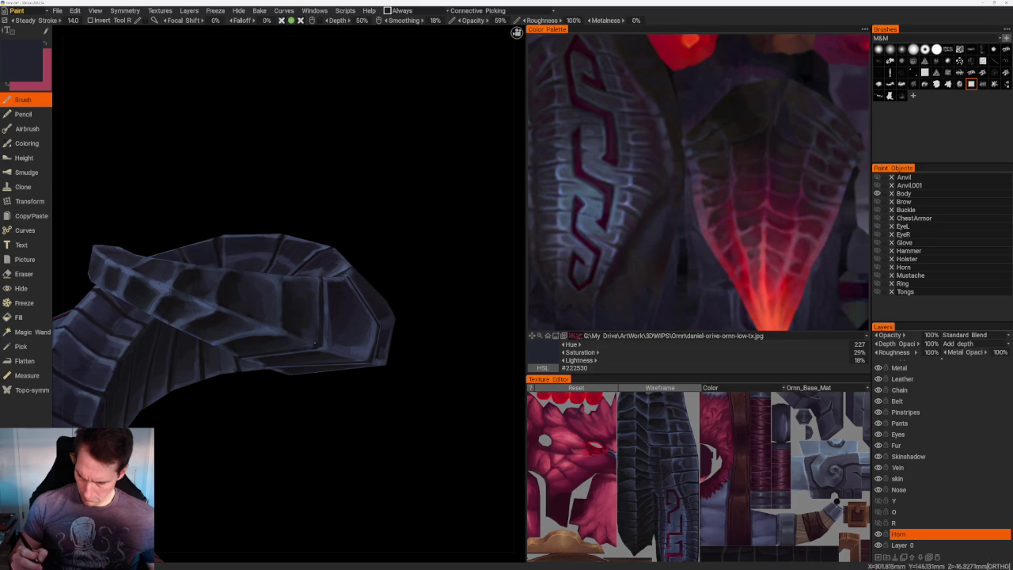
{"action": "mouse_move", "coordinate": [313, 345]}
{"action": "left_mouse_down"}
{"action": "mouse_move", "coordinate": [249, 251]}
{"action": "mouse_move", "coordinate": [266, 368]}
{"action": "mouse_move", "coordinate": [416, 389]}
{"action": "mouse_move", "coordinate": [364, 419]}
{"action": "left_mouse_up"}
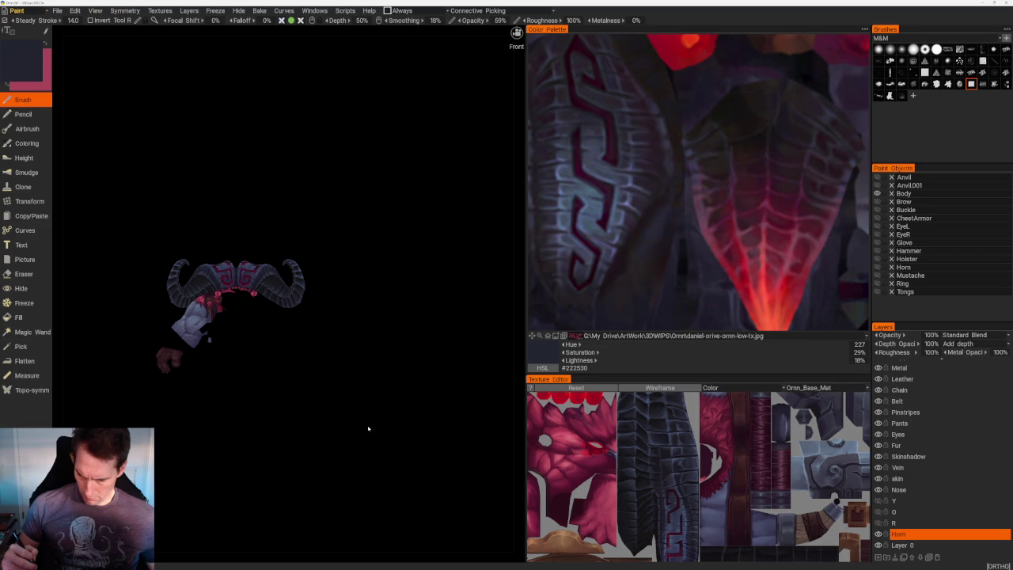
- Paint near-black and dark shadow tones under the horn curl
{"action": "left_click_drag", "start_coordinate": [368, 424], "coordinate": [357, 425]}
{"action": "scroll", "coordinate": [357, 425], "scroll_direction": "up", "scroll_amount": 5}
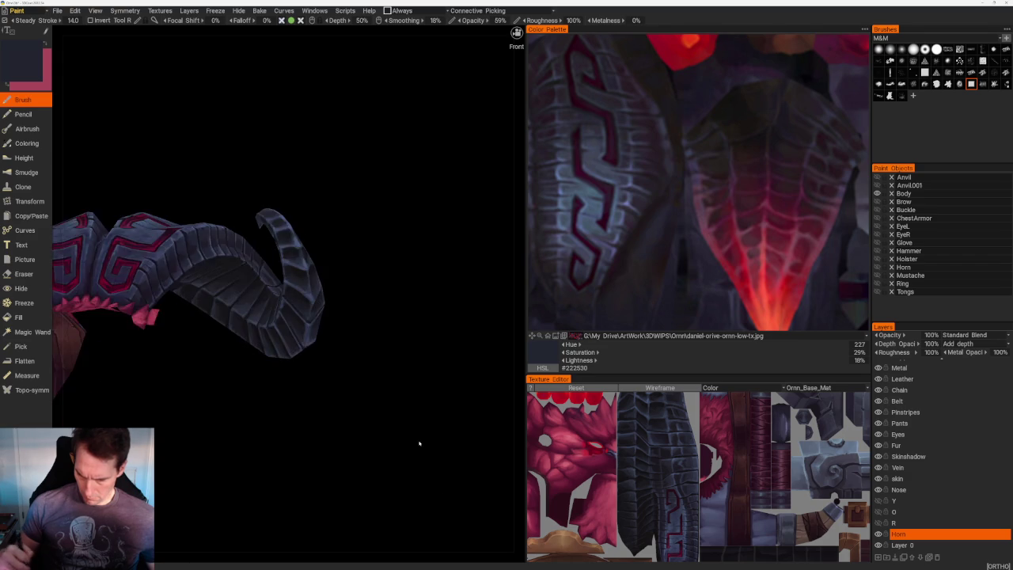
{"action": "scroll", "coordinate": [430, 467], "scroll_direction": "up", "scroll_amount": 3}
{"action": "key", "text": "v"}
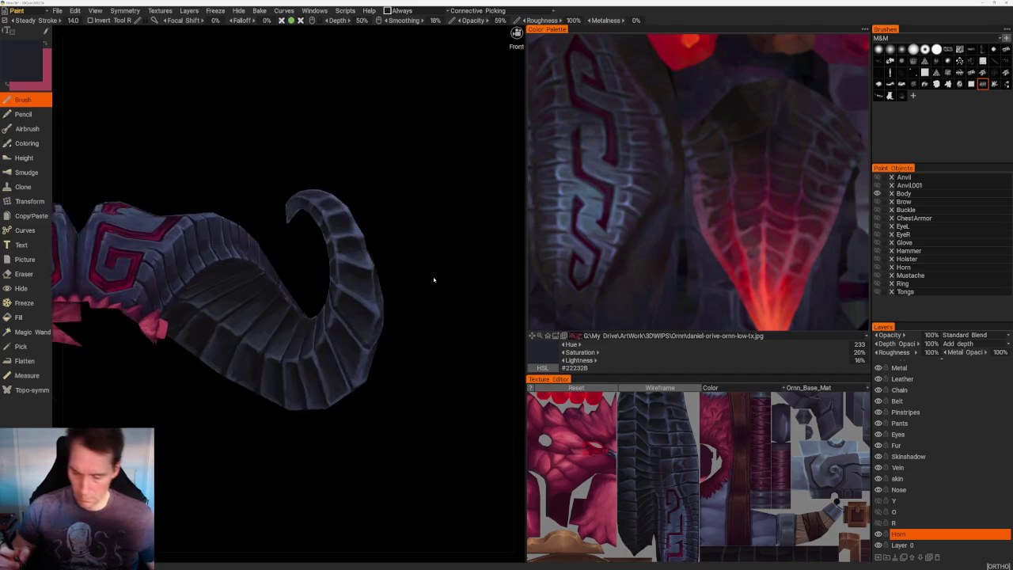
{"action": "scroll", "coordinate": [490, 283], "scroll_direction": "up", "scroll_amount": 5}
{"action": "key", "text": "v"}
{"action": "key", "text": "v"}
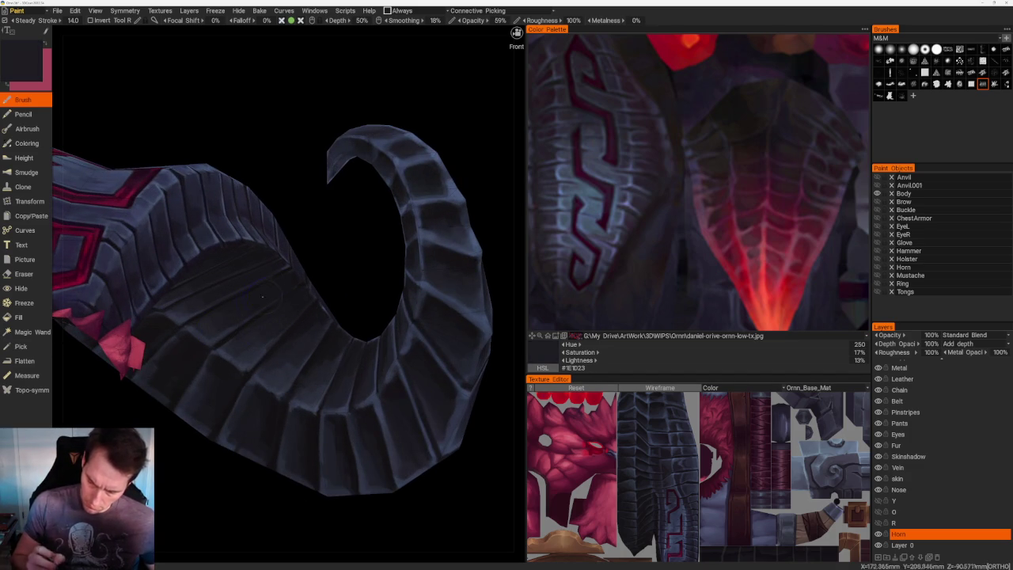
{"action": "key", "text": "v"}
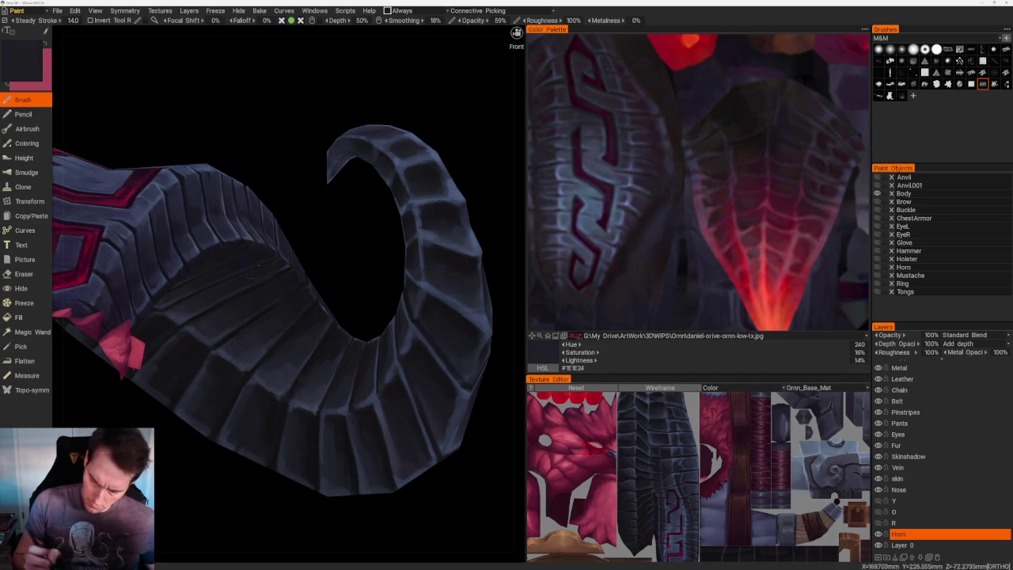
{"action": "key", "text": "v"}
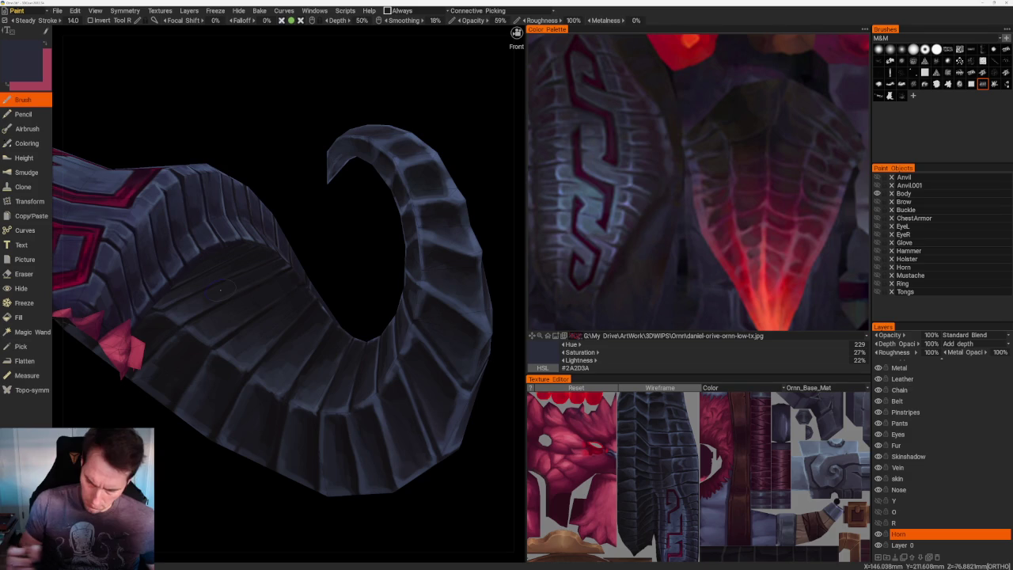
- Blend lighter blue and darker blue-grey tones across the curl's ridged underside
{"action": "right_click_drag", "start_coordinate": [220, 290], "coordinate": [265, 384]}
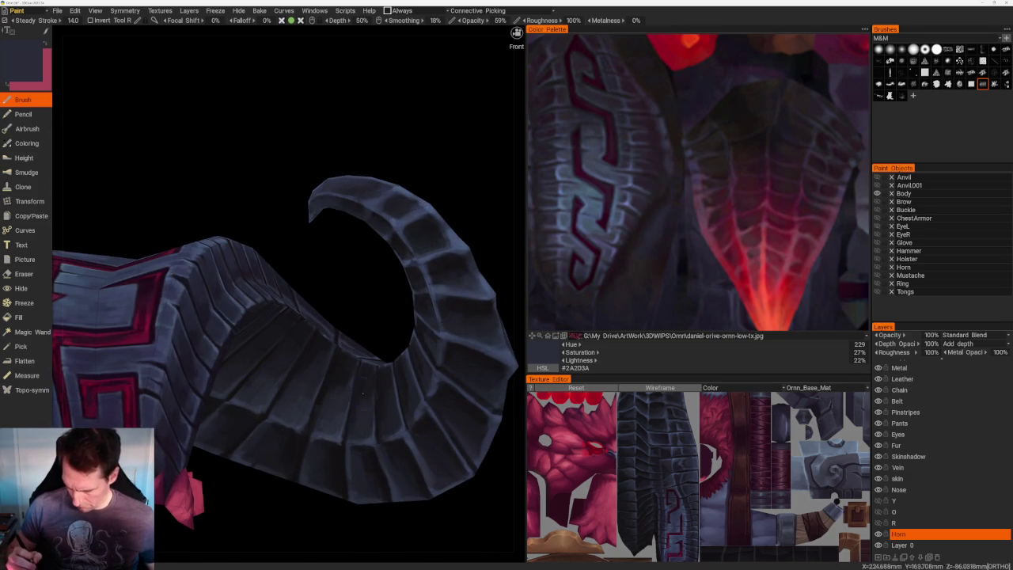
{"action": "key", "text": "v"}
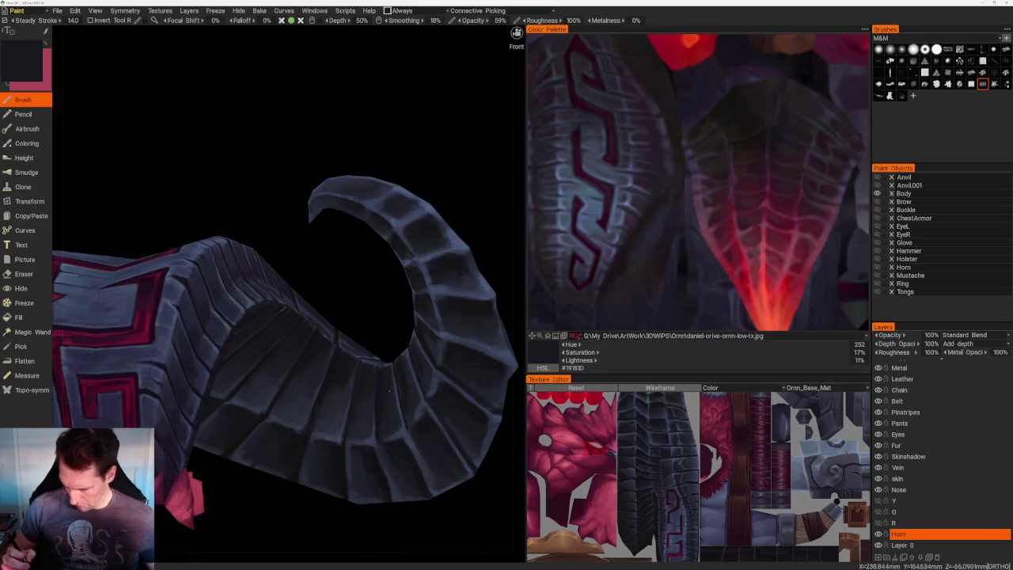
{"action": "right_click_drag", "start_coordinate": [410, 392], "coordinate": [442, 418]}
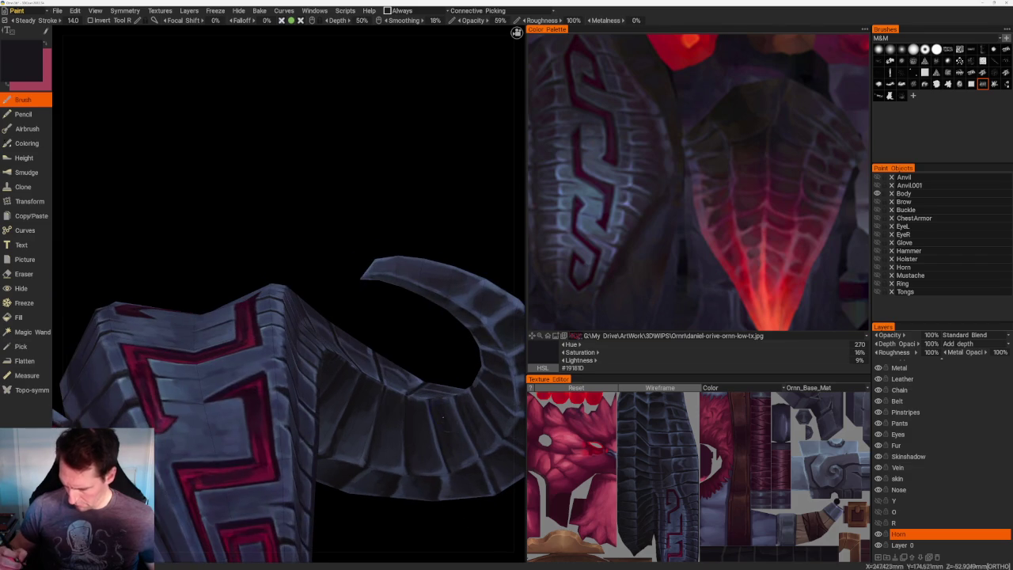
{"action": "right_click_drag", "start_coordinate": [391, 451], "coordinate": [420, 481]}
{"action": "key", "text": "v"}
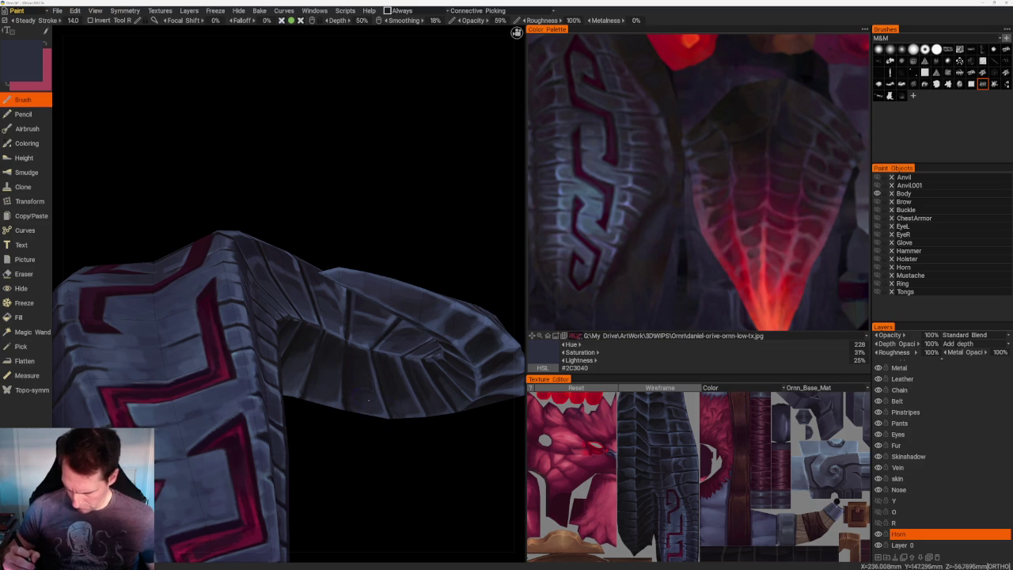
{"action": "mouse_move", "coordinate": [380, 448]}
{"action": "right_mouse_down"}
{"action": "mouse_move", "coordinate": [361, 412]}
{"action": "mouse_move", "coordinate": [311, 386]}
{"action": "right_mouse_up"}
{"action": "key", "text": "v"}
{"action": "scroll", "coordinate": [372, 435], "scroll_direction": "up", "scroll_amount": 2}
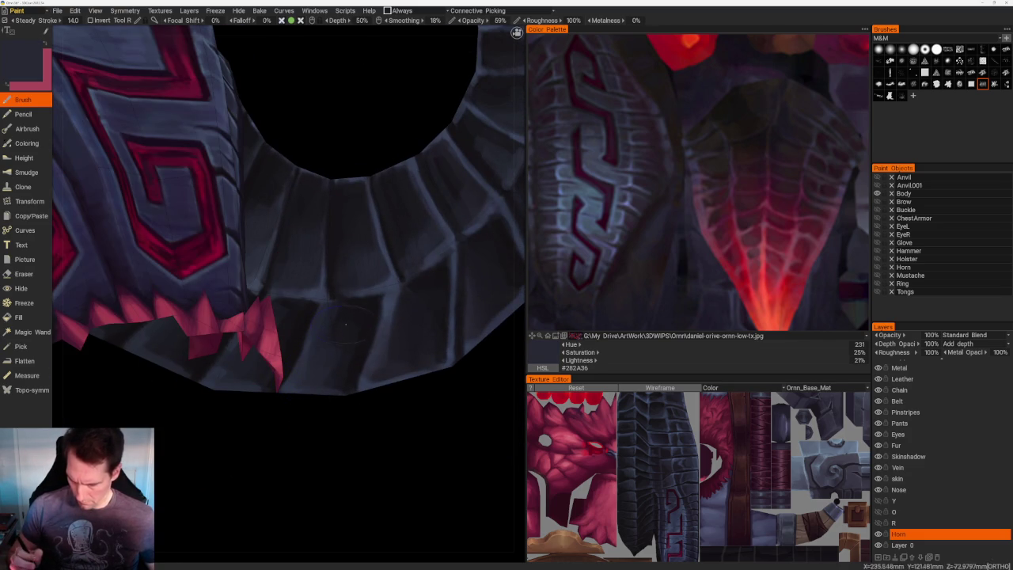
{"action": "key", "text": "v"}
{"action": "key", "text": "v"}
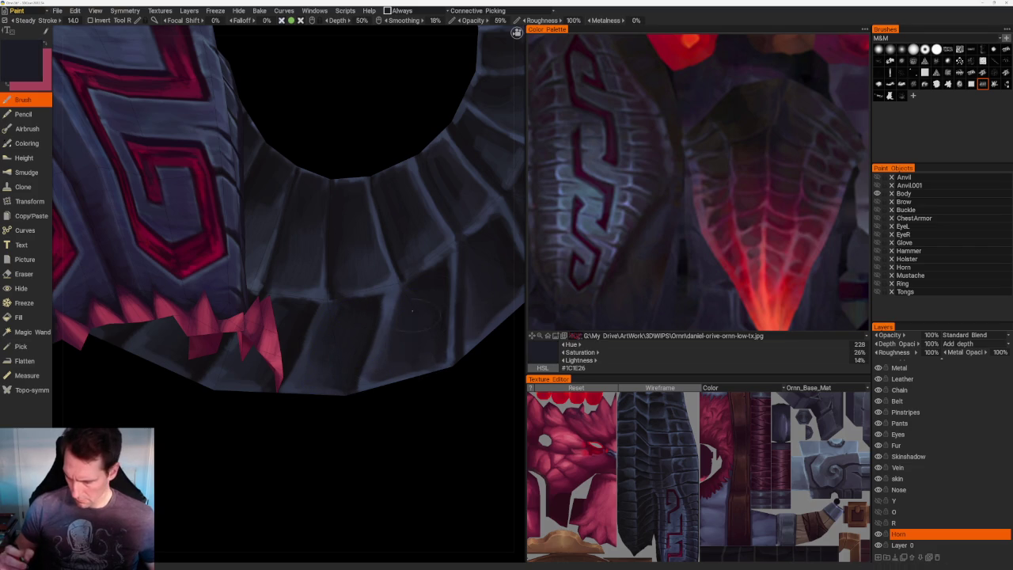
{"action": "key", "text": "v"}
{"action": "mouse_move", "coordinate": [449, 414]}
{"action": "left_mouse_down"}
{"action": "mouse_move", "coordinate": [479, 418]}
{"action": "mouse_move", "coordinate": [425, 425]}
{"action": "left_mouse_up"}
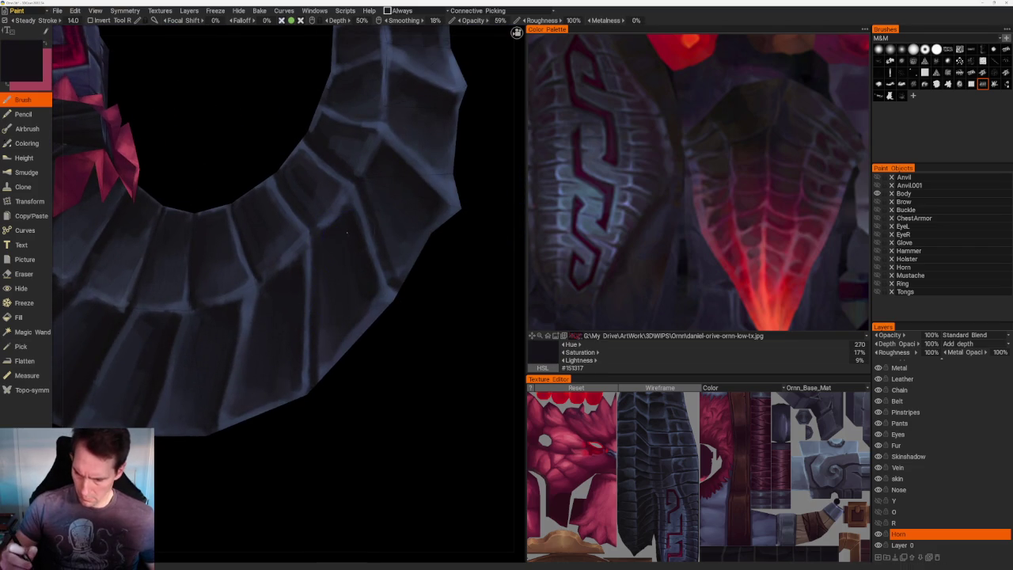
- Shade the outer curl with a bluish highlight and a near-black shadow tone
{"action": "mouse_move", "coordinate": [357, 305]}
{"action": "left_mouse_down"}
{"action": "mouse_move", "coordinate": [372, 250]}
{"action": "mouse_move", "coordinate": [388, 240]}
{"action": "mouse_move", "coordinate": [329, 366]}
{"action": "left_mouse_up"}
{"action": "key", "text": "v"}
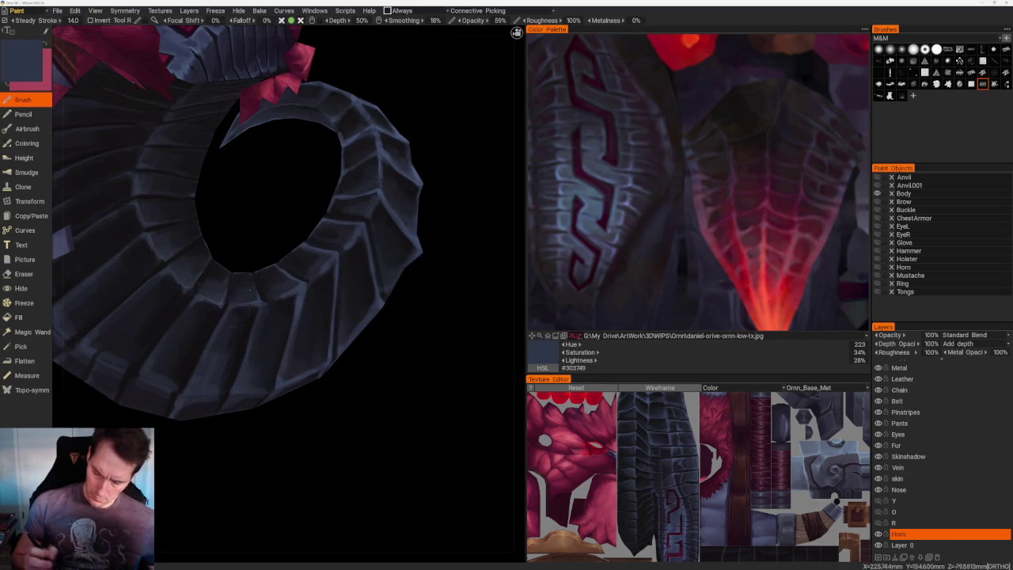
{"action": "key", "text": "v"}
{"action": "key", "text": "v"}
{"action": "key", "text": "v"}
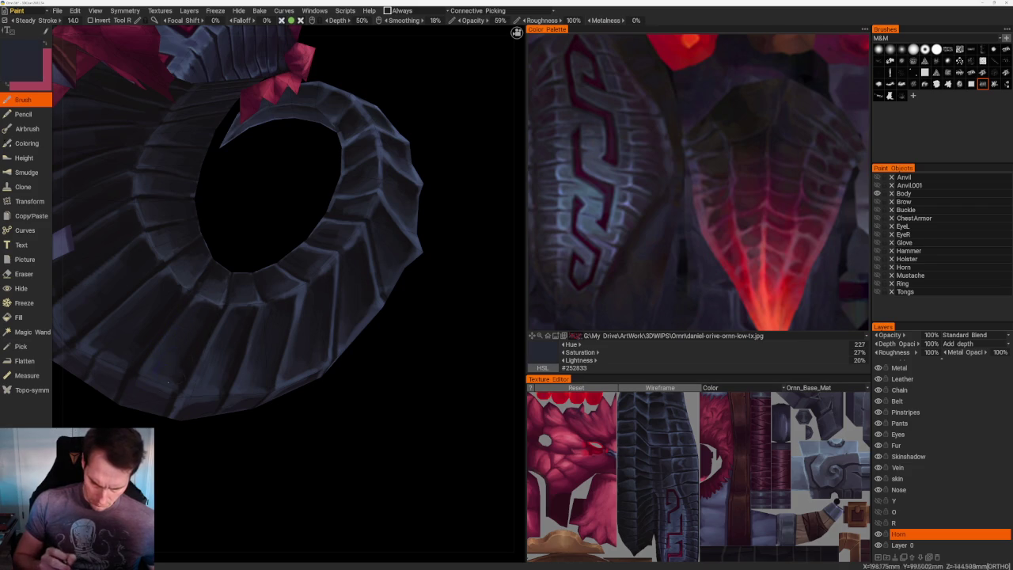
{"action": "scroll", "coordinate": [377, 315], "scroll_direction": "down", "scroll_amount": 5}
{"action": "mouse_move", "coordinate": [377, 314]}
{"action": "left_mouse_down"}
{"action": "mouse_move", "coordinate": [385, 347]}
{"action": "mouse_move", "coordinate": [383, 334]}
{"action": "left_mouse_up"}
{"action": "scroll", "coordinate": [382, 335], "scroll_direction": "up", "scroll_amount": 4}
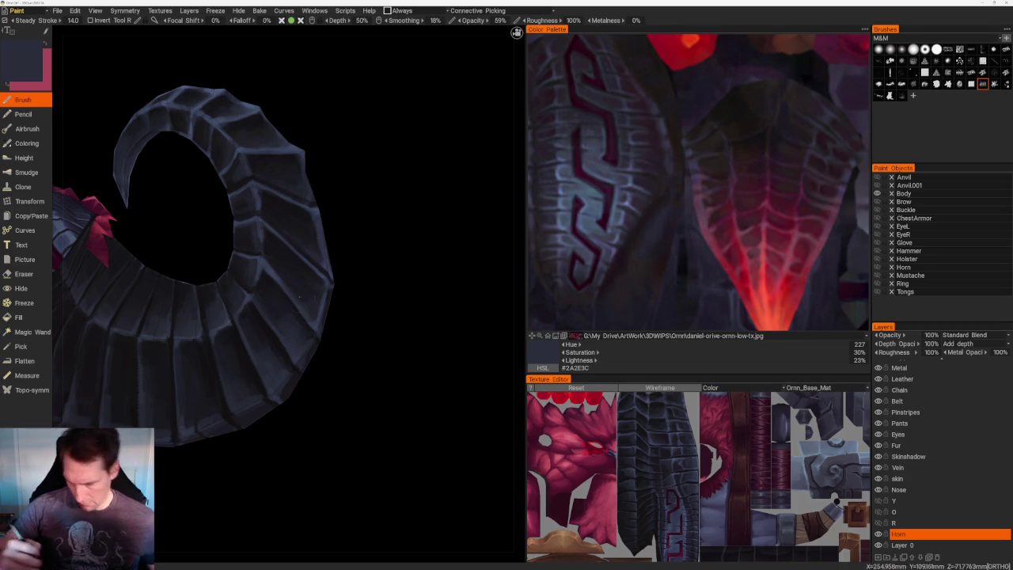
{"action": "left_click_drag", "start_coordinate": [327, 275], "coordinate": [363, 299]}
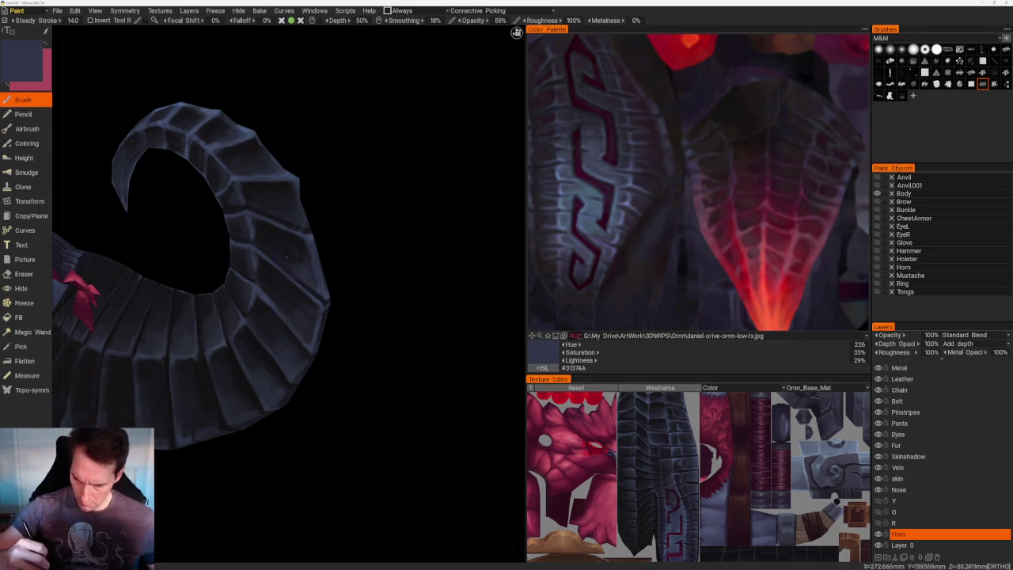
- Alternate darker and lighter blue-grey strokes along the curl, viewed from the front of the head
{"action": "key", "text": "v"}
{"action": "mouse_move", "coordinate": [288, 259]}
{"action": "right_mouse_down"}
{"action": "mouse_move", "coordinate": [365, 236]}
{"action": "mouse_move", "coordinate": [280, 283]}
{"action": "right_mouse_up"}
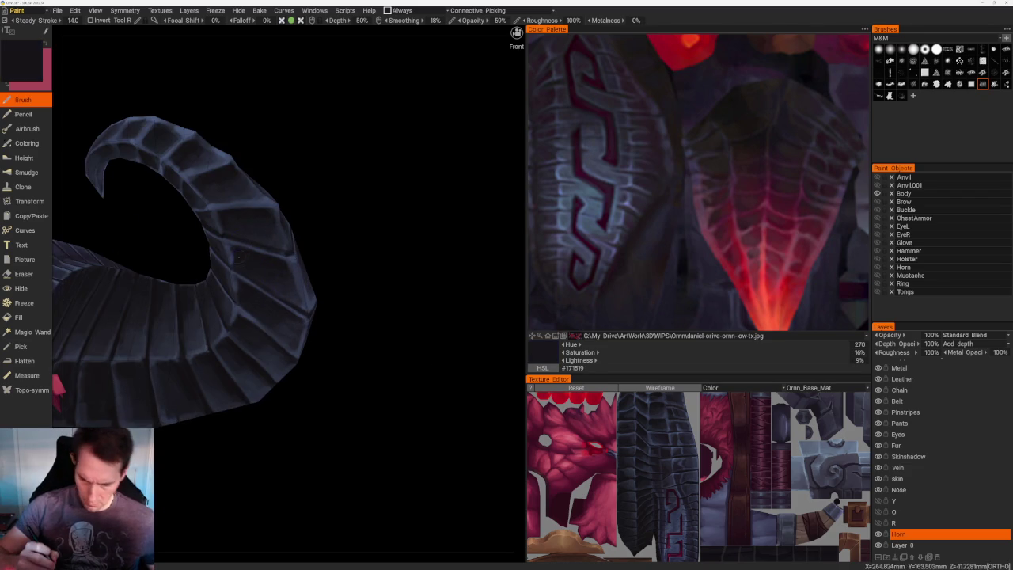
{"action": "key", "text": "v"}
{"action": "key", "text": "v"}
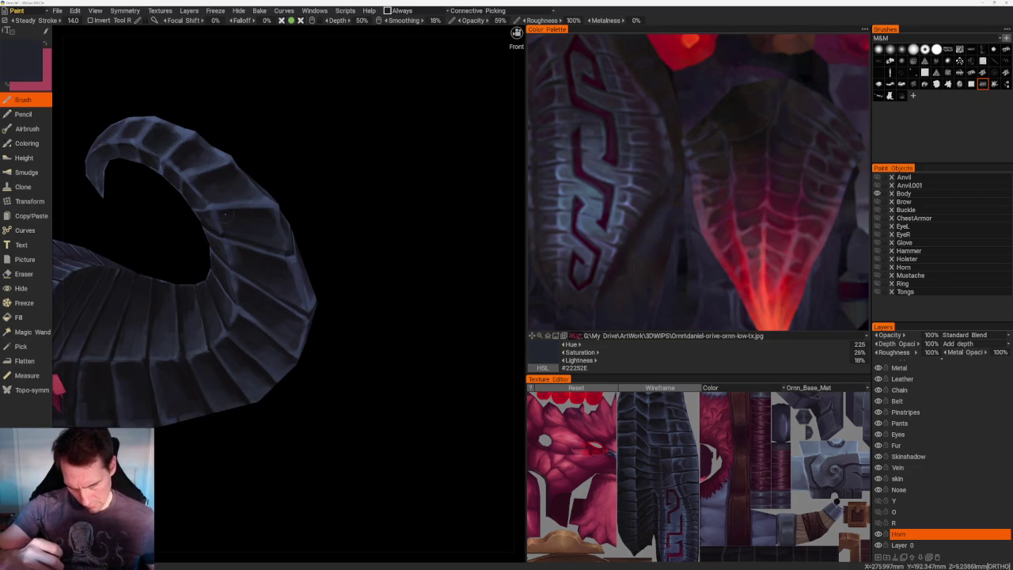
{"action": "key", "text": "v"}
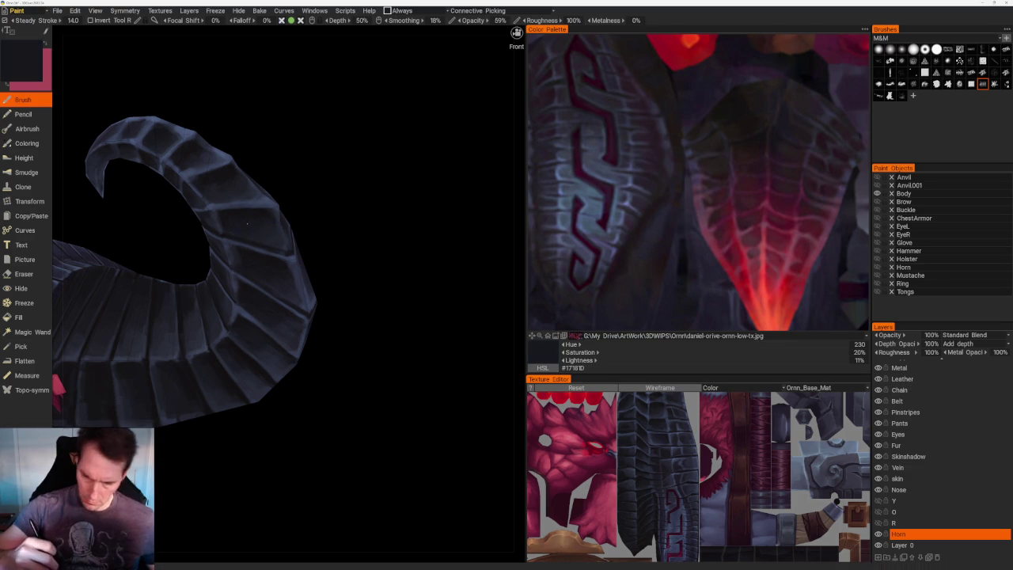
{"action": "right_click_drag", "start_coordinate": [261, 238], "coordinate": [291, 215]}
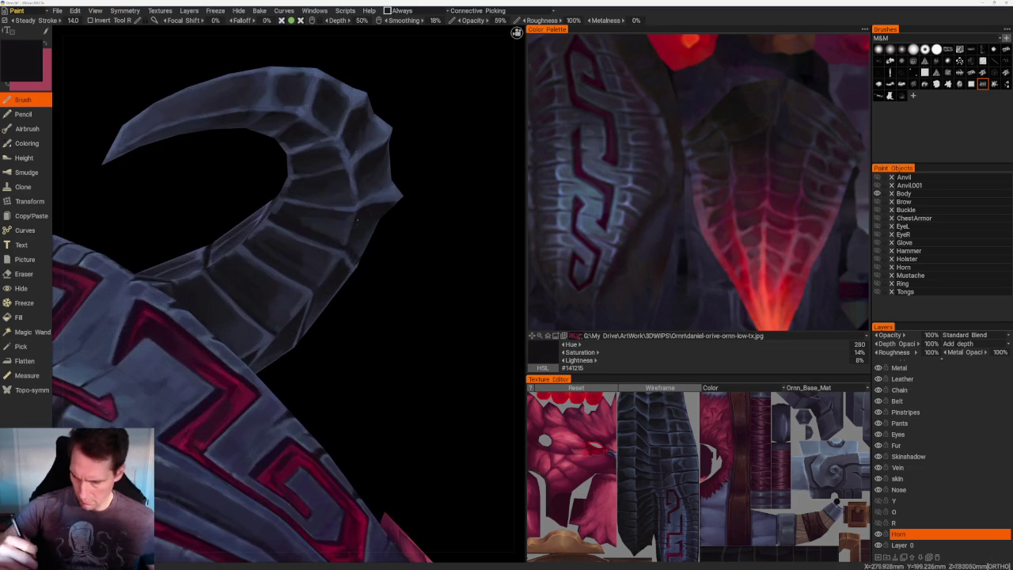
{"action": "key", "text": "v"}
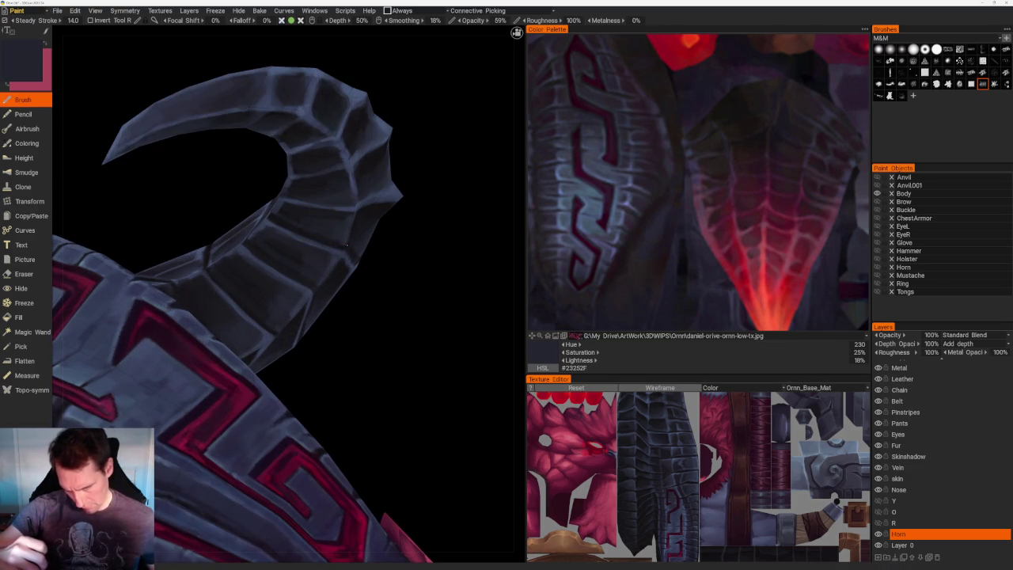
- Blend darker, mid slate-blue and near-black tones into the horn tip
{"action": "mouse_move", "coordinate": [454, 317]}
{"action": "right_mouse_down"}
{"action": "mouse_move", "coordinate": [430, 208]}
{"action": "mouse_move", "coordinate": [454, 226]}
{"action": "mouse_move", "coordinate": [344, 293]}
{"action": "right_mouse_up"}
{"action": "key", "text": "v"}
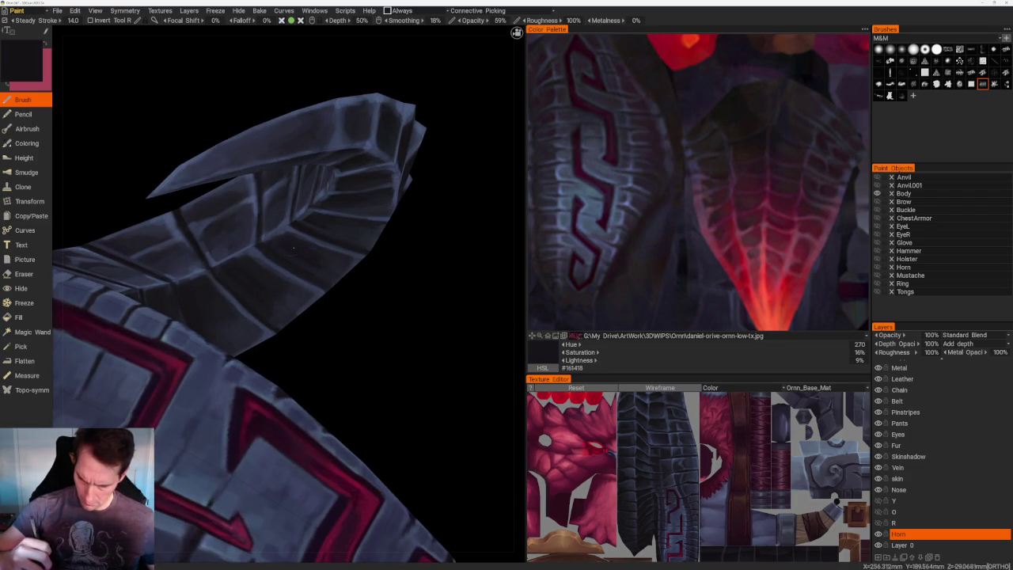
{"action": "key", "text": "v"}
{"action": "mouse_move", "coordinate": [296, 250]}
{"action": "right_mouse_down"}
{"action": "mouse_move", "coordinate": [419, 320]}
{"action": "mouse_move", "coordinate": [327, 177]}
{"action": "right_mouse_up"}
{"action": "mouse_move", "coordinate": [328, 177]}
{"action": "left_mouse_down"}
{"action": "mouse_move", "coordinate": [300, 151]}
{"action": "mouse_move", "coordinate": [310, 181]}
{"action": "left_mouse_up"}
{"action": "mouse_move", "coordinate": [310, 181]}
{"action": "right_mouse_down"}
{"action": "mouse_move", "coordinate": [416, 300]}
{"action": "mouse_move", "coordinate": [257, 273]}
{"action": "right_mouse_up"}
{"action": "key", "text": "v"}
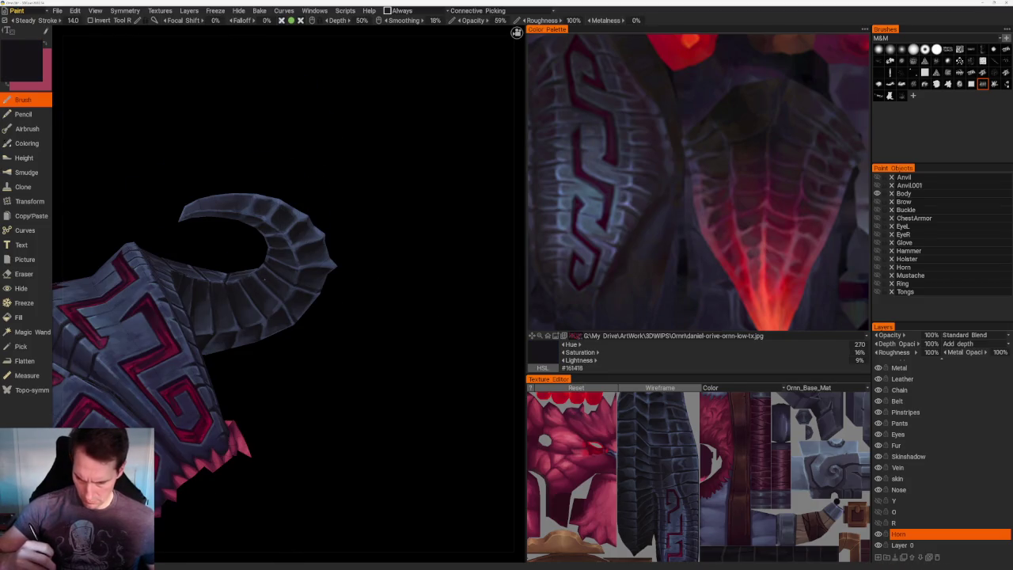
{"action": "mouse_move", "coordinate": [294, 299]}
{"action": "left_mouse_down"}
{"action": "mouse_move", "coordinate": [388, 355]}
{"action": "mouse_move", "coordinate": [419, 400]}
{"action": "left_mouse_up"}
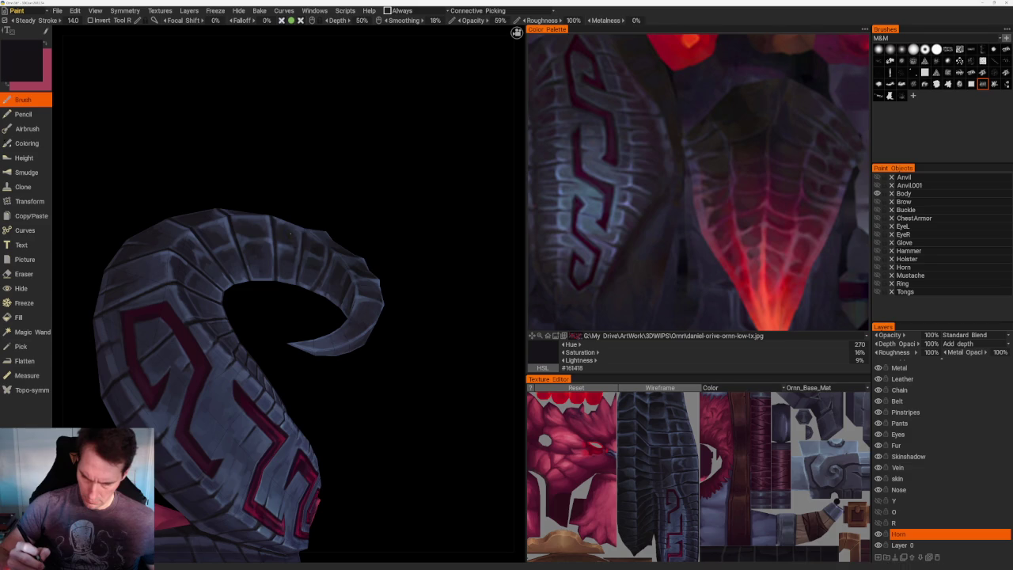
{"action": "mouse_move", "coordinate": [294, 233]}
{"action": "right_mouse_down"}
{"action": "mouse_move", "coordinate": [350, 219]}
{"action": "mouse_move", "coordinate": [325, 207]}
{"action": "right_mouse_up"}
- Paint light slate-blue and deep shadow tones over the ridges near the tip
{"action": "key", "text": "v"}
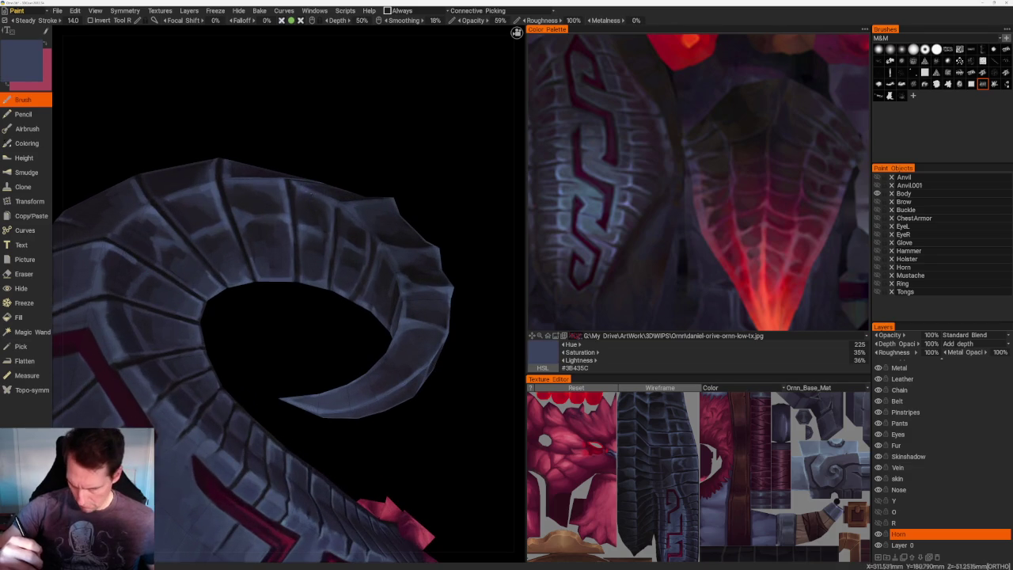
{"action": "key", "text": "v"}
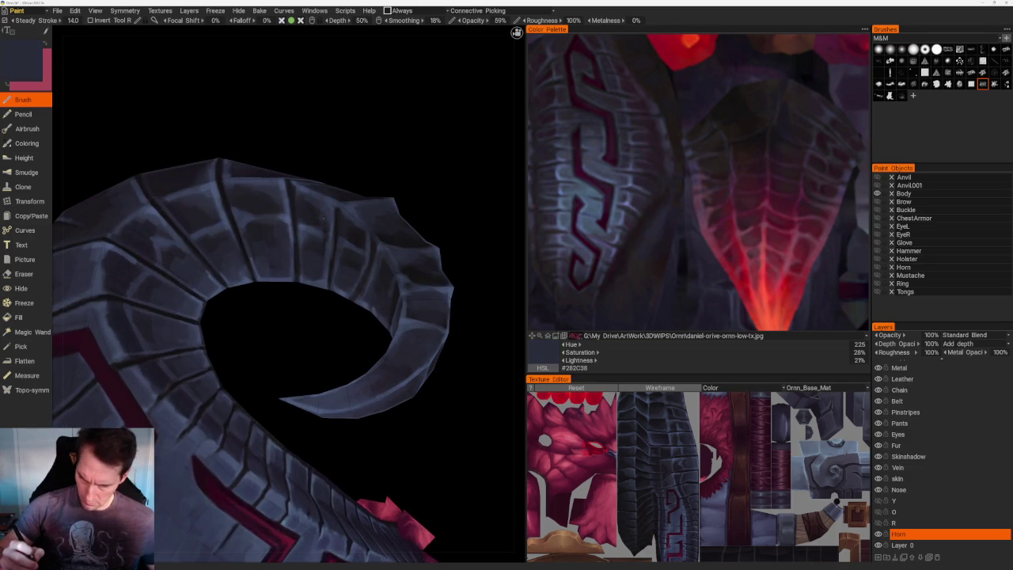
{"action": "key", "text": "v"}
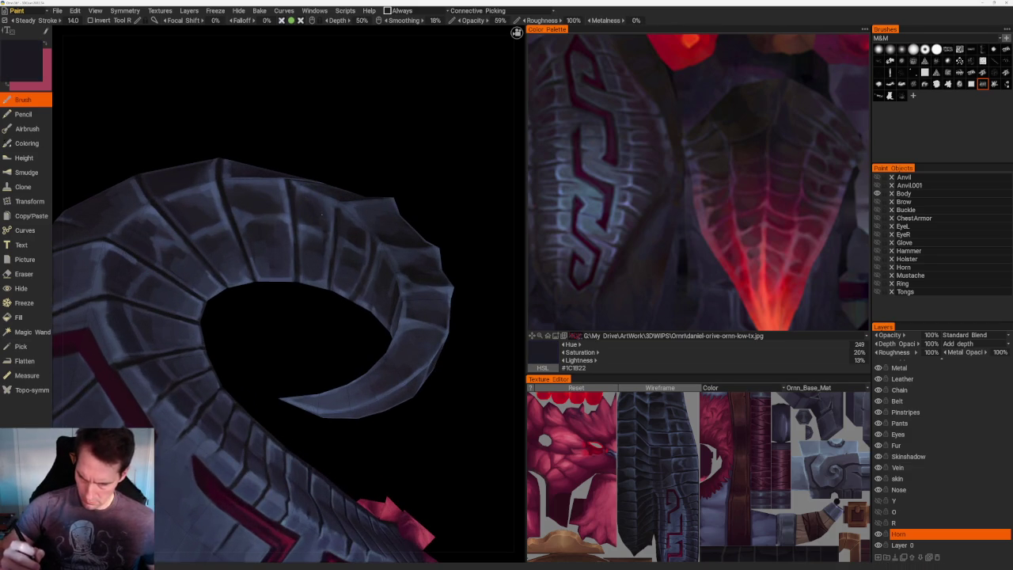
{"action": "key", "text": "v"}
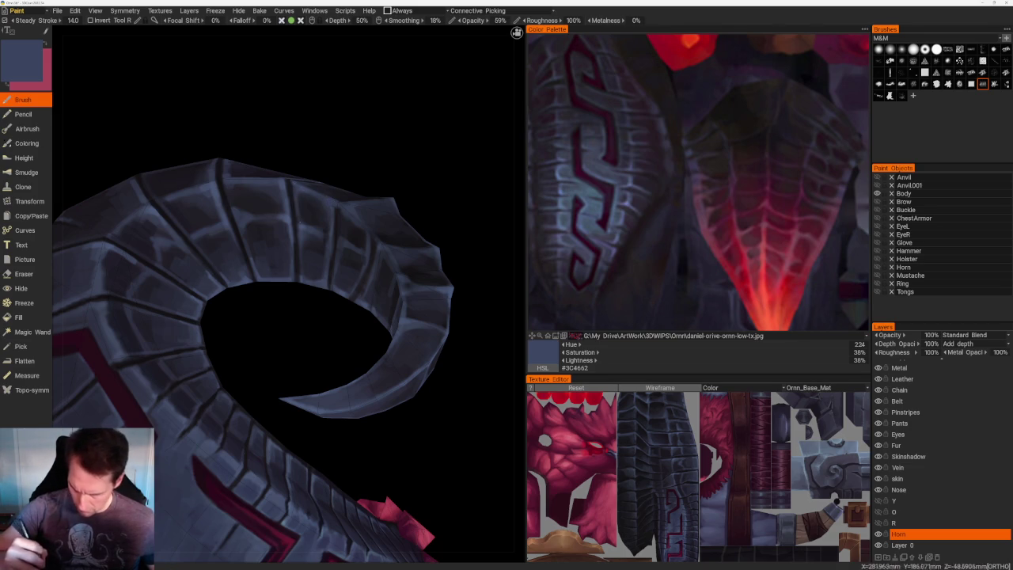
{"action": "key", "text": "v"}
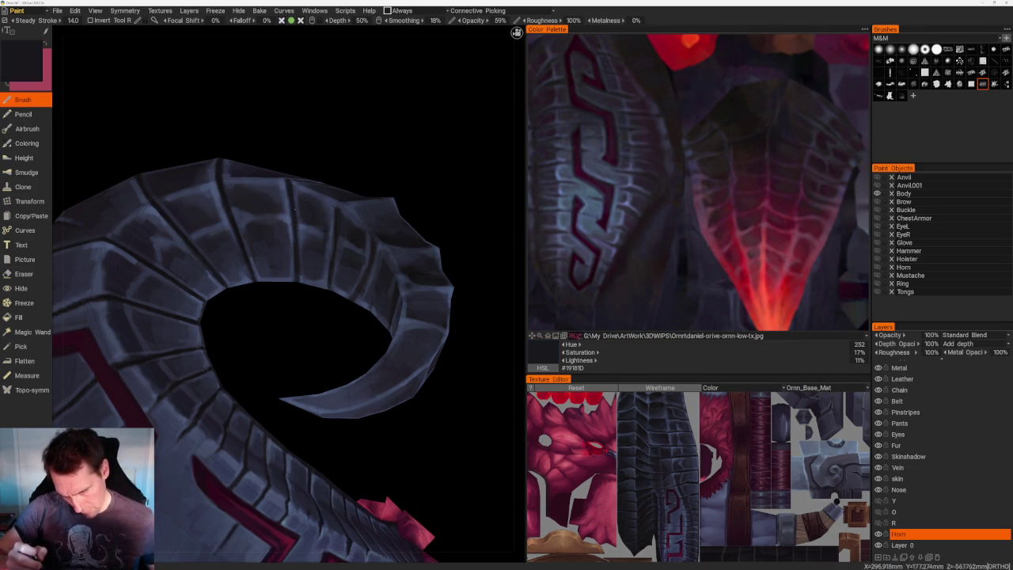
{"action": "key", "text": "v"}
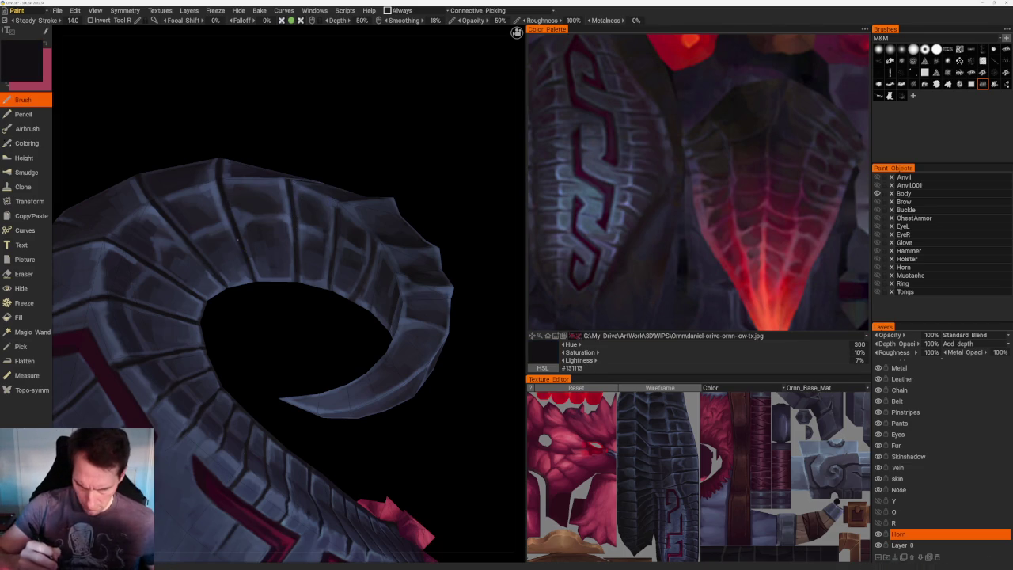
- Alternate lighter blue-grey and dark tones to smooth the segments at the tip
{"action": "key", "text": "v"}
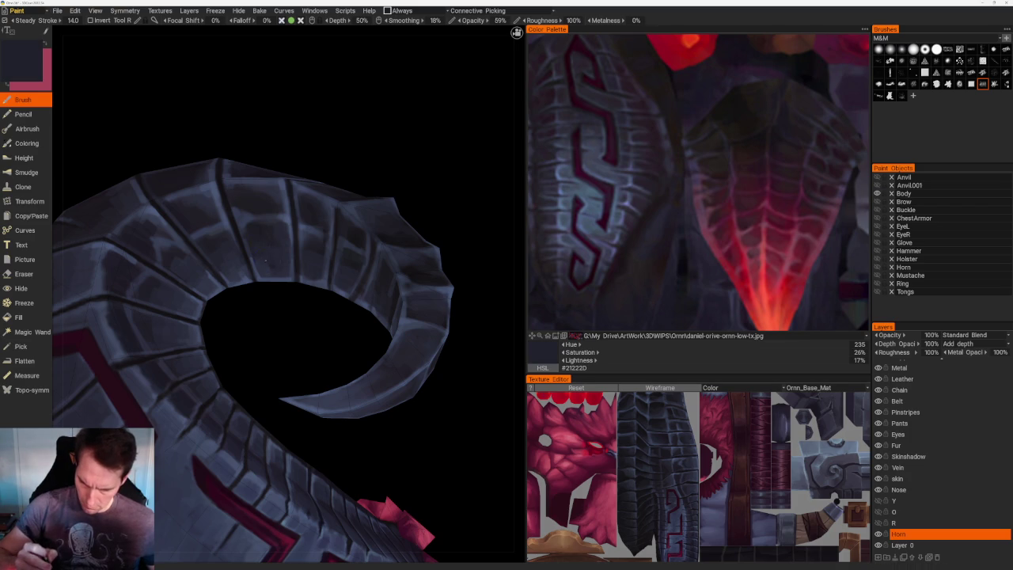
{"action": "key", "text": "v"}
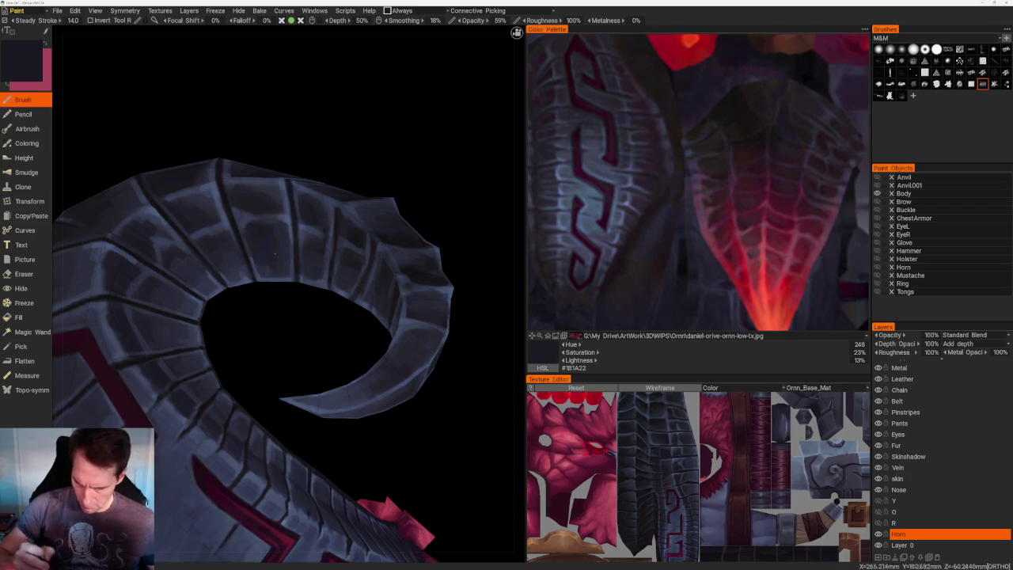
{"action": "key", "text": "v"}
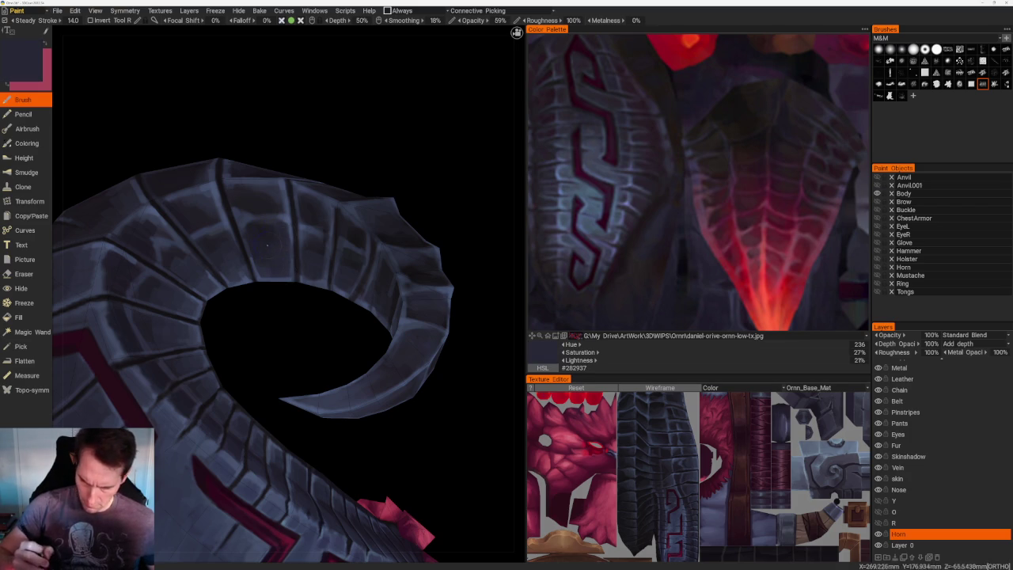
{"action": "key", "text": "v"}
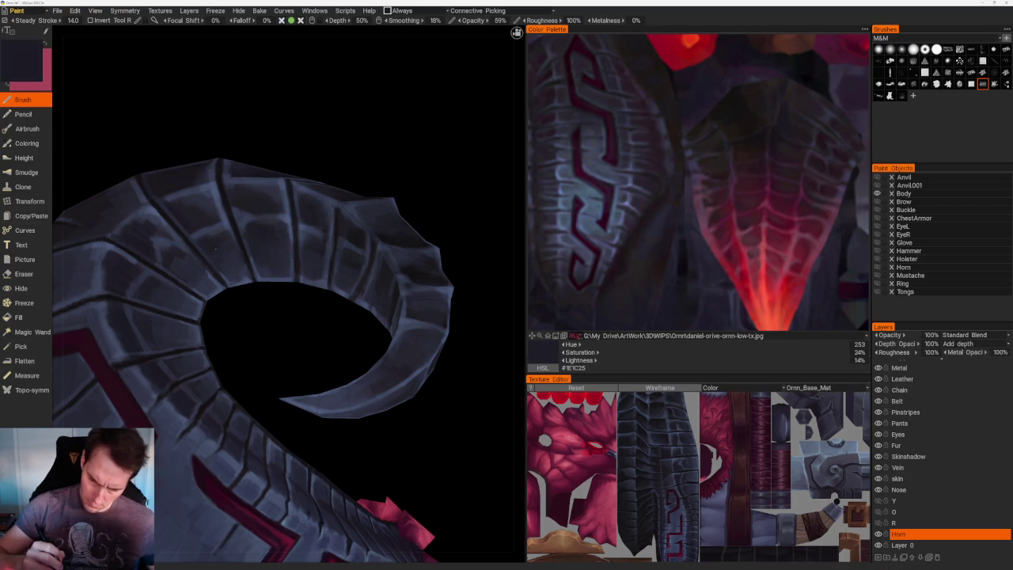
{"action": "key", "text": "v"}
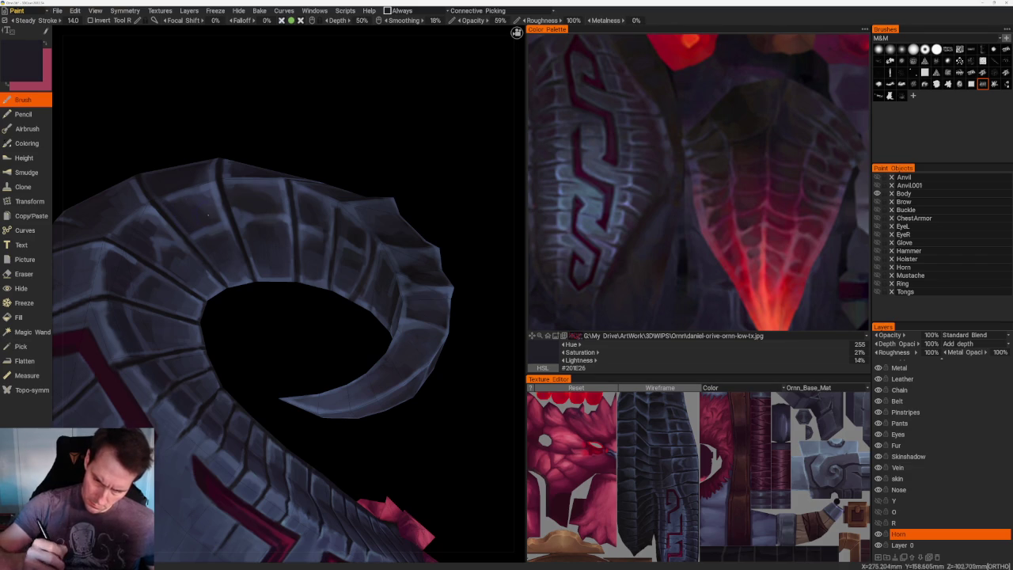
{"action": "key", "text": "v"}
{"action": "left_click_drag", "start_coordinate": [251, 97], "coordinate": [222, 111]}
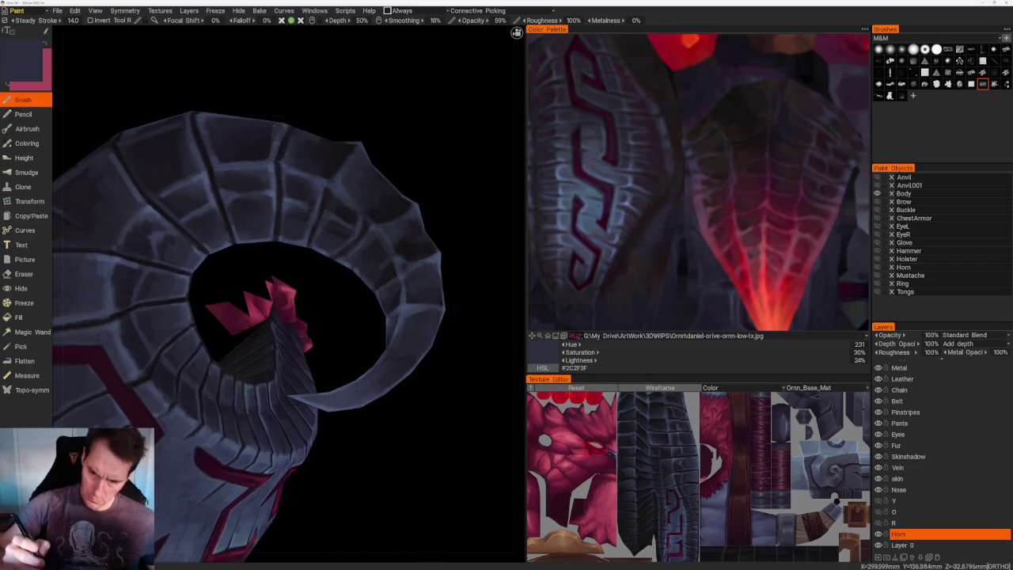
- Touch up dark blue-grey on the horn ridges using the neighbouring brush shape
{"action": "key", "text": "v"}
{"action": "left_click_drag", "start_coordinate": [181, 158], "coordinate": [202, 187]}
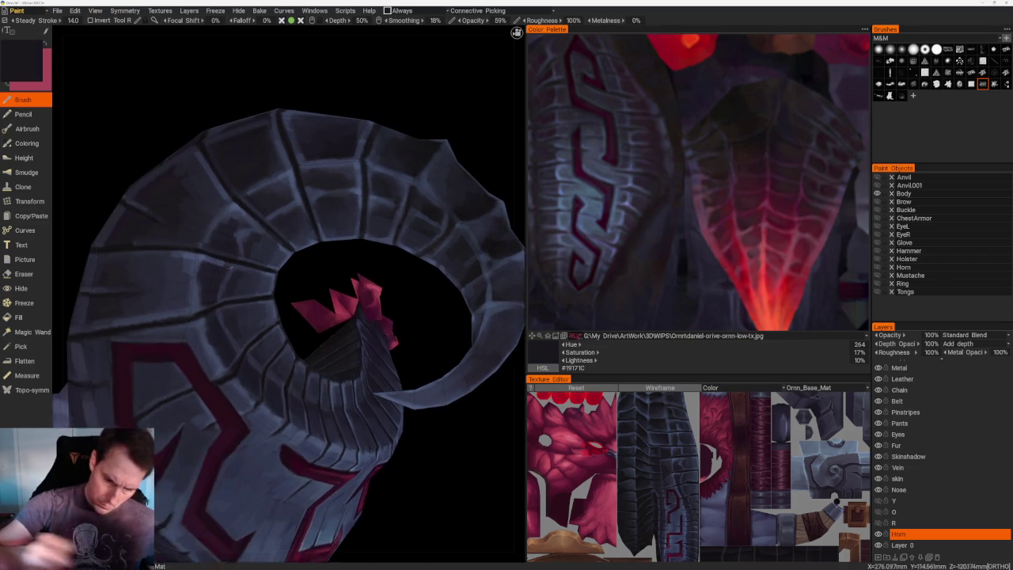
{"action": "key", "text": "v"}
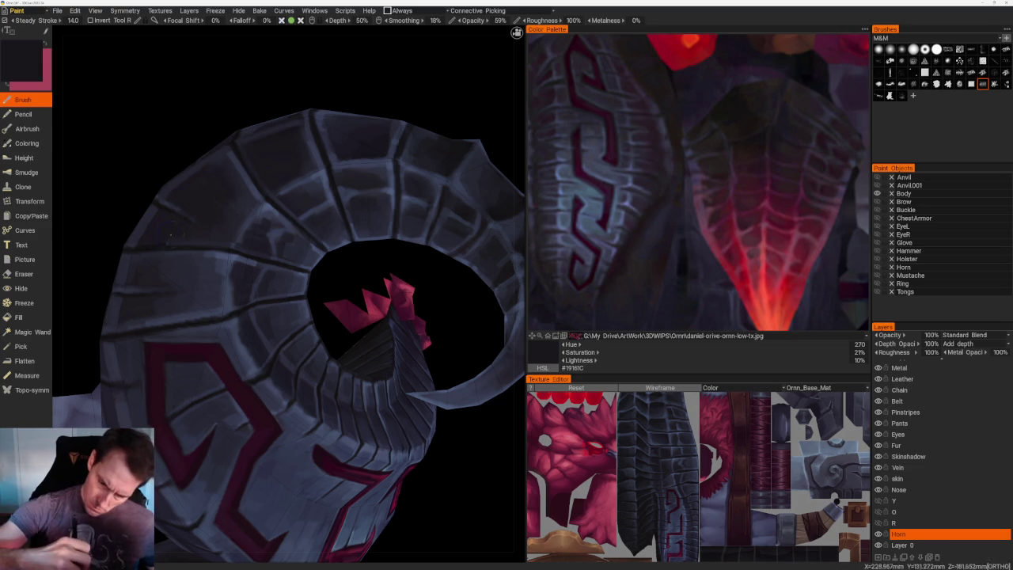
{"action": "key", "text": "Left"}
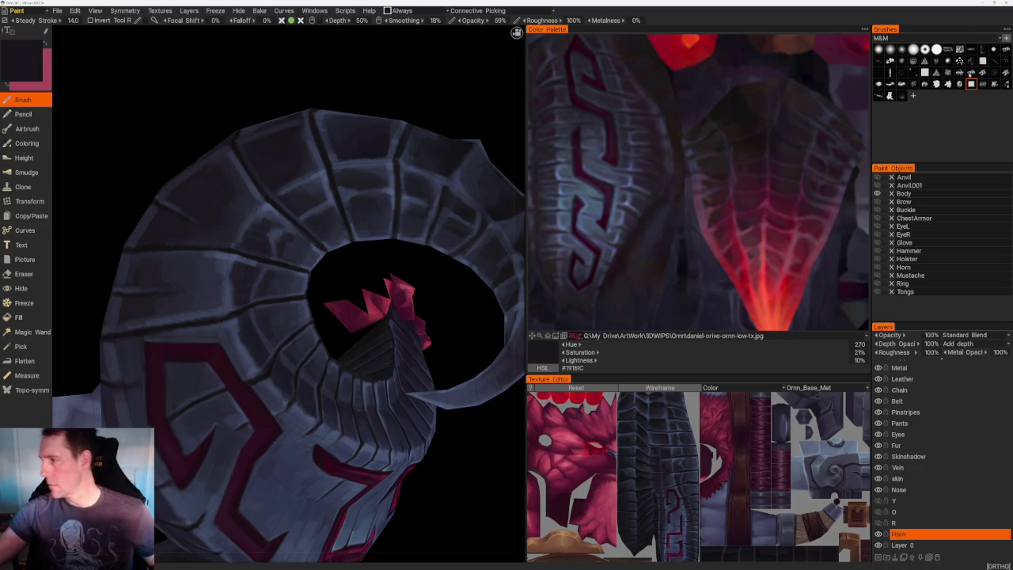
{"action": "mouse_move", "coordinate": [210, 110]}
{"action": "right_mouse_down"}
{"action": "mouse_move", "coordinate": [230, 118]}
{"action": "mouse_move", "coordinate": [221, 95]}
{"action": "right_mouse_up"}
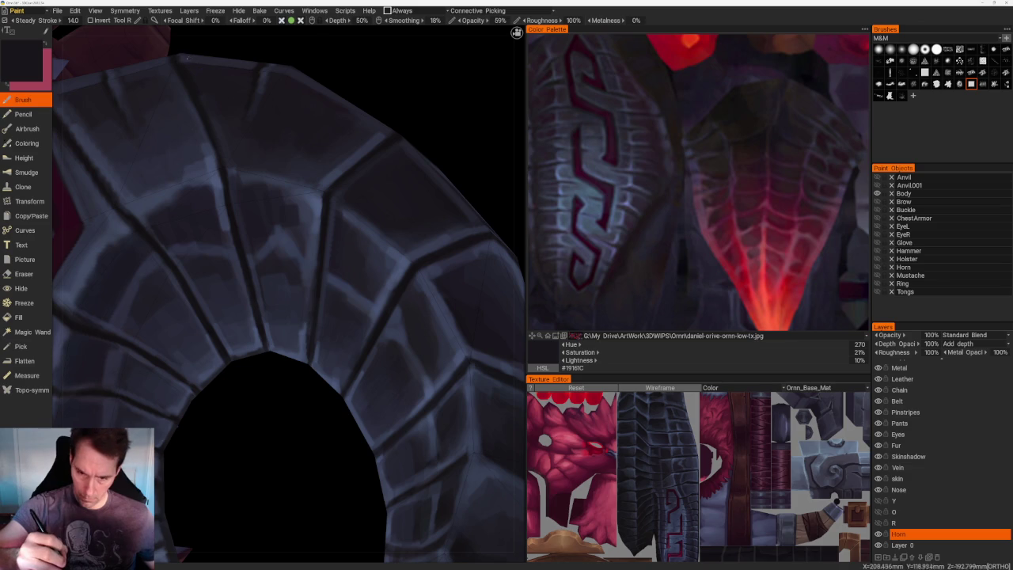
{"action": "key", "text": "v"}
- Paint lighter blue-grey strokes along the seams and dab highlights onto the segments
{"action": "left_click_drag", "start_coordinate": [185, 62], "coordinate": [202, 93]}
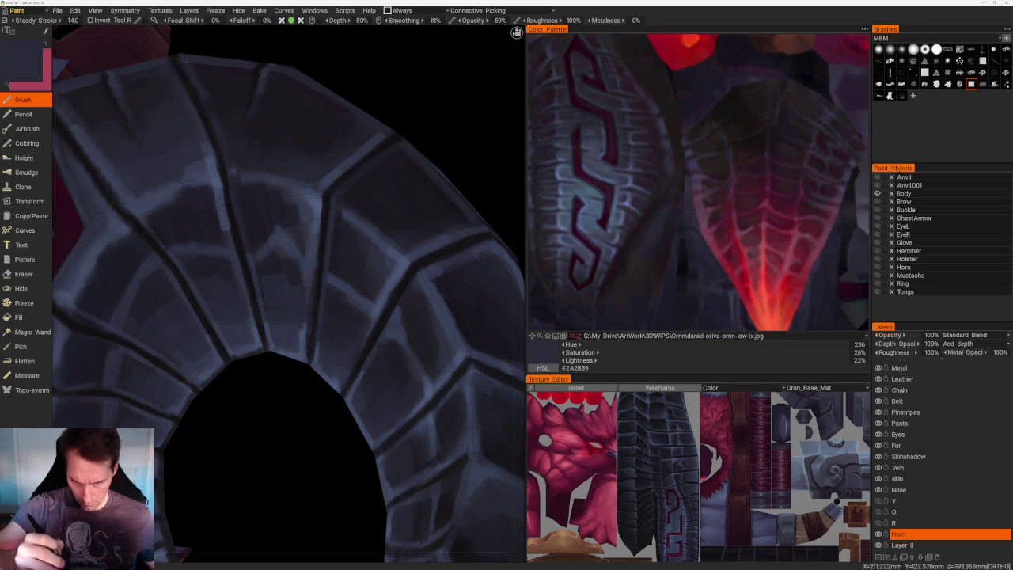
{"action": "key", "text": "Right"}
{"action": "key", "text": "v"}
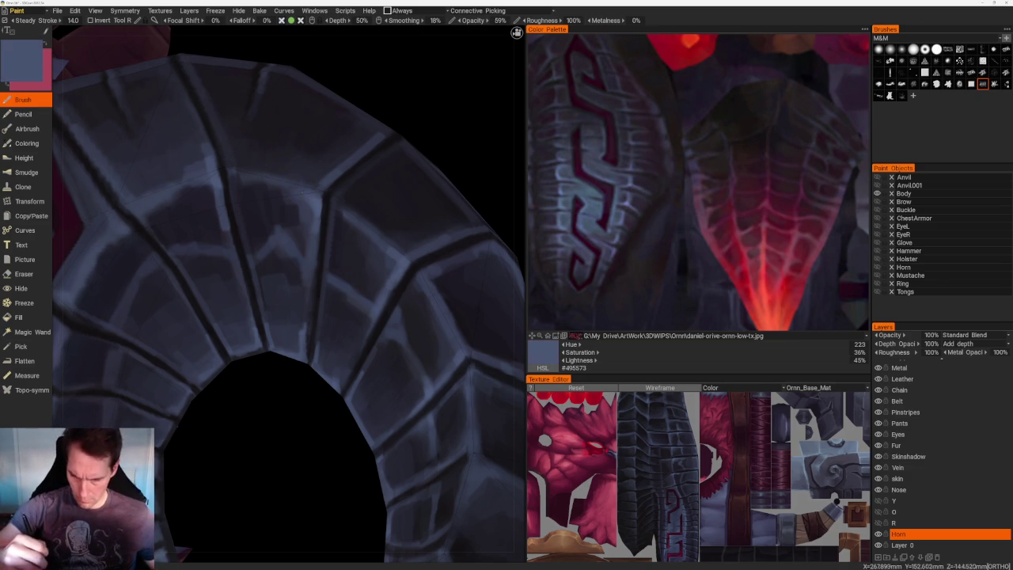
{"action": "mouse_move", "coordinate": [226, 162]}
{"action": "left_mouse_down"}
{"action": "mouse_move", "coordinate": [246, 151]}
{"action": "mouse_move", "coordinate": [273, 164]}
{"action": "mouse_move", "coordinate": [244, 133]}
{"action": "mouse_move", "coordinate": [271, 150]}
{"action": "mouse_move", "coordinate": [268, 139]}
{"action": "left_mouse_up"}
{"action": "key", "text": "v"}
{"action": "key", "text": "v"}
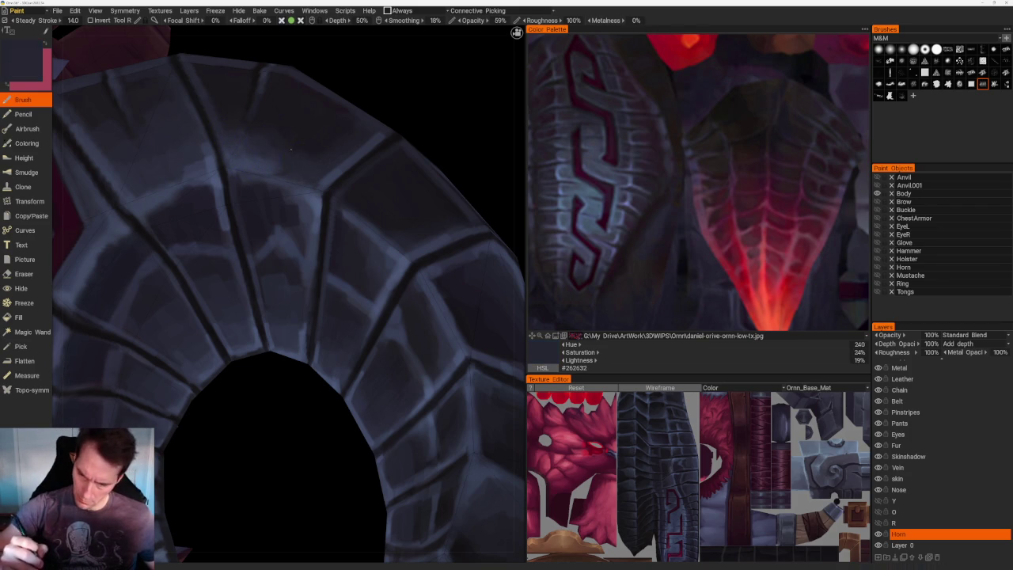
{"action": "key", "text": "v"}
{"action": "scroll", "coordinate": [303, 178], "scroll_direction": "down", "scroll_amount": 5}
- Brush darker and dark blue-grey shading across the outer curve's segments with an alternate brush shape
{"action": "mouse_move", "coordinate": [271, 113]}
{"action": "left_mouse_down"}
{"action": "mouse_move", "coordinate": [303, 159]}
{"action": "mouse_move", "coordinate": [338, 158]}
{"action": "left_mouse_up"}
{"action": "scroll", "coordinate": [417, 283], "scroll_direction": "up", "scroll_amount": 4}
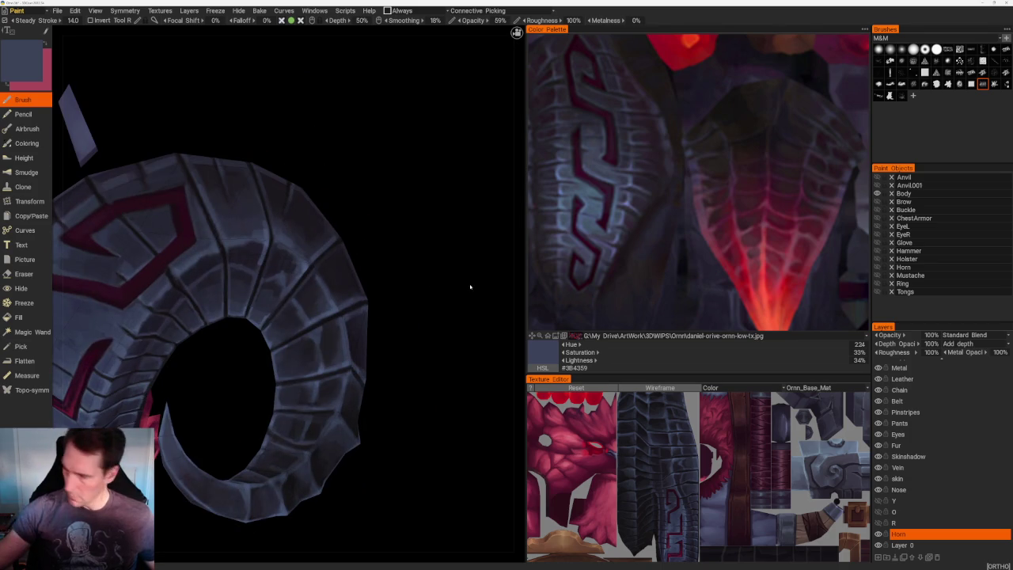
{"action": "key", "text": "bracketleft"}
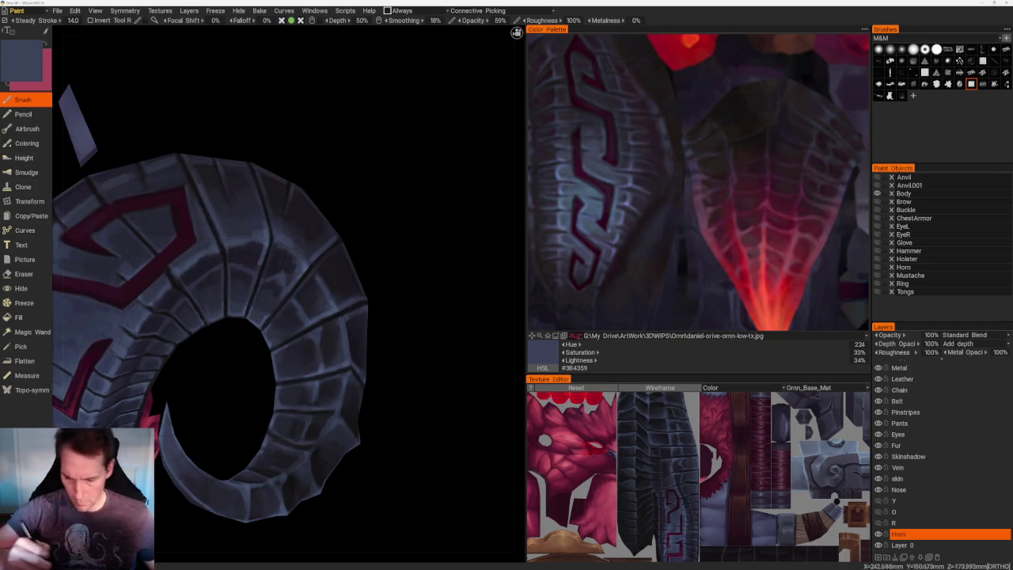
{"action": "key", "text": "v"}
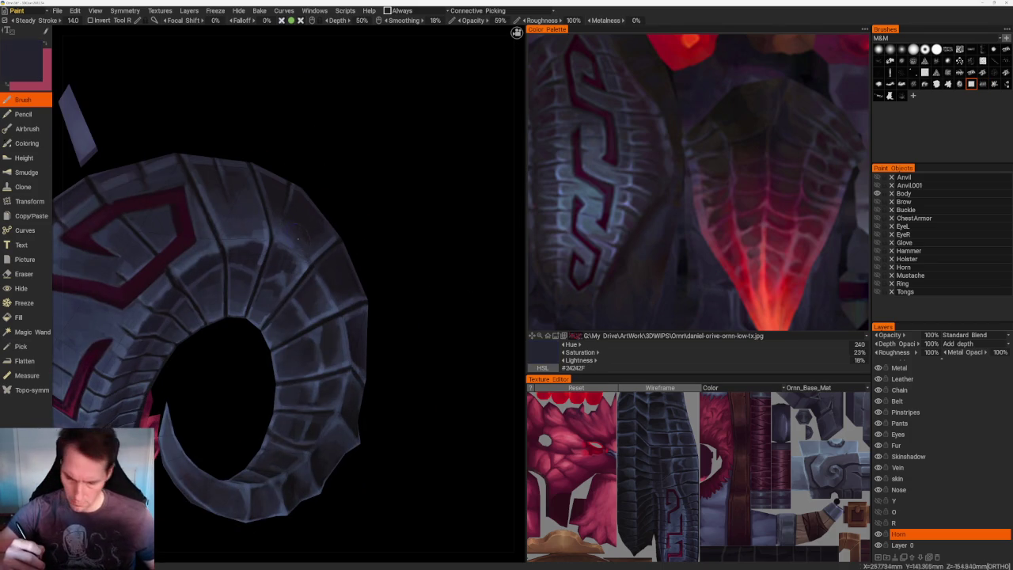
{"action": "key", "text": "v"}
{"action": "key", "text": "v"}
{"action": "key", "text": "v"}
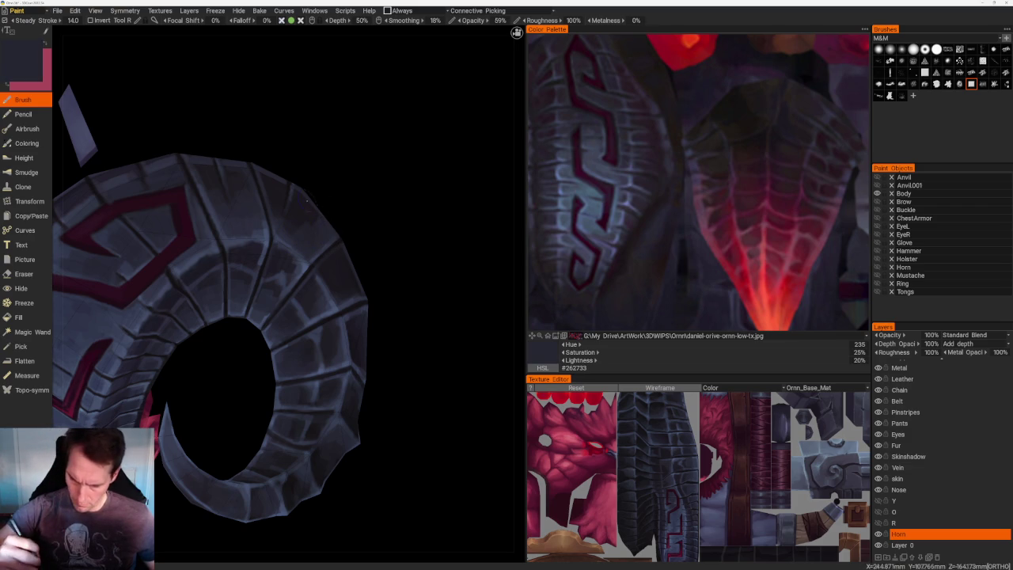
{"action": "key", "text": "v"}
{"action": "key", "text": "v"}
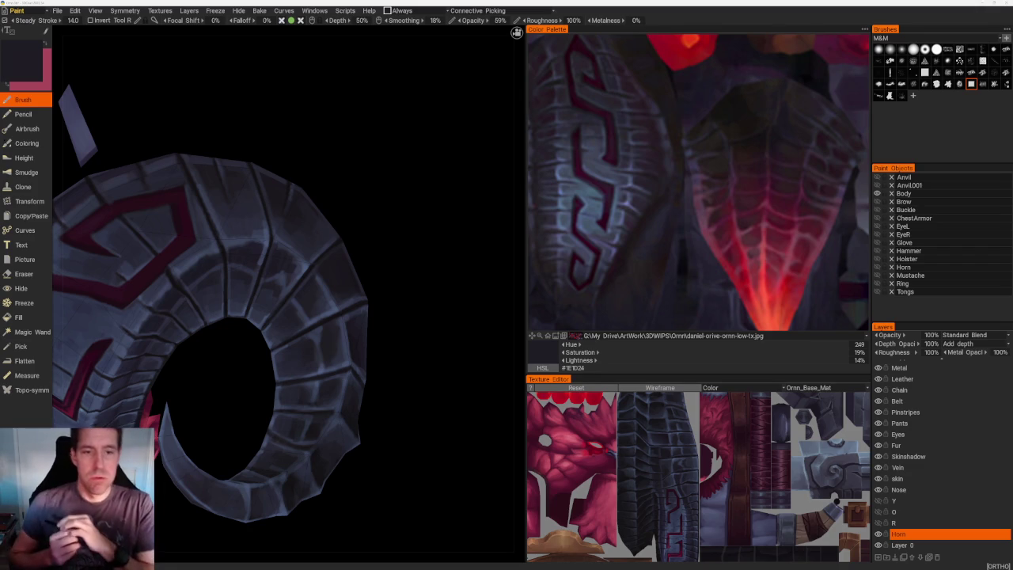
{"action": "left_click_drag", "start_coordinate": [352, 150], "coordinate": [328, 153]}
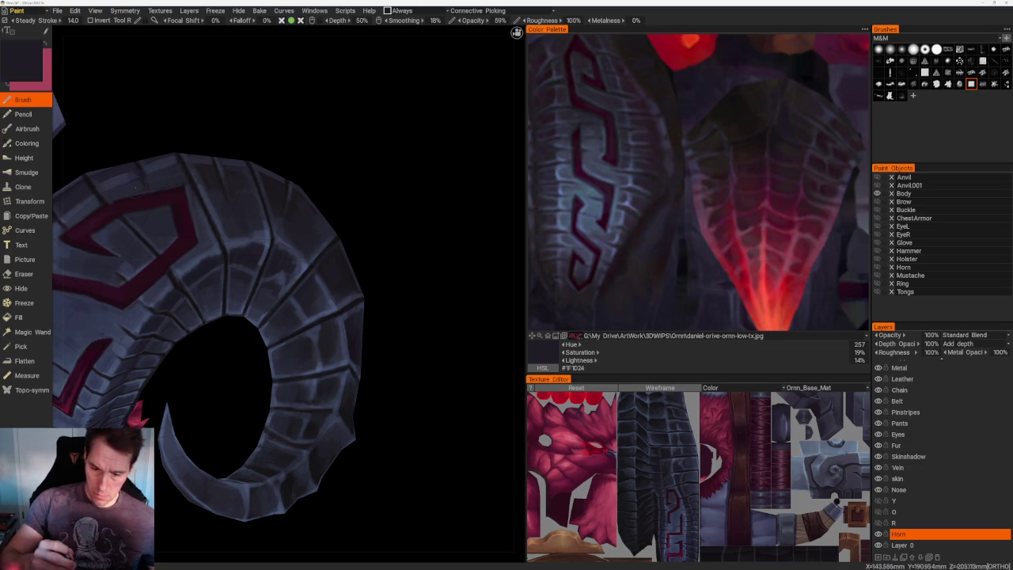
{"action": "key", "text": "v"}
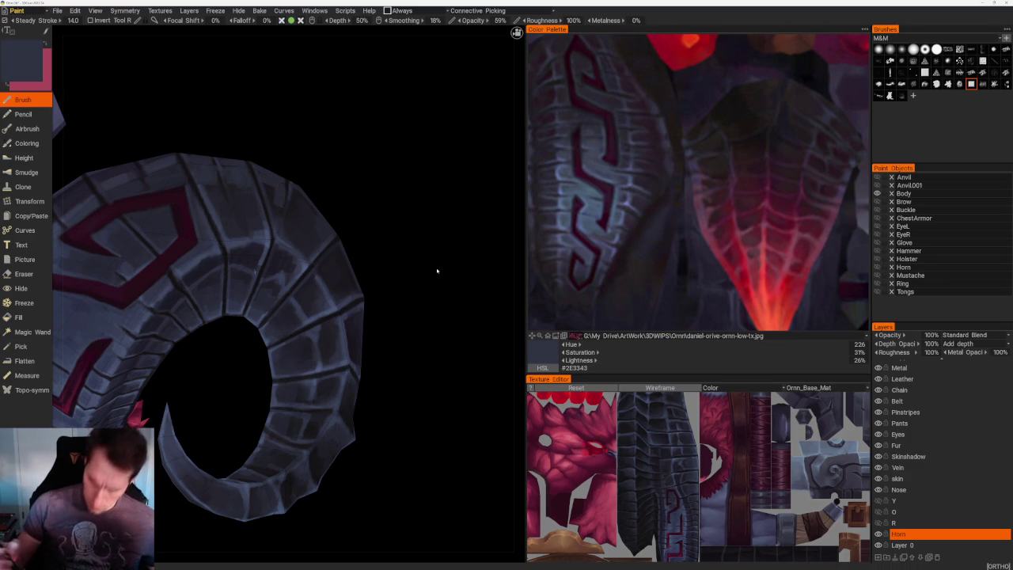
{"action": "scroll", "coordinate": [441, 271], "scroll_direction": "down", "scroll_amount": 10}
{"action": "mouse_move", "coordinate": [255, 118]}
{"action": "left_mouse_down"}
{"action": "mouse_move", "coordinate": [305, 117]}
{"action": "mouse_move", "coordinate": [147, 202]}
{"action": "left_mouse_up"}
{"action": "scroll", "coordinate": [169, 229], "scroll_direction": "up", "scroll_amount": 1}
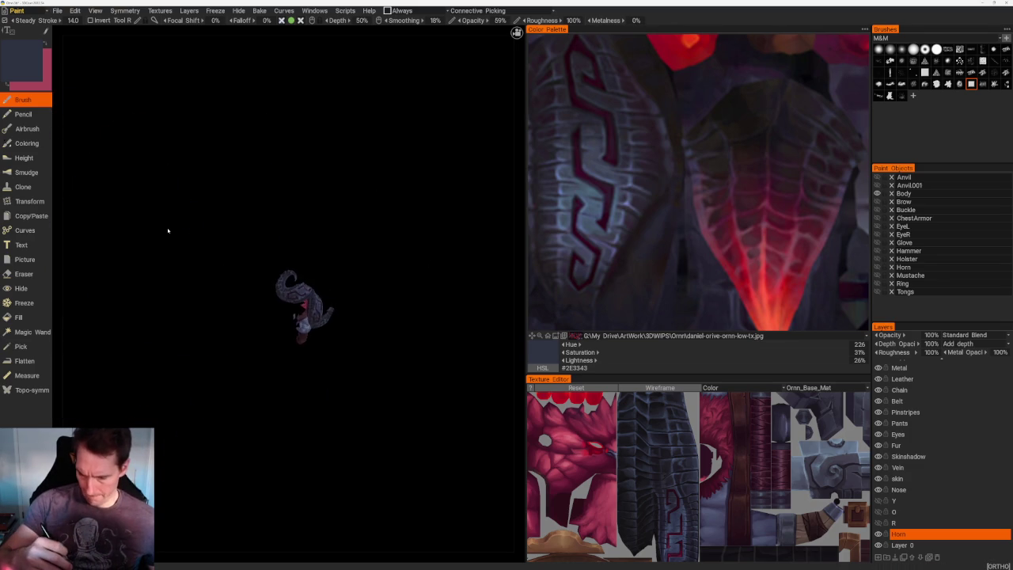
- Zoom in on the upper curl and paint darker and mid blue-grey shading between the ridges
{"action": "scroll", "coordinate": [254, 298], "scroll_direction": "up", "scroll_amount": 2}
{"action": "scroll", "coordinate": [213, 159], "scroll_direction": "up", "scroll_amount": 3}
{"action": "scroll", "coordinate": [254, 156], "scroll_direction": "up", "scroll_amount": 2}
{"action": "scroll", "coordinate": [306, 212], "scroll_direction": "up", "scroll_amount": 3}
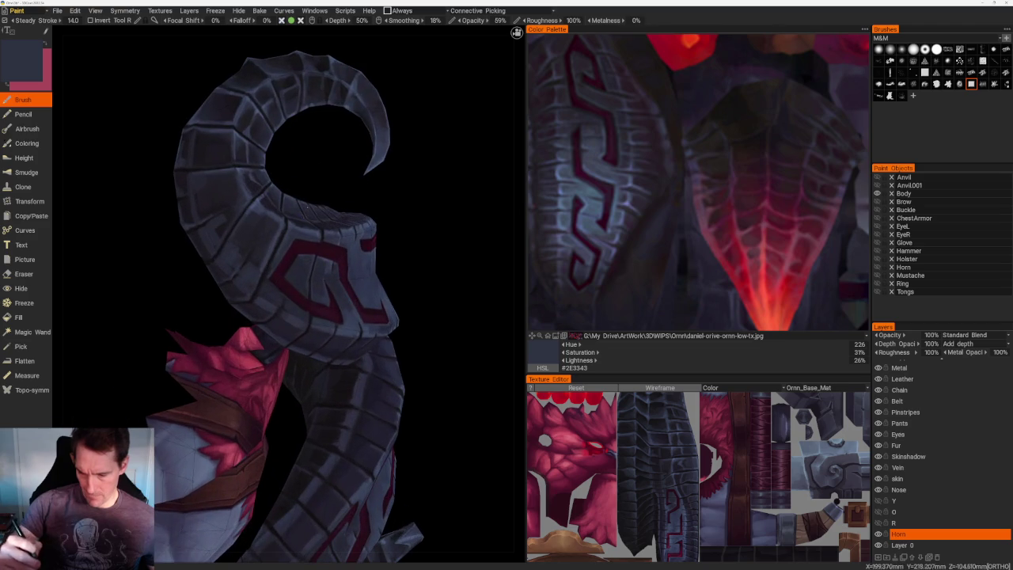
{"action": "key", "text": "v"}
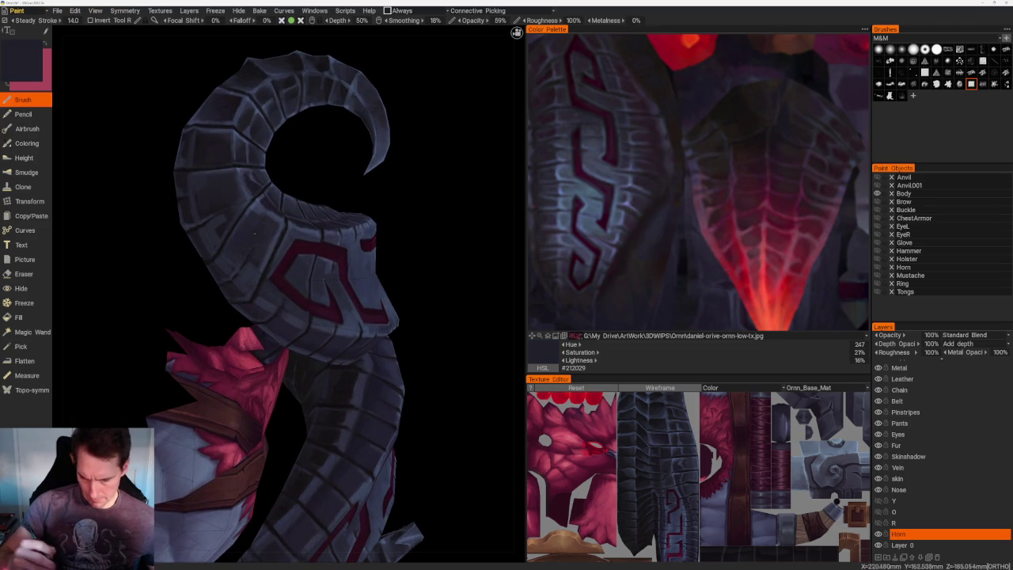
{"action": "key", "text": "v"}
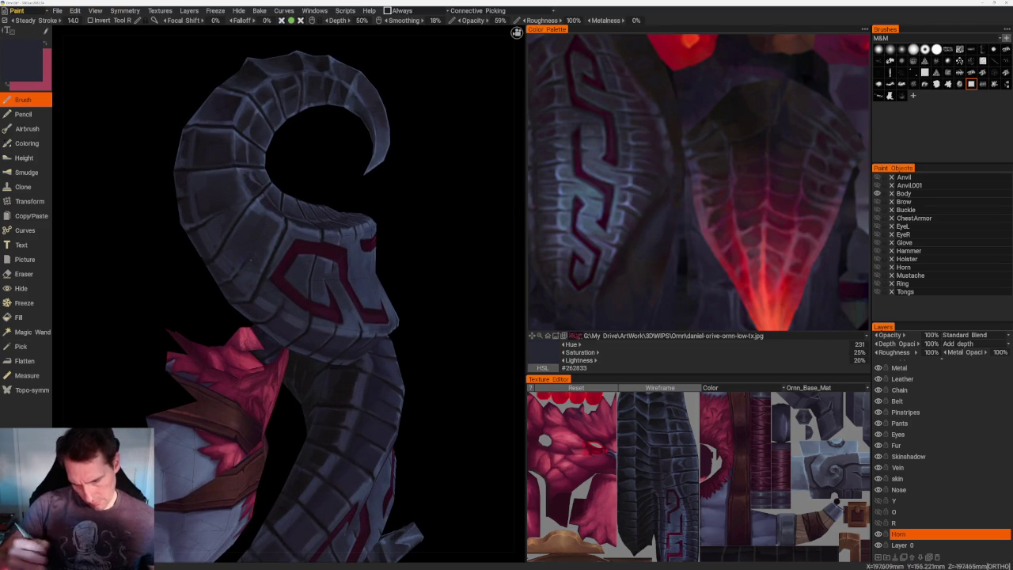
- Add lighter blue-grey between the ridges near the red trim at the horn base
{"action": "scroll", "coordinate": [251, 261], "scroll_direction": "up", "scroll_amount": 3}
{"action": "key", "text": "v"}
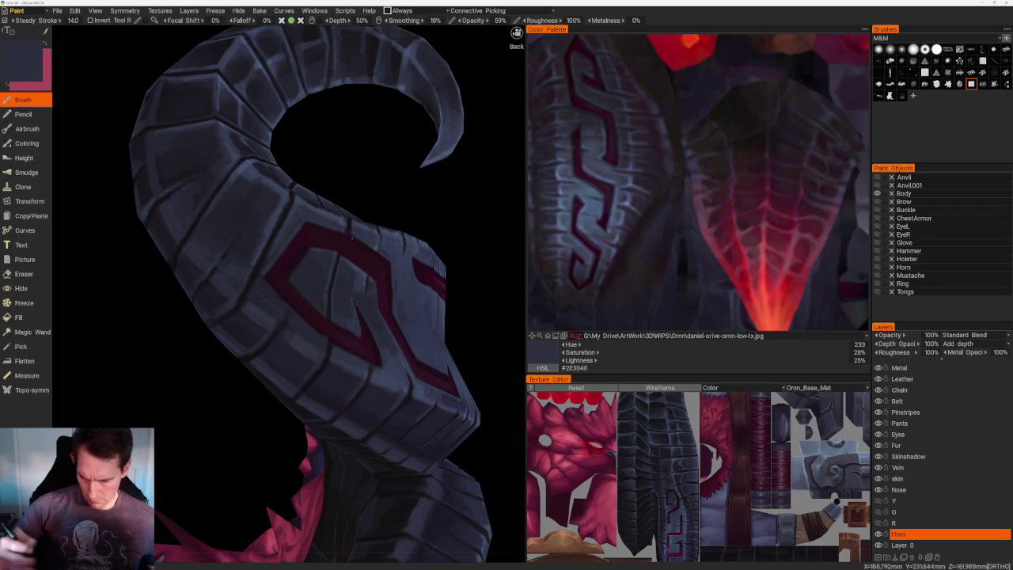
{"action": "scroll", "coordinate": [391, 206], "scroll_direction": "down", "scroll_amount": 5}
{"action": "left_click_drag", "start_coordinate": [391, 205], "coordinate": [362, 188]}
{"action": "scroll", "coordinate": [413, 324], "scroll_direction": "up", "scroll_amount": 5}
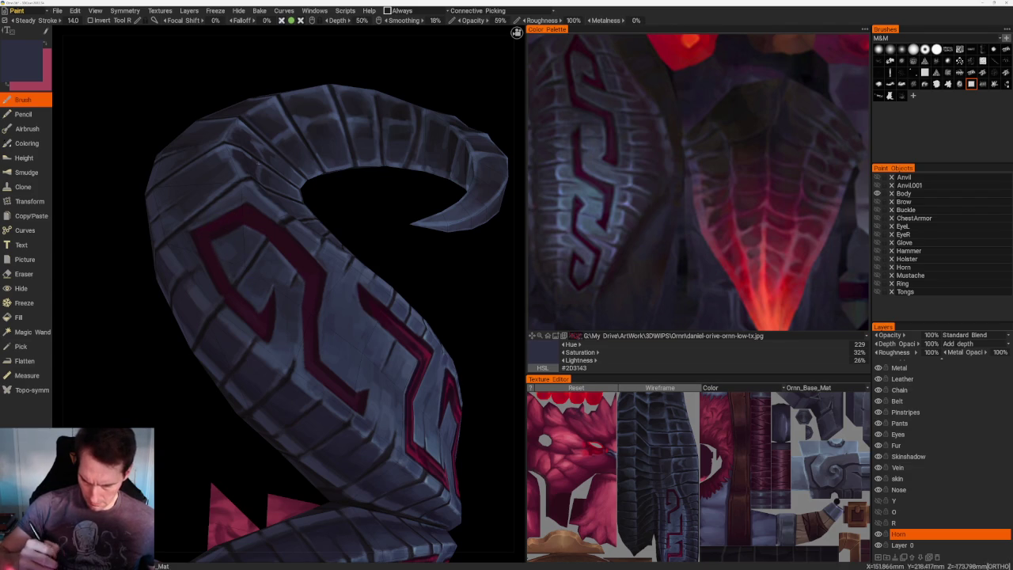
{"action": "scroll", "coordinate": [296, 117], "scroll_direction": "down", "scroll_amount": 5}
{"action": "left_click_drag", "start_coordinate": [296, 117], "coordinate": [330, 174]}
{"action": "scroll", "coordinate": [330, 174], "scroll_direction": "up", "scroll_amount": 3}
{"action": "scroll", "coordinate": [330, 174], "scroll_direction": "up", "scroll_amount": 2}
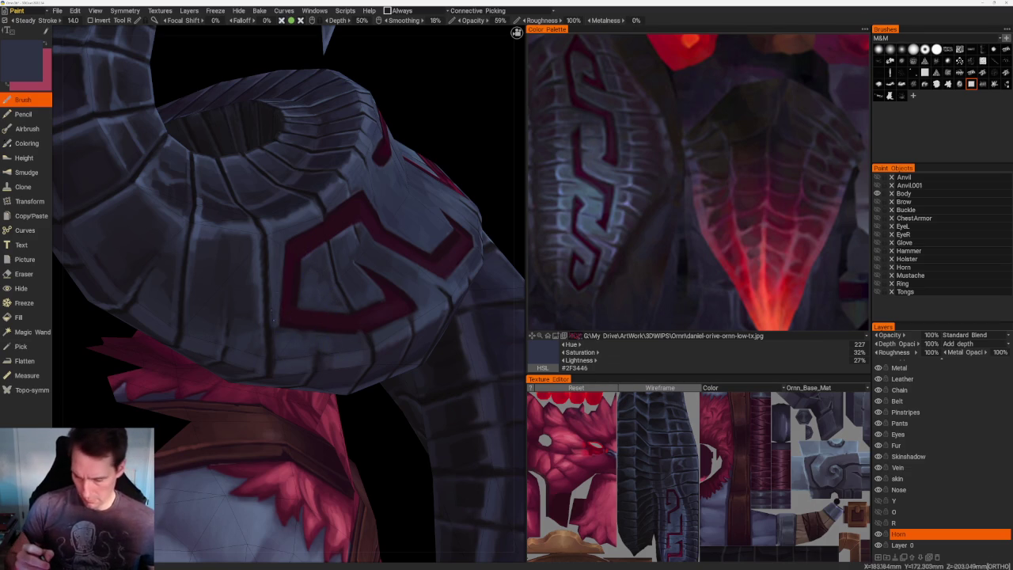
- Sample a lighter blue-grey from the horn and paint a light vertical stroke down it
{"action": "key", "text": "v"}
{"action": "left_click_drag", "start_coordinate": [269, 230], "coordinate": [274, 356]}
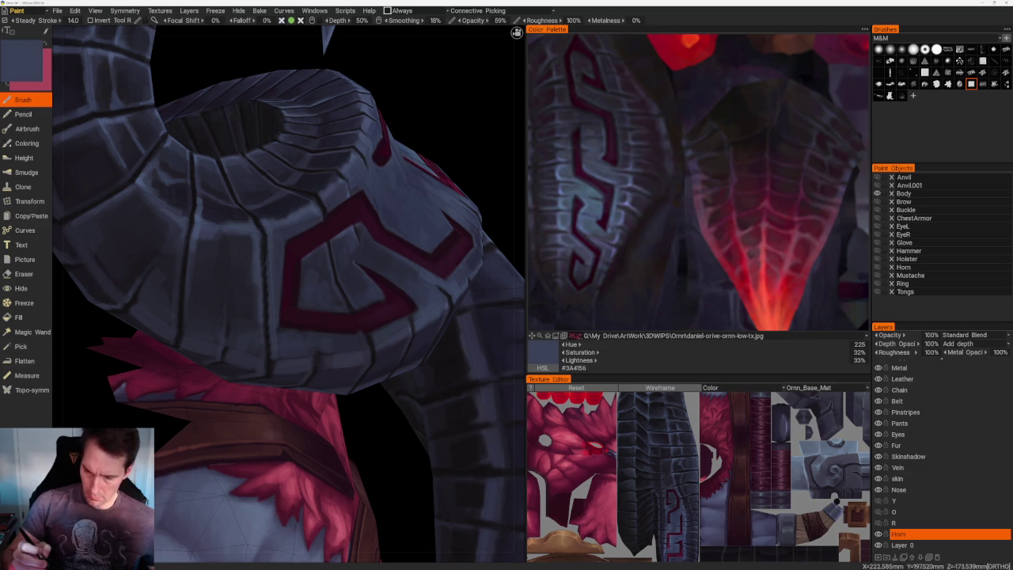
{"action": "key", "text": "v"}
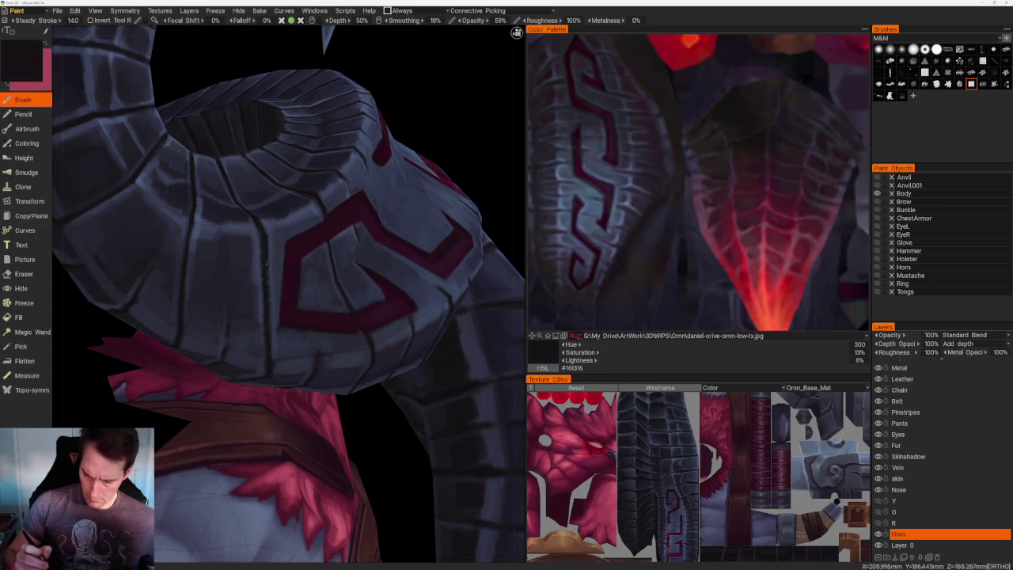
{"action": "mouse_move", "coordinate": [268, 366]}
{"action": "right_mouse_down"}
{"action": "mouse_move", "coordinate": [393, 208]}
{"action": "mouse_move", "coordinate": [399, 168]}
{"action": "right_mouse_up"}
{"action": "mouse_move", "coordinate": [399, 168]}
{"action": "left_mouse_down"}
{"action": "mouse_move", "coordinate": [350, 181]}
{"action": "mouse_move", "coordinate": [352, 227]}
{"action": "left_mouse_up"}
{"action": "right_click_drag", "start_coordinate": [352, 227], "coordinate": [227, 284]}
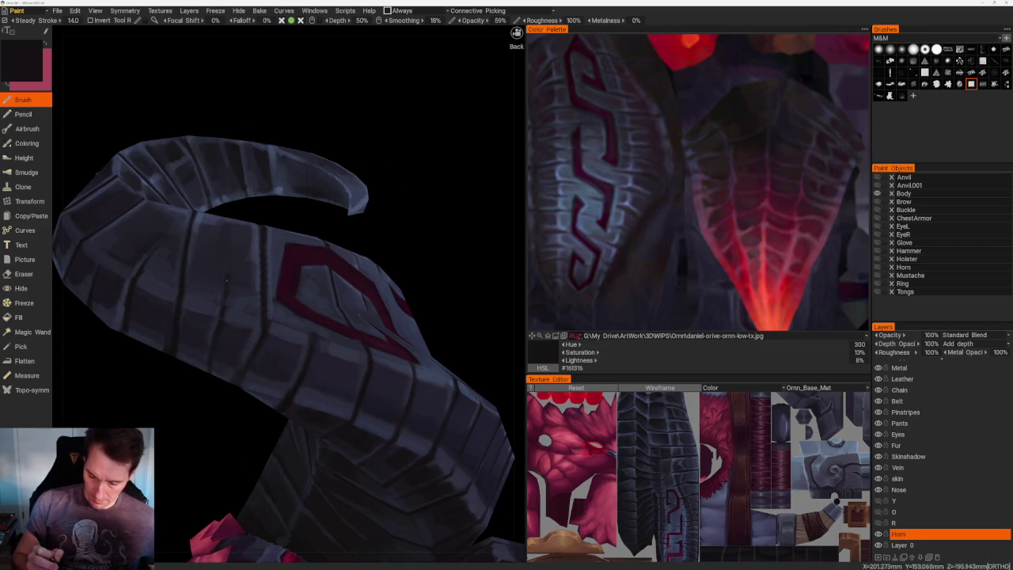
- Pick bluish-grey tones from the horn and shade its outer plates from another angle
{"action": "key", "text": "v"}
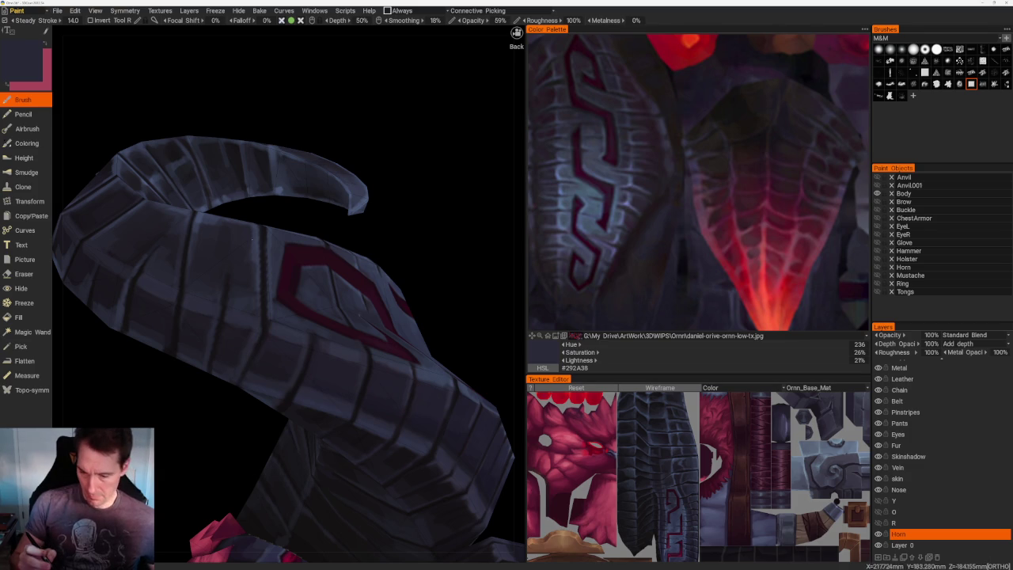
{"action": "key", "text": "v"}
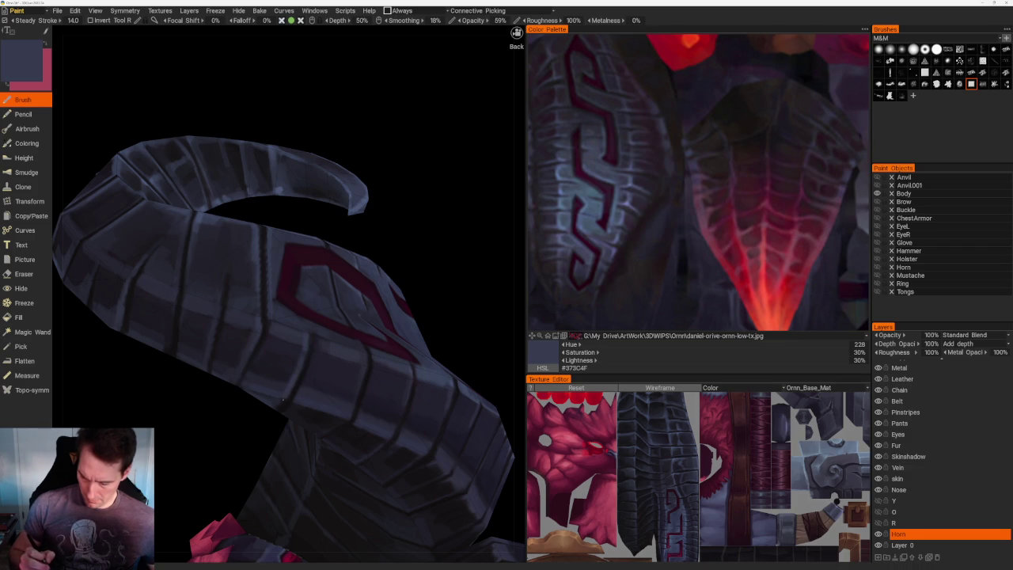
{"action": "scroll", "coordinate": [302, 377], "scroll_direction": "down", "scroll_amount": 3}
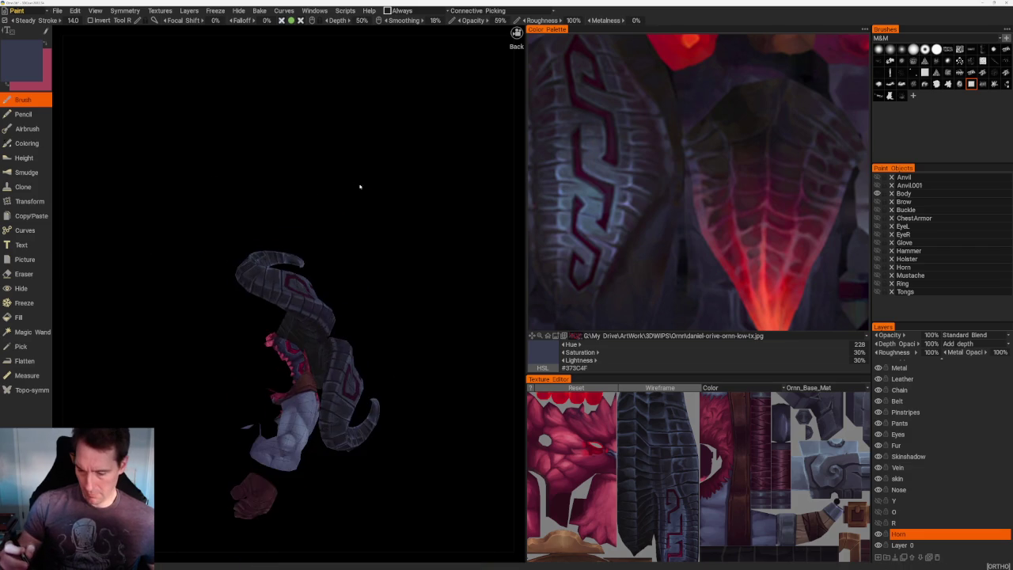
{"action": "left_click_drag", "start_coordinate": [356, 185], "coordinate": [319, 176]}
{"action": "scroll", "coordinate": [319, 176], "scroll_direction": "up", "scroll_amount": 3}
{"action": "scroll", "coordinate": [318, 312], "scroll_direction": "up", "scroll_amount": 3}
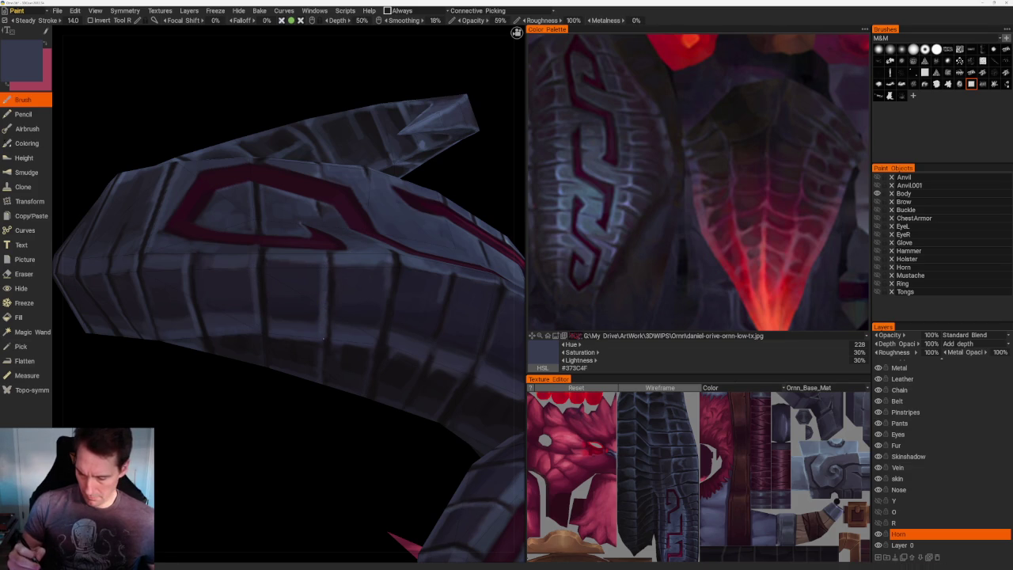
- Sample the horn's near-black and dark blue and shade the segments from a new angle
{"action": "key", "text": "v"}
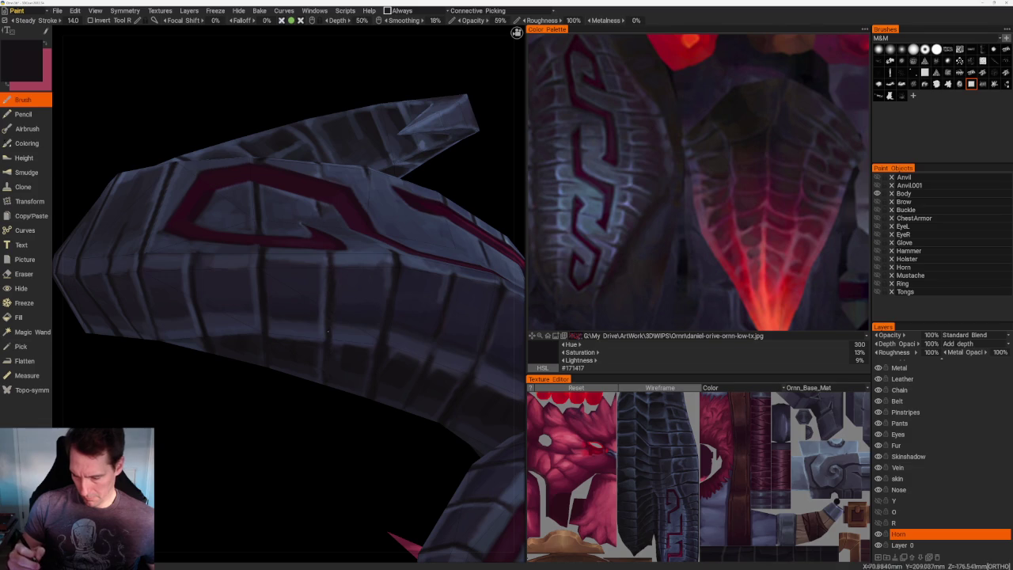
{"action": "right_click_drag", "start_coordinate": [327, 324], "coordinate": [311, 154]}
{"action": "mouse_move", "coordinate": [314, 154]}
{"action": "left_mouse_down", "text": "alt"}
{"action": "mouse_move", "coordinate": [334, 146]}
{"action": "mouse_move", "coordinate": [335, 177]}
{"action": "left_mouse_up", "text": "alt"}
{"action": "right_click_drag", "start_coordinate": [334, 176], "coordinate": [244, 275]}
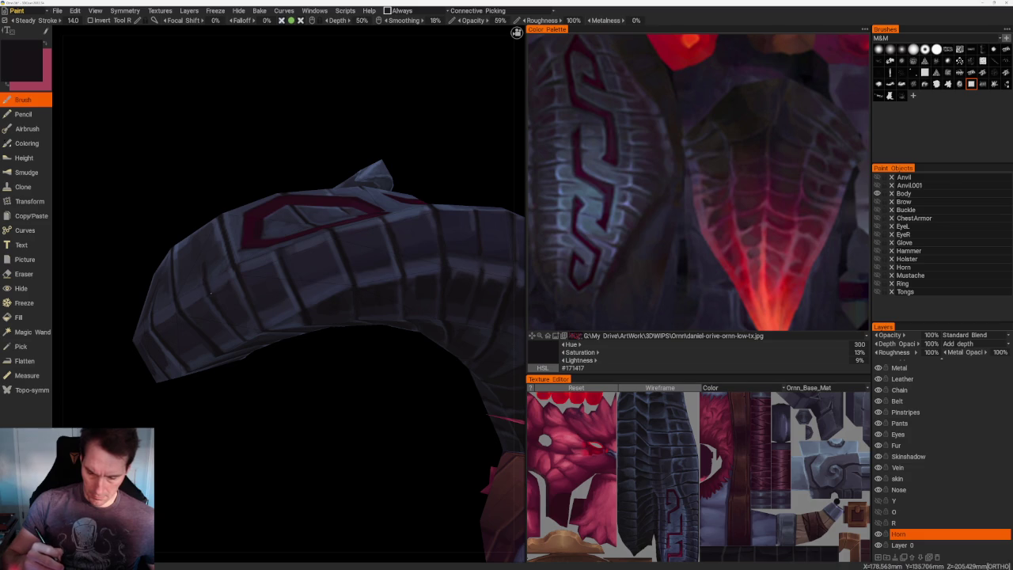
{"action": "left_click_drag", "start_coordinate": [288, 385], "coordinate": [167, 316], "text": "alt"}
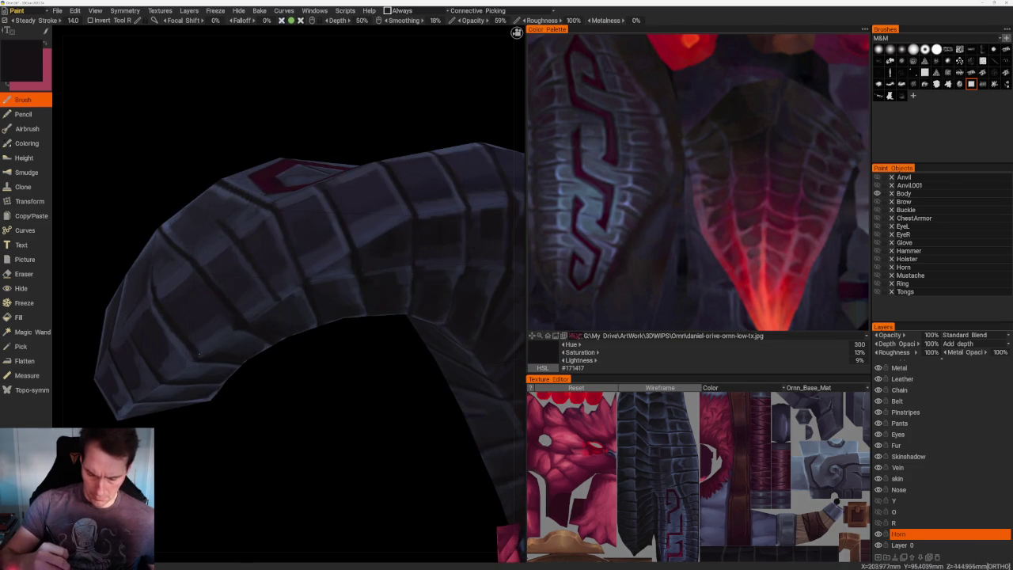
{"action": "key", "text": "v"}
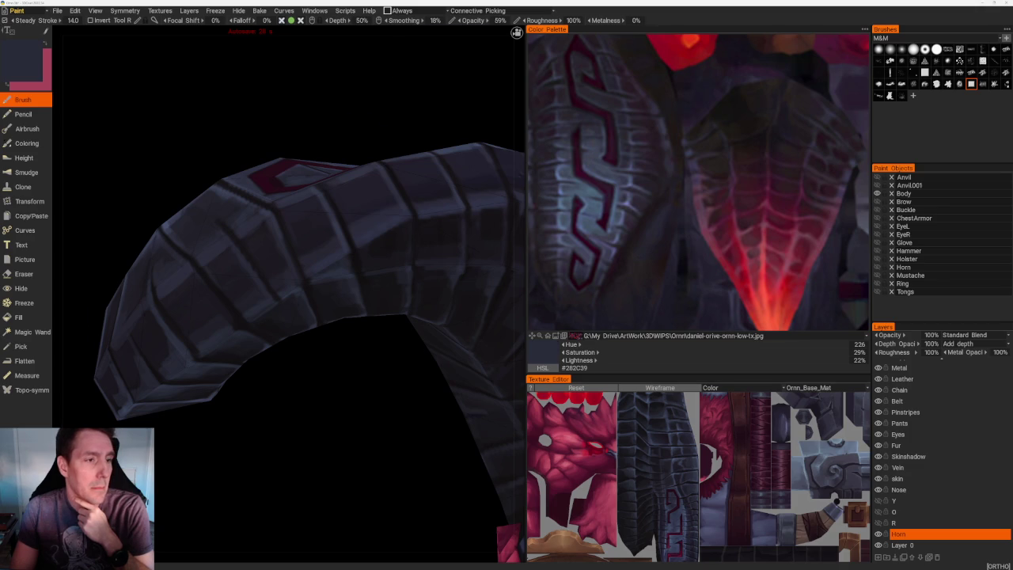
{"action": "middle_click_drag", "start_coordinate": [348, 356], "coordinate": [296, 317]}
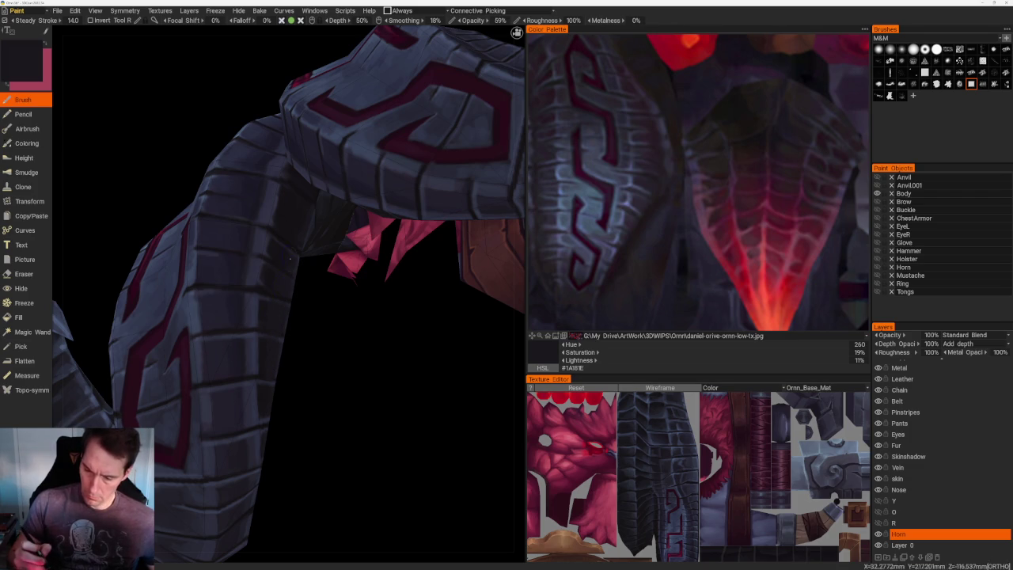
- Orbit below the arm and shade the horn's underside near-black (#110F10)
{"action": "scroll", "coordinate": [305, 206], "scroll_direction": "down", "scroll_amount": 3}
{"action": "scroll", "coordinate": [305, 226], "scroll_direction": "down", "scroll_amount": 10}
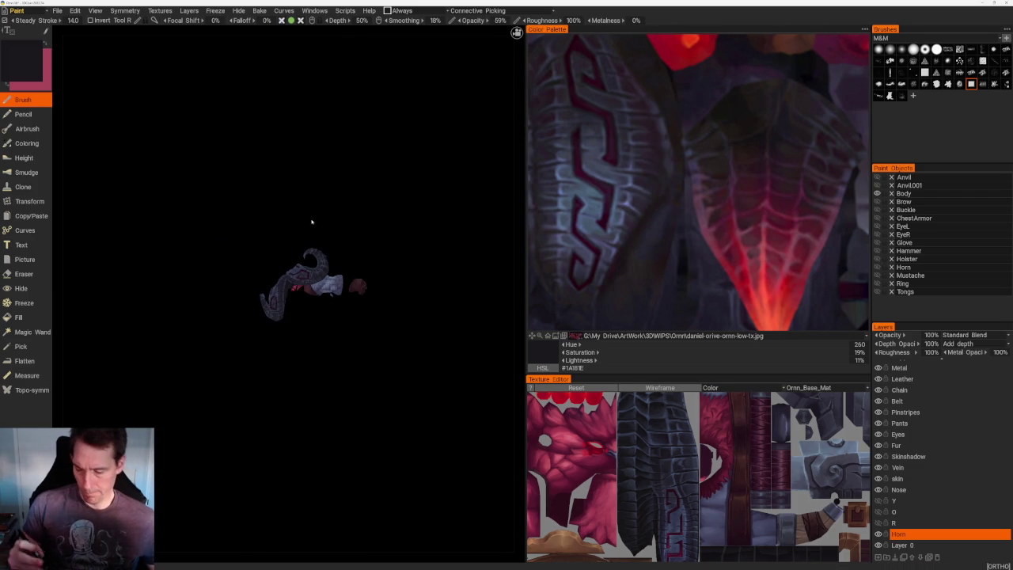
{"action": "scroll", "coordinate": [353, 177], "scroll_direction": "up", "scroll_amount": 8}
{"action": "scroll", "coordinate": [236, 348], "scroll_direction": "up", "scroll_amount": 4}
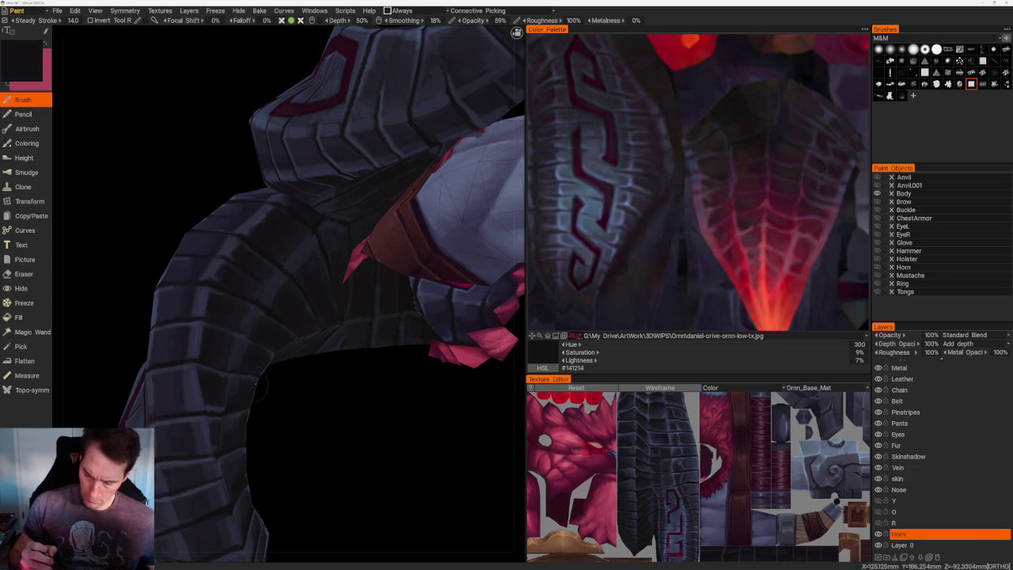
{"action": "left_click_drag", "start_coordinate": [244, 390], "coordinate": [333, 413]}
{"action": "scroll", "coordinate": [332, 413], "scroll_direction": "down", "scroll_amount": 3}
{"action": "left_click_drag", "start_coordinate": [330, 366], "coordinate": [287, 332]}
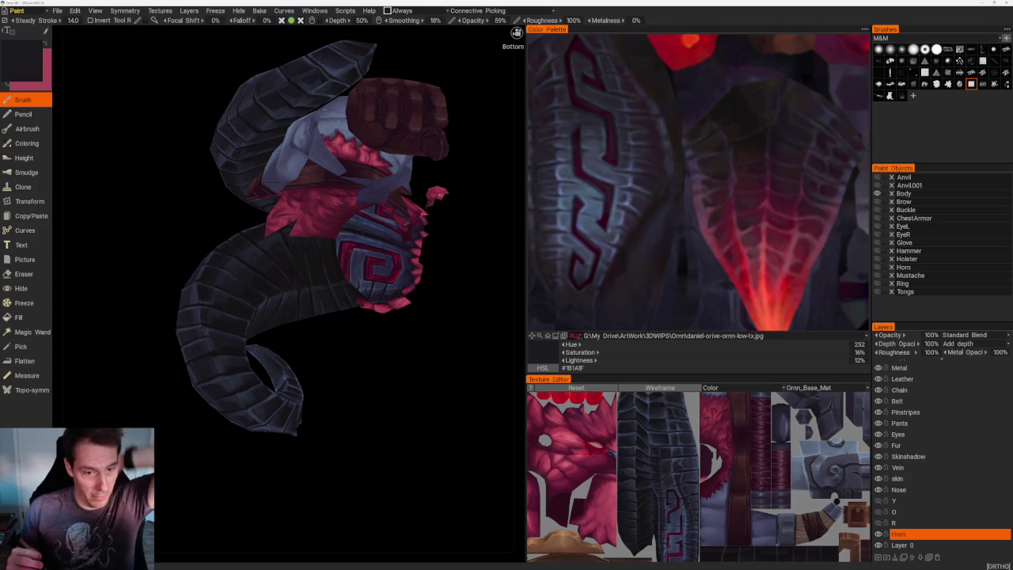
{"action": "right_click_drag", "start_coordinate": [362, 389], "coordinate": [390, 423]}
{"action": "scroll", "coordinate": [390, 423], "scroll_direction": "up", "scroll_amount": 3}
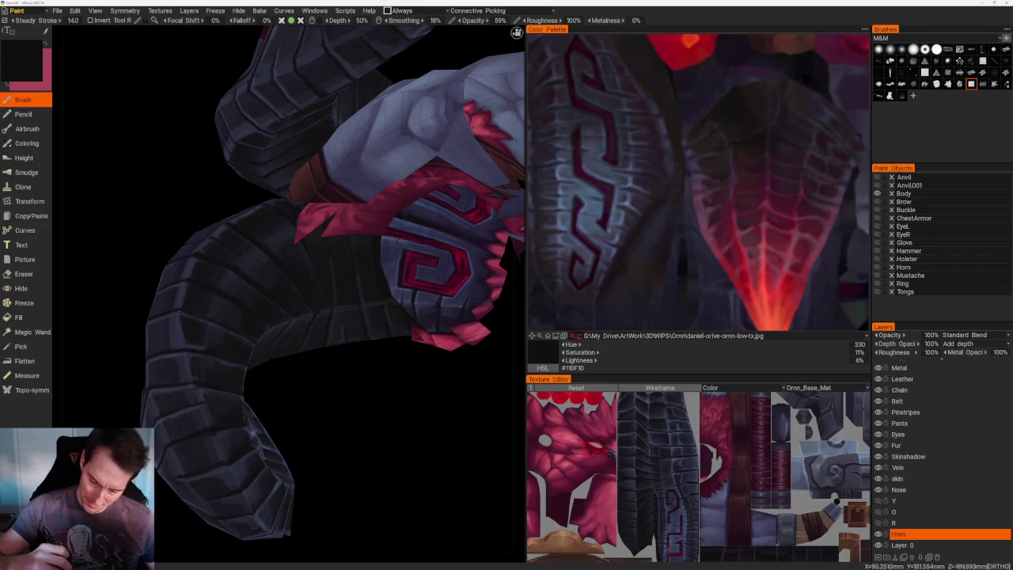
{"action": "scroll", "coordinate": [348, 379], "scroll_direction": "down", "scroll_amount": 5}
{"action": "scroll", "coordinate": [375, 190], "scroll_direction": "down", "scroll_amount": 5}
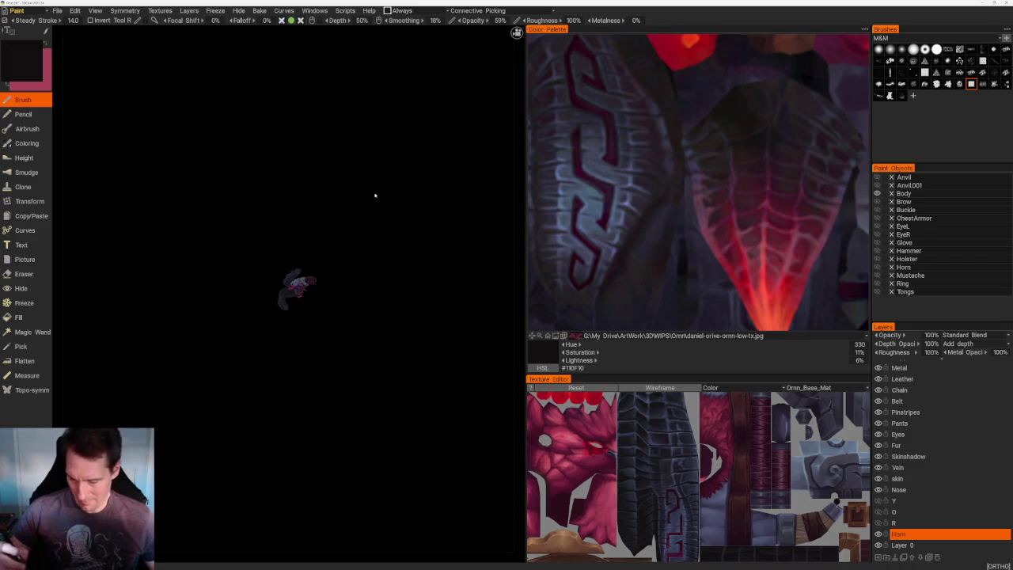
- Zoom in close on the curled horn end and deepen its segments with blue-black shading
{"action": "scroll", "coordinate": [429, 401], "scroll_direction": "up", "scroll_amount": 2}
{"action": "scroll", "coordinate": [346, 393], "scroll_direction": "up", "scroll_amount": 2}
{"action": "scroll", "coordinate": [334, 346], "scroll_direction": "up", "scroll_amount": 2}
{"action": "scroll", "coordinate": [339, 359], "scroll_direction": "up", "scroll_amount": 1}
{"action": "mouse_move", "coordinate": [338, 359]}
{"action": "left_mouse_down"}
{"action": "mouse_move", "coordinate": [339, 378]}
{"action": "mouse_move", "coordinate": [353, 375]}
{"action": "left_mouse_up"}
{"action": "scroll", "coordinate": [353, 375], "scroll_direction": "up", "scroll_amount": 3}
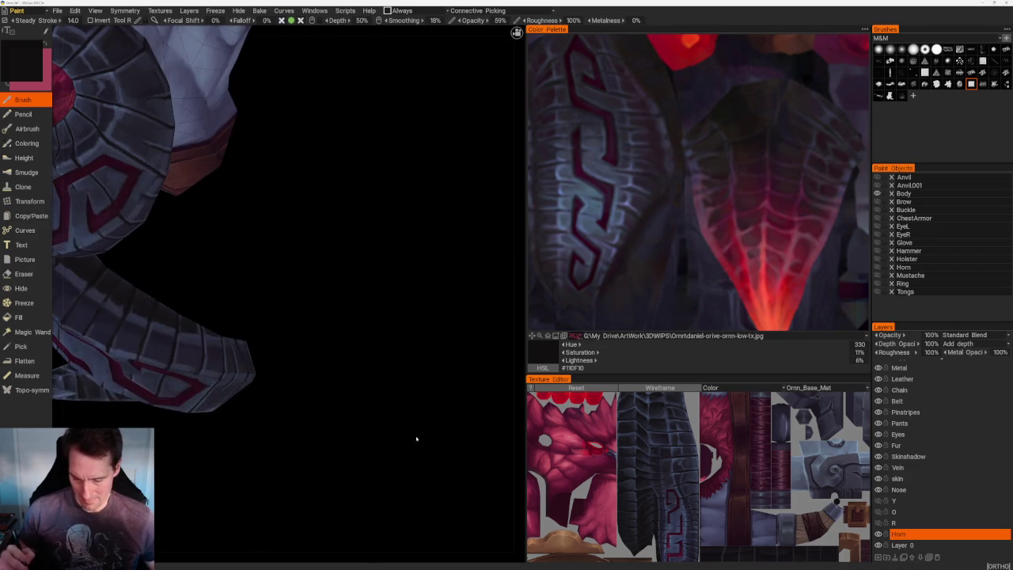
{"action": "scroll", "coordinate": [430, 380], "scroll_direction": "up", "scroll_amount": 2}
{"action": "scroll", "coordinate": [419, 250], "scroll_direction": "up", "scroll_amount": 3}
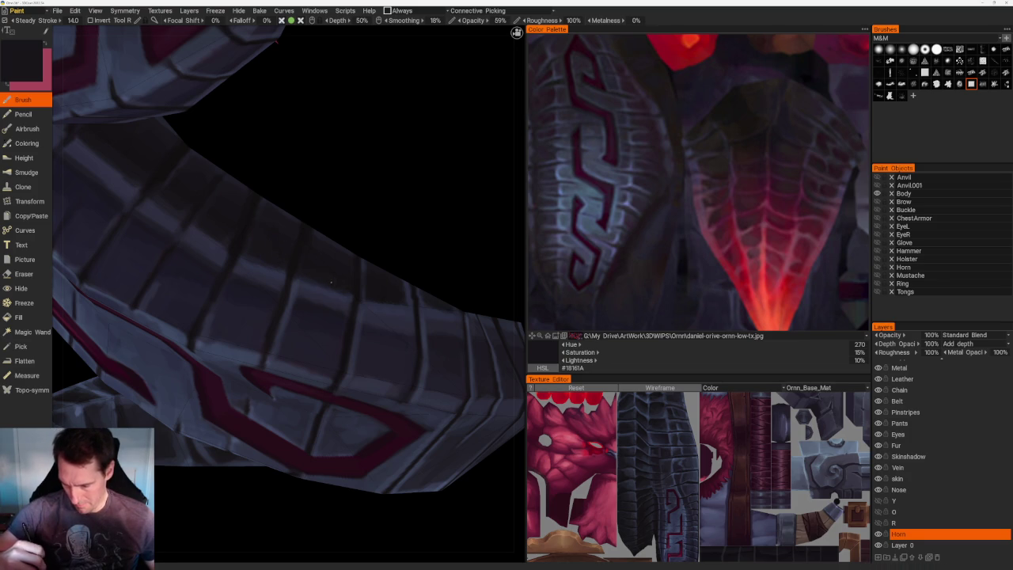
{"action": "scroll", "coordinate": [320, 277], "scroll_direction": "down", "scroll_amount": 5}
{"action": "mouse_move", "coordinate": [337, 213]}
{"action": "left_mouse_down"}
{"action": "mouse_move", "coordinate": [366, 233]}
{"action": "mouse_move", "coordinate": [398, 279]}
{"action": "left_mouse_up"}
{"action": "scroll", "coordinate": [397, 278], "scroll_direction": "up", "scroll_amount": 3}
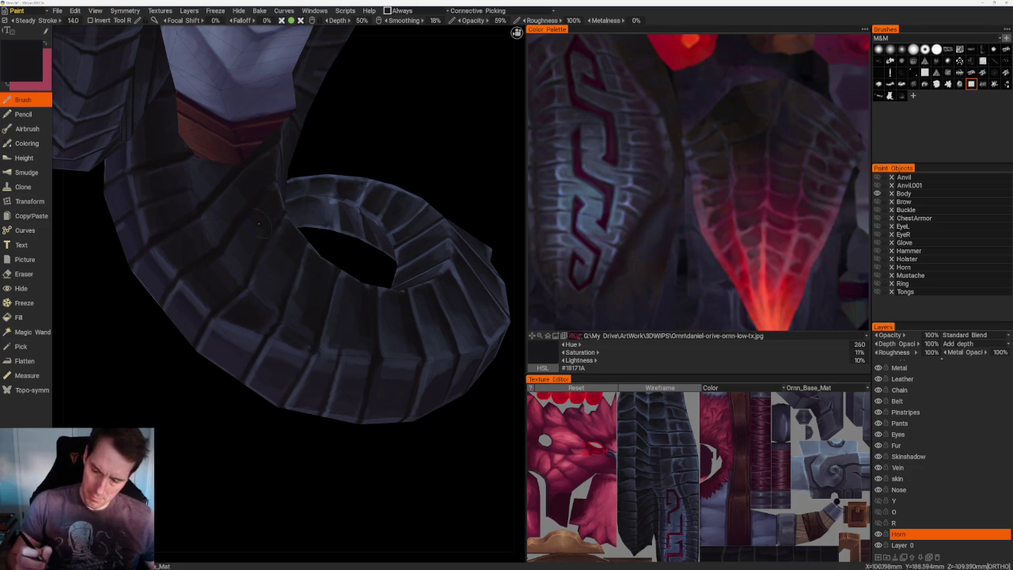
{"action": "scroll", "coordinate": [420, 189], "scroll_direction": "down", "scroll_amount": 5}
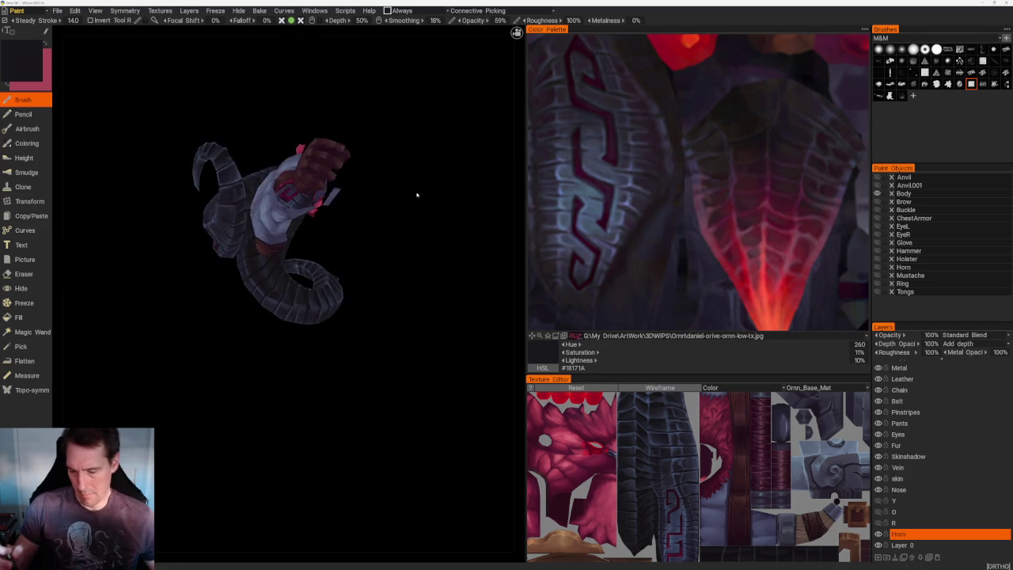
- View the horn from below and sample lighter and darker grey-blues from its inner curve
{"action": "left_click_drag", "start_coordinate": [420, 190], "coordinate": [375, 208]}
{"action": "scroll", "coordinate": [375, 208], "scroll_direction": "up", "scroll_amount": 5}
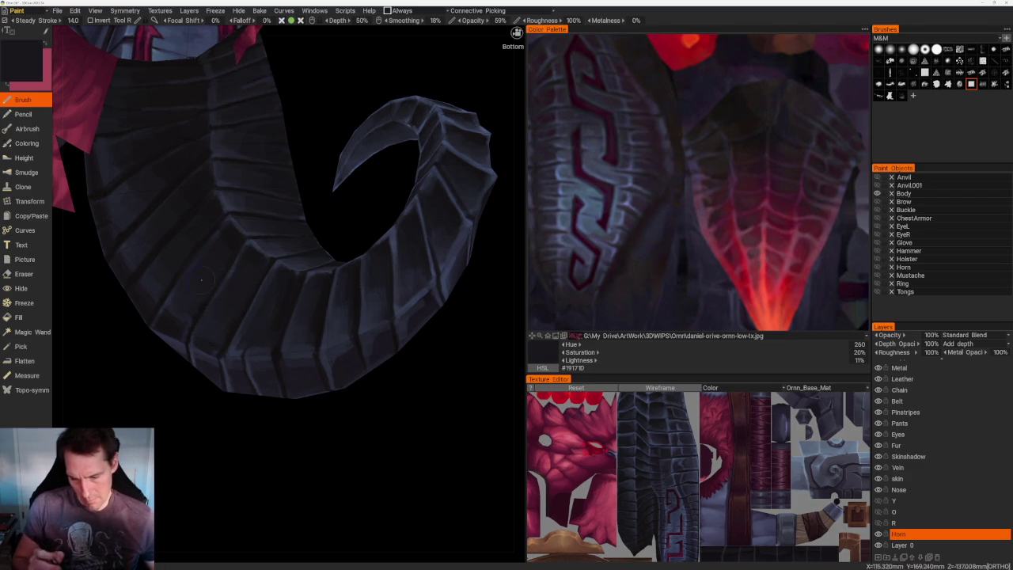
{"action": "key", "text": "v"}
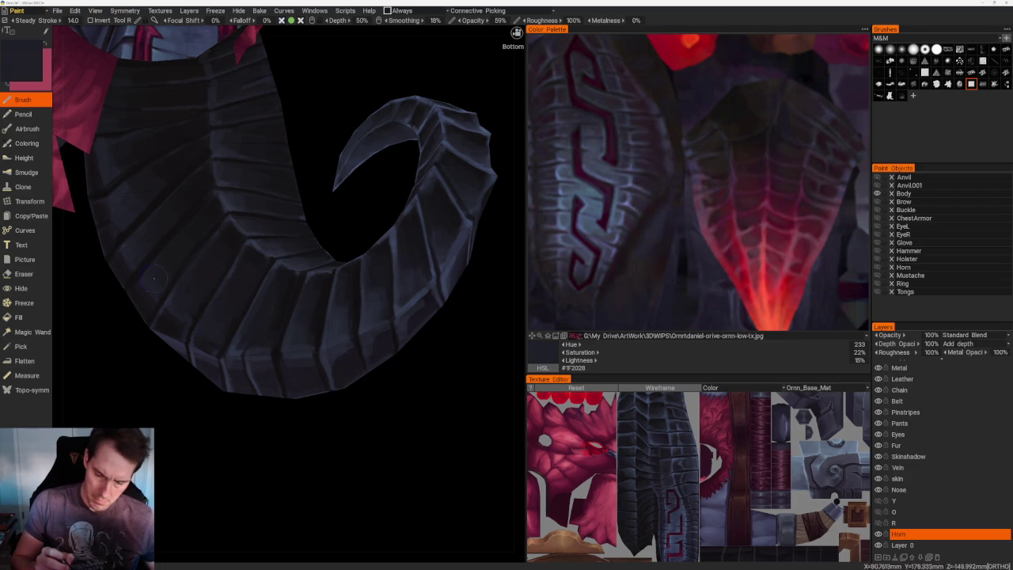
{"action": "scroll", "coordinate": [314, 101], "scroll_direction": "down", "scroll_amount": 5}
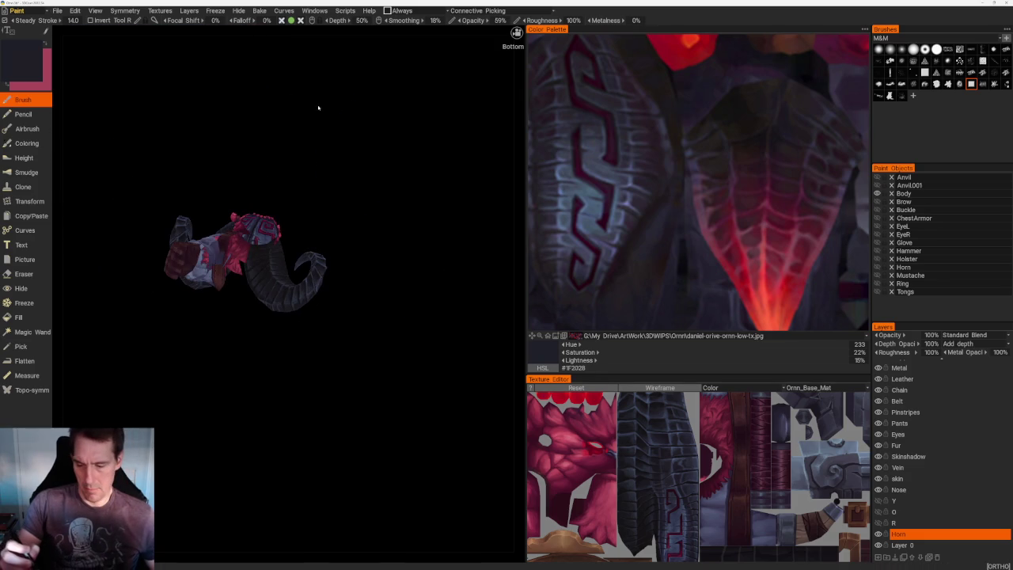
{"action": "scroll", "coordinate": [360, 278], "scroll_direction": "up", "scroll_amount": 5}
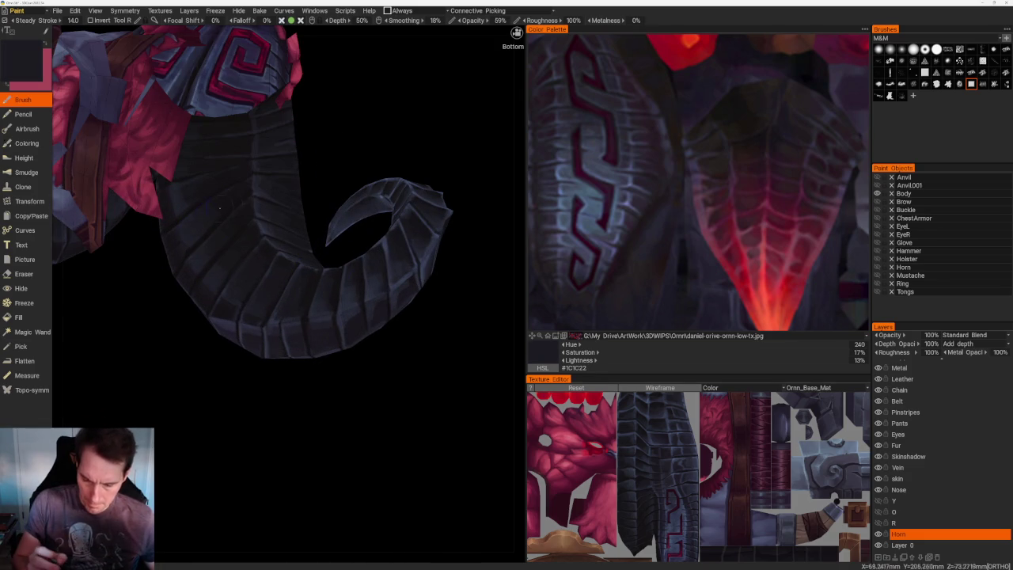
{"action": "key", "text": "v"}
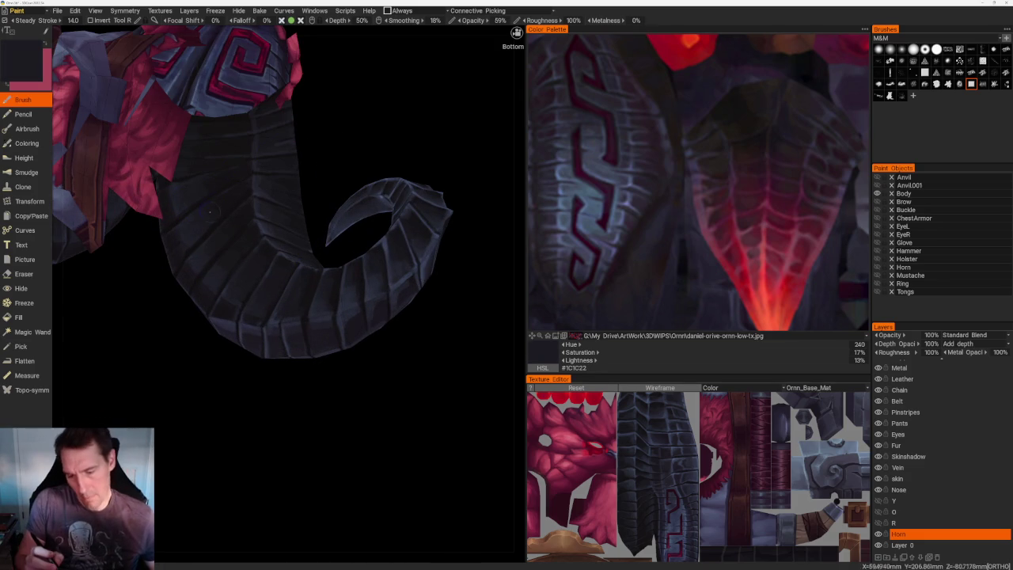
- Tilt the horn tip upward and darken the inner curve with dark blue-slate #1E1D24
{"action": "scroll", "coordinate": [344, 113], "scroll_direction": "down", "scroll_amount": 2}
{"action": "scroll", "coordinate": [318, 113], "scroll_direction": "down", "scroll_amount": 4}
{"action": "mouse_move", "coordinate": [319, 113]}
{"action": "left_mouse_down"}
{"action": "mouse_move", "coordinate": [306, 169]}
{"action": "mouse_move", "coordinate": [269, 211]}
{"action": "mouse_move", "coordinate": [330, 203]}
{"action": "left_mouse_up"}
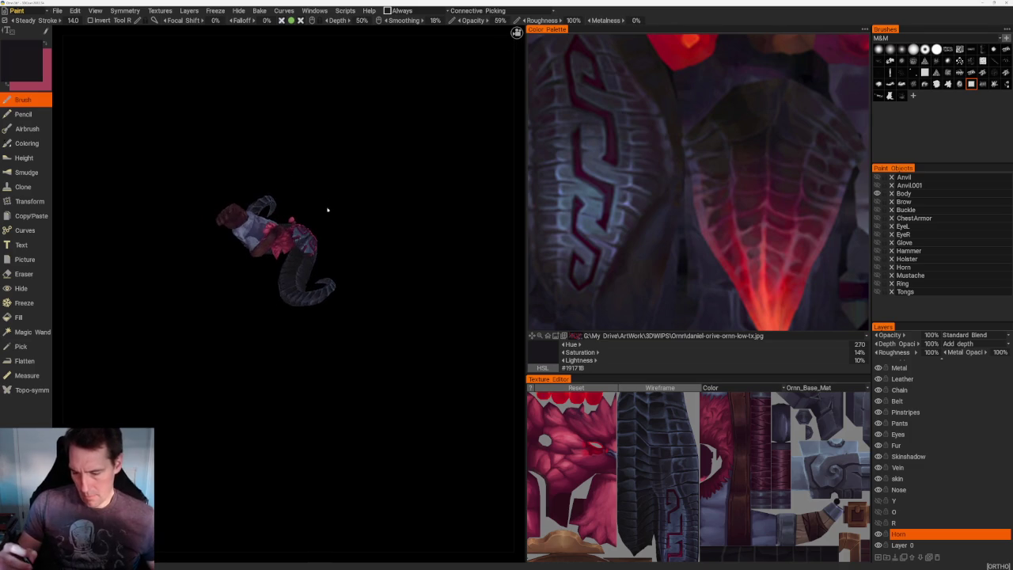
{"action": "scroll", "coordinate": [330, 203], "scroll_direction": "up", "scroll_amount": 4}
{"action": "scroll", "coordinate": [403, 217], "scroll_direction": "up", "scroll_amount": 4}
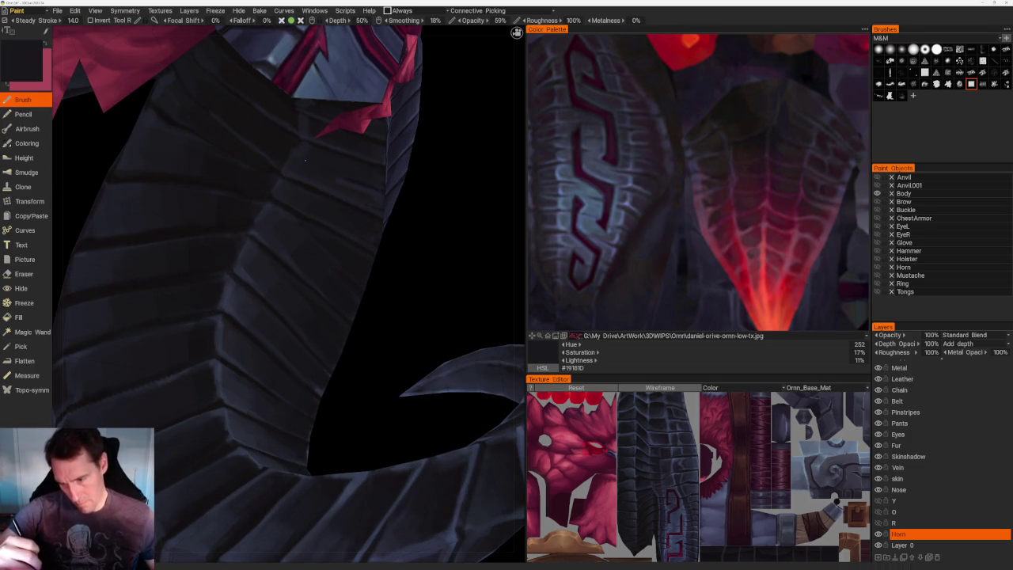
{"action": "mouse_move", "coordinate": [431, 210]}
{"action": "left_mouse_down"}
{"action": "mouse_move", "coordinate": [442, 193]}
{"action": "mouse_move", "coordinate": [441, 132]}
{"action": "left_mouse_up"}
{"action": "scroll", "coordinate": [412, 227], "scroll_direction": "up", "scroll_amount": 3}
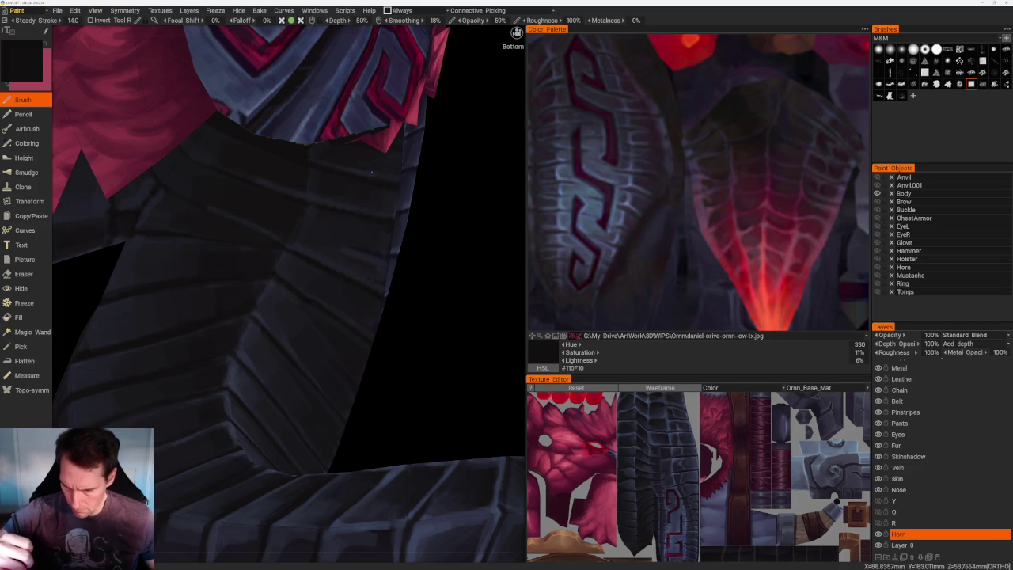
{"action": "key", "text": "v"}
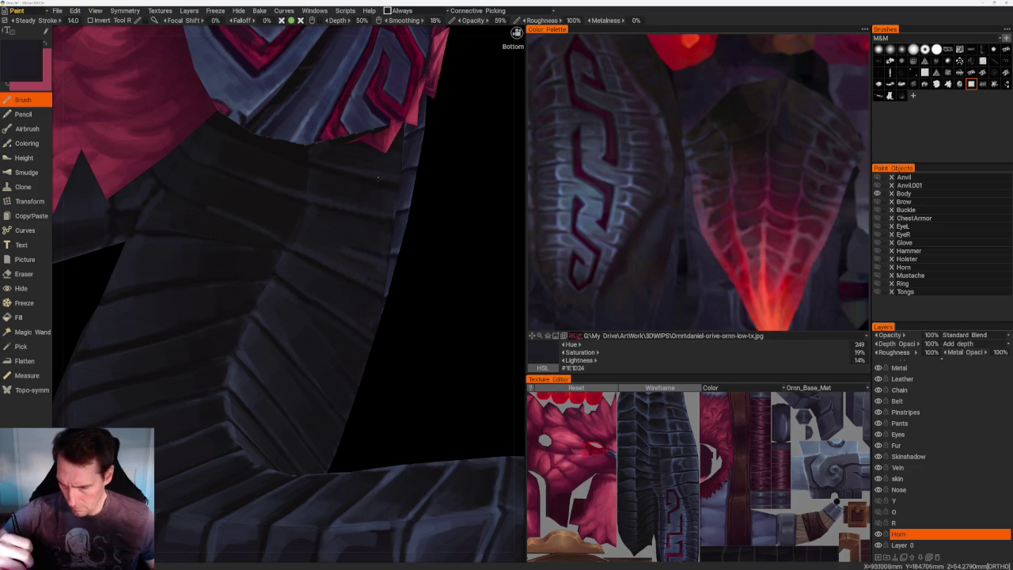
{"action": "scroll", "coordinate": [459, 211], "scroll_direction": "down", "scroll_amount": 3}
{"action": "scroll", "coordinate": [459, 210], "scroll_direction": "down", "scroll_amount": 3}
{"action": "scroll", "coordinate": [459, 211], "scroll_direction": "down", "scroll_amount": 3}
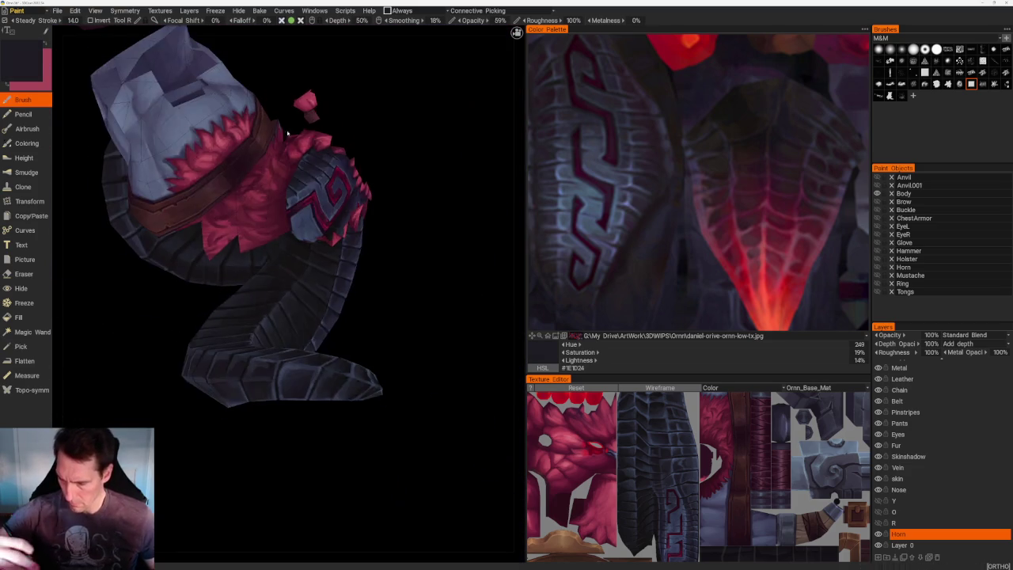
- Sample darker and mid-dark tones from the horn's segmented edge
{"action": "left_click_drag", "start_coordinate": [427, 197], "coordinate": [320, 216]}
{"action": "scroll", "coordinate": [320, 216], "scroll_direction": "up", "scroll_amount": 5}
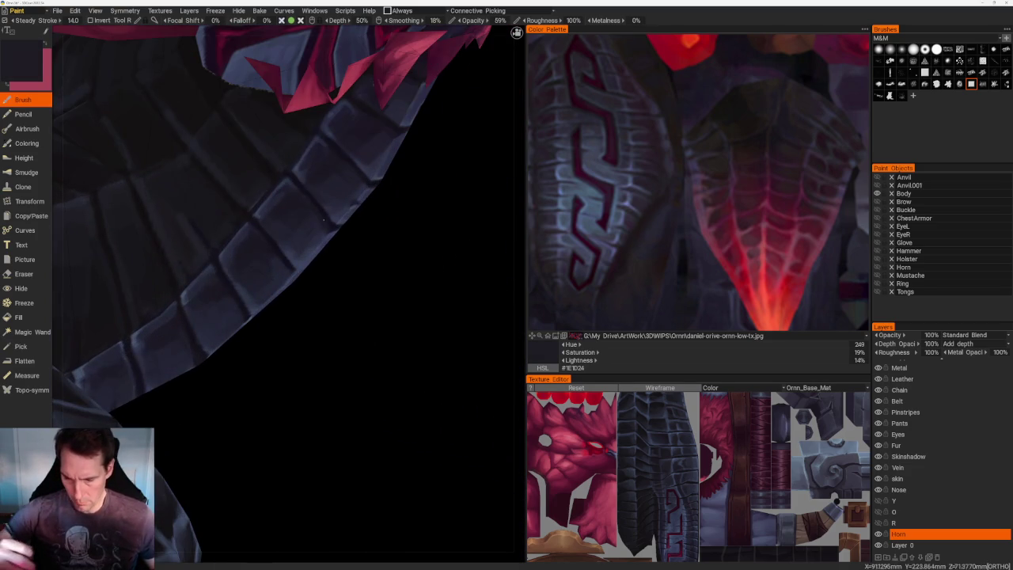
{"action": "key", "text": "v"}
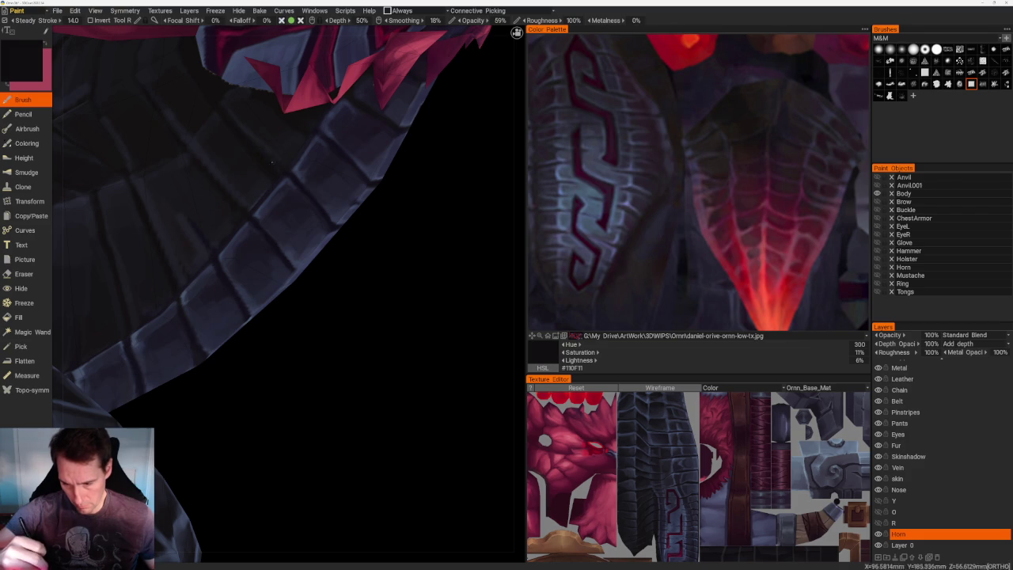
{"action": "key", "text": "v"}
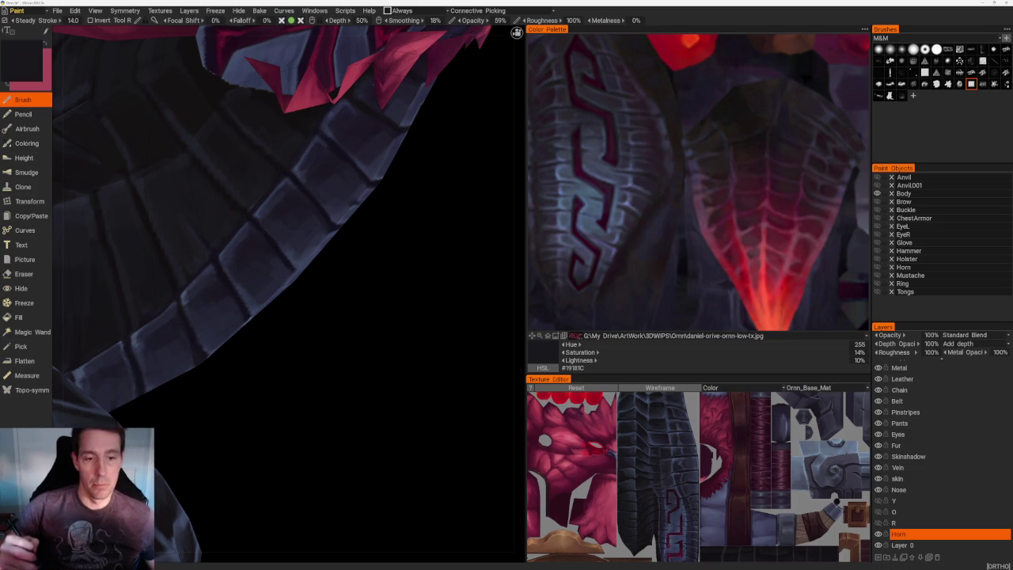
- Shade the horn base beside the red cloth softly with slate #1A1A20 at 33% opacity
{"action": "middle_click_drag", "start_coordinate": [342, 238], "coordinate": [377, 281]}
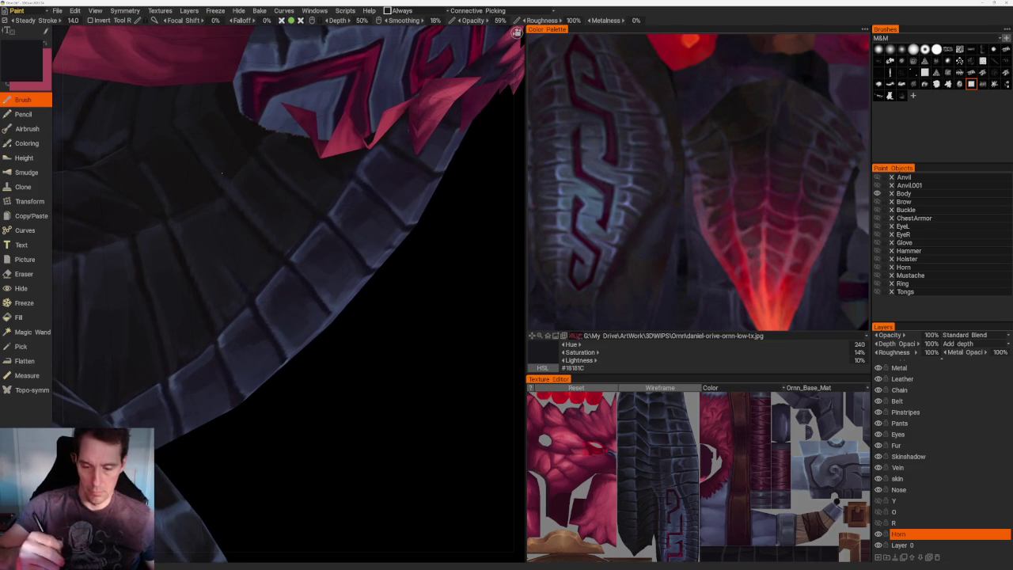
{"action": "scroll", "coordinate": [231, 169], "scroll_direction": "up", "scroll_amount": 2}
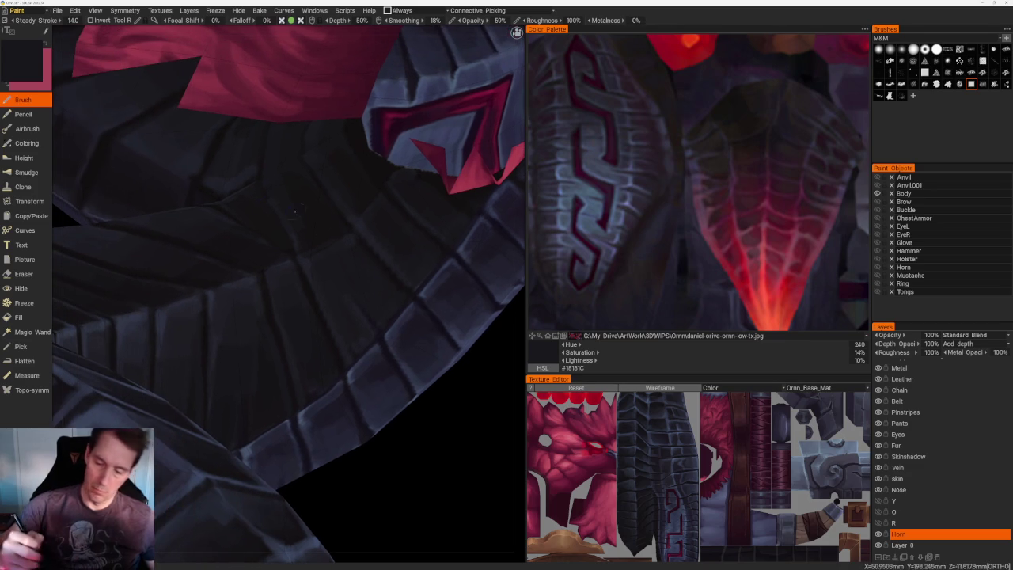
{"action": "scroll", "coordinate": [232, 170], "scroll_direction": "down", "scroll_amount": 8}
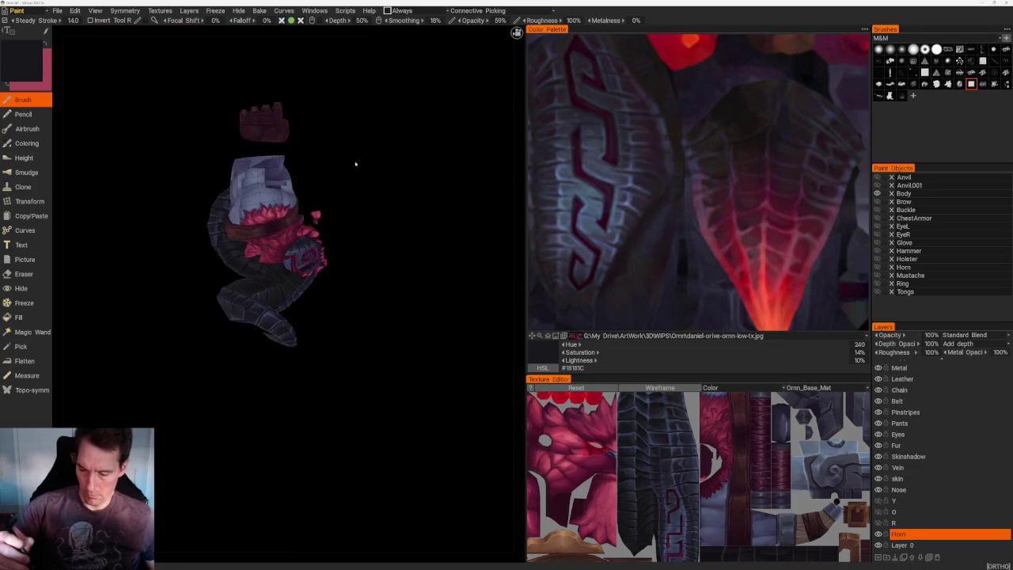
{"action": "scroll", "coordinate": [419, 203], "scroll_direction": "up", "scroll_amount": 5}
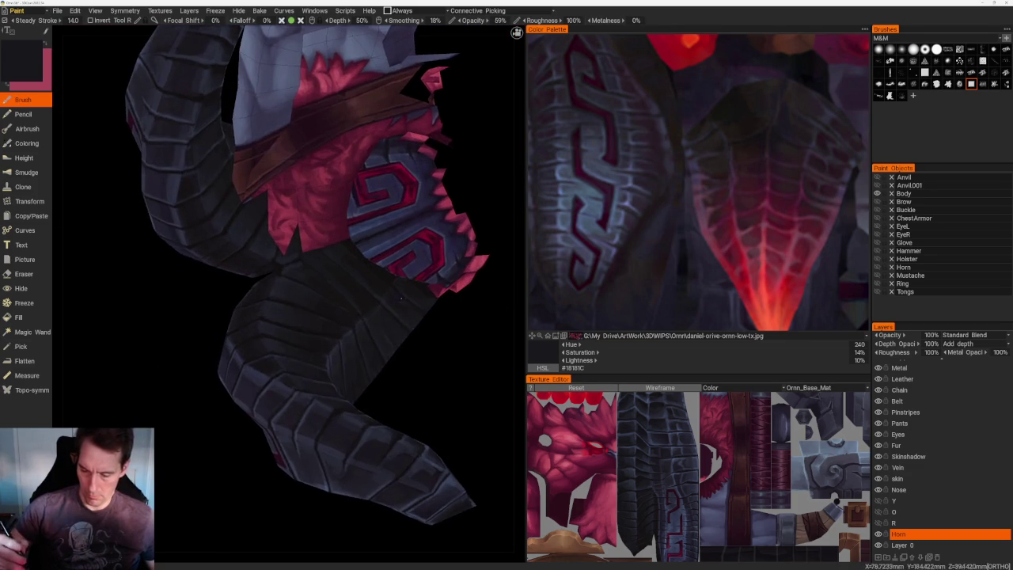
{"action": "scroll", "coordinate": [457, 345], "scroll_direction": "up", "scroll_amount": 2}
{"action": "scroll", "coordinate": [457, 345], "scroll_direction": "up", "scroll_amount": 2}
{"action": "scroll", "coordinate": [237, 297], "scroll_direction": "up", "scroll_amount": 3}
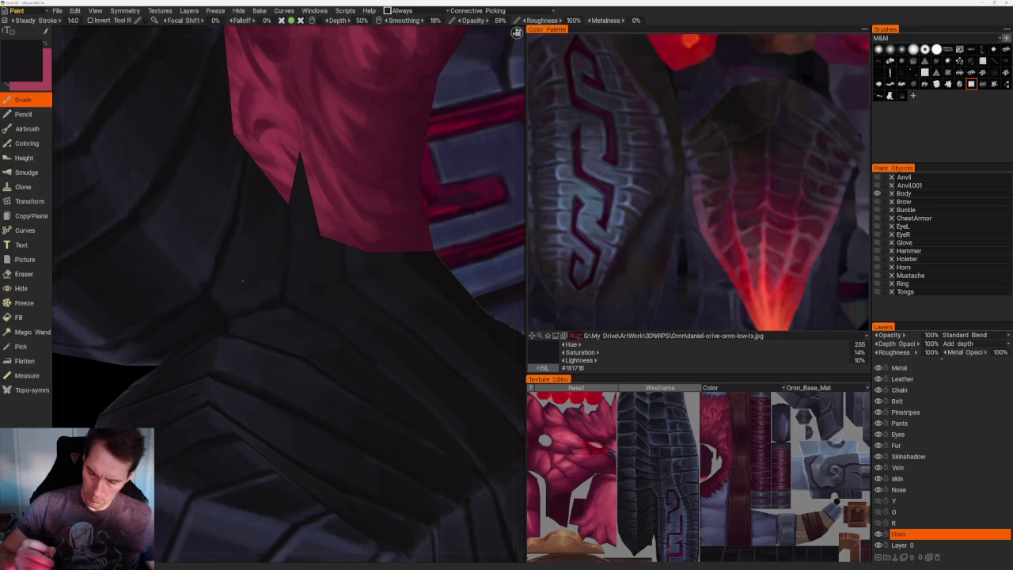
{"action": "scroll", "coordinate": [260, 296], "scroll_direction": "down", "scroll_amount": 4}
{"action": "scroll", "coordinate": [277, 206], "scroll_direction": "down", "scroll_amount": 5}
{"action": "mouse_move", "coordinate": [296, 118]}
{"action": "left_mouse_down"}
{"action": "mouse_move", "coordinate": [351, 90]}
{"action": "mouse_move", "coordinate": [332, 88]}
{"action": "mouse_move", "coordinate": [341, 108]}
{"action": "mouse_move", "coordinate": [346, 102]}
{"action": "mouse_move", "coordinate": [263, 144]}
{"action": "mouse_move", "coordinate": [335, 143]}
{"action": "mouse_move", "coordinate": [341, 79]}
{"action": "mouse_move", "coordinate": [355, 142]}
{"action": "mouse_move", "coordinate": [371, 132]}
{"action": "left_mouse_up"}
{"action": "mouse_move", "coordinate": [371, 132]}
{"action": "right_mouse_down"}
{"action": "mouse_move", "coordinate": [375, 102]}
{"action": "mouse_move", "coordinate": [414, 221]}
{"action": "mouse_move", "coordinate": [378, 265]}
{"action": "right_mouse_up"}
- Sample bluish-dark and near-black tones and shade the horn's front
{"action": "key", "text": "v"}
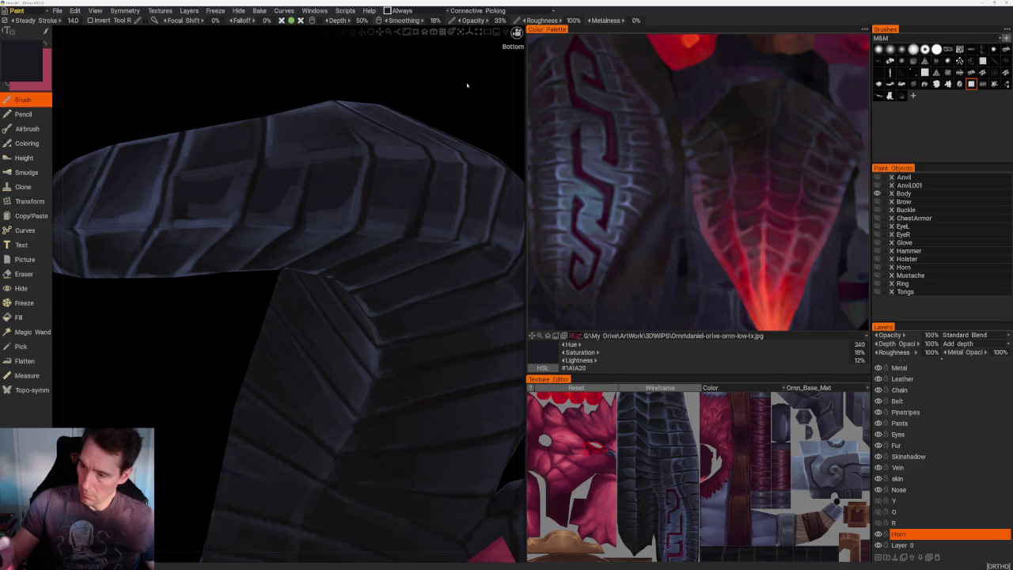
{"action": "left_click_drag", "start_coordinate": [469, 64], "coordinate": [378, 149]}
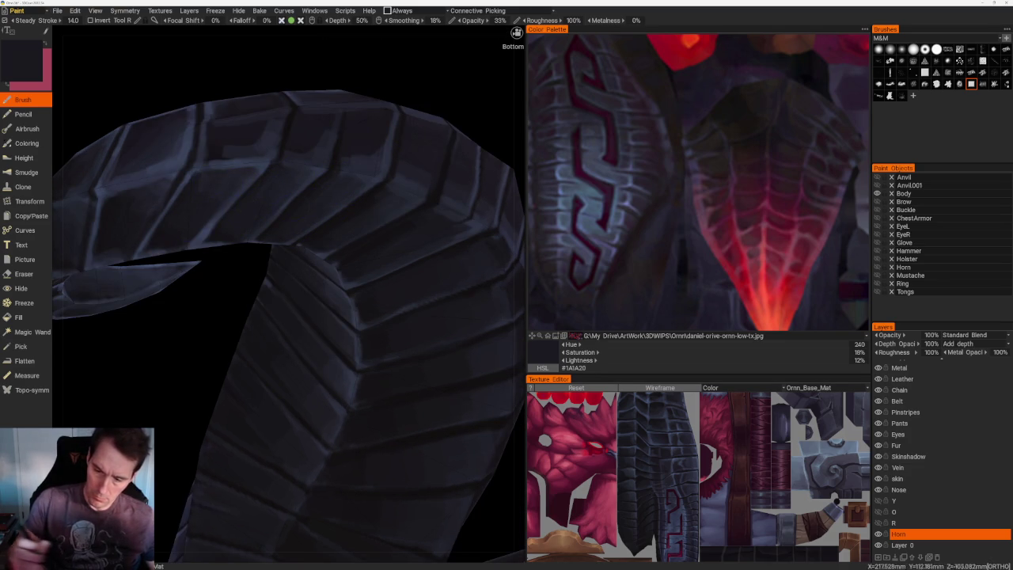
{"action": "scroll", "coordinate": [241, 180], "scroll_direction": "down", "scroll_amount": 10}
{"action": "middle_click_drag", "start_coordinate": [274, 121], "coordinate": [294, 75]}
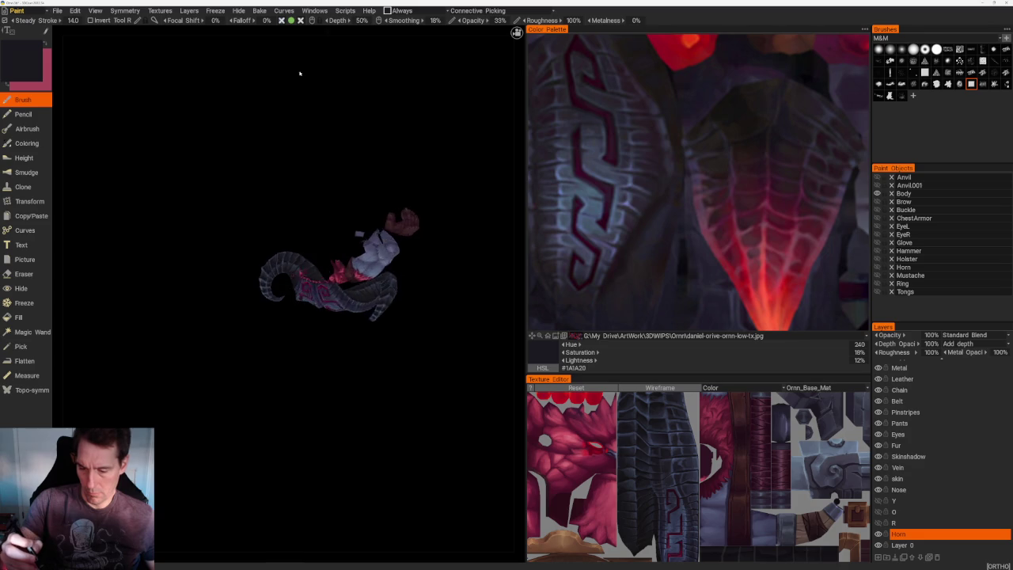
{"action": "scroll", "coordinate": [322, 251], "scroll_direction": "up", "scroll_amount": 3}
{"action": "scroll", "coordinate": [383, 292], "scroll_direction": "up", "scroll_amount": 5}
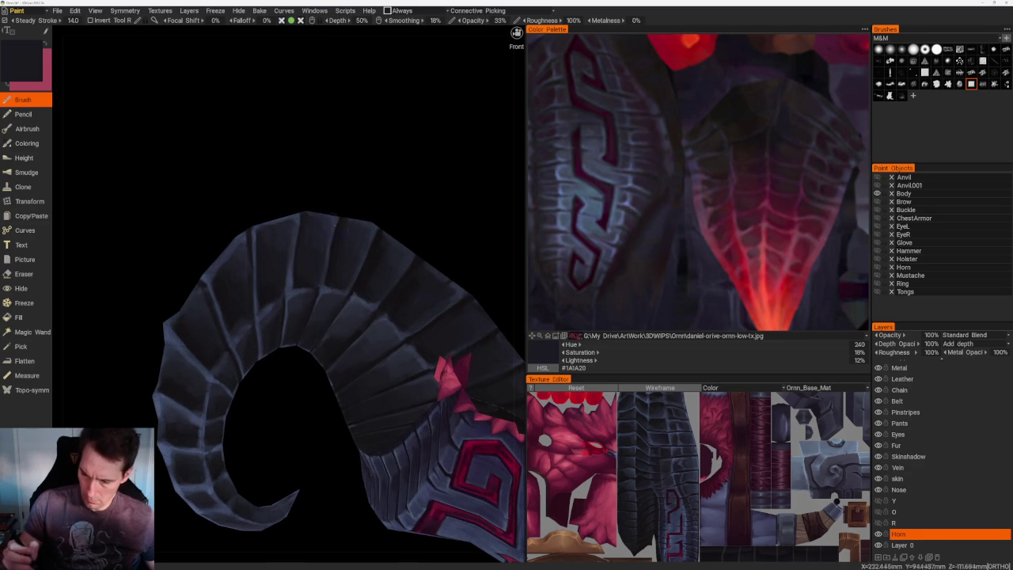
{"action": "key", "text": "v"}
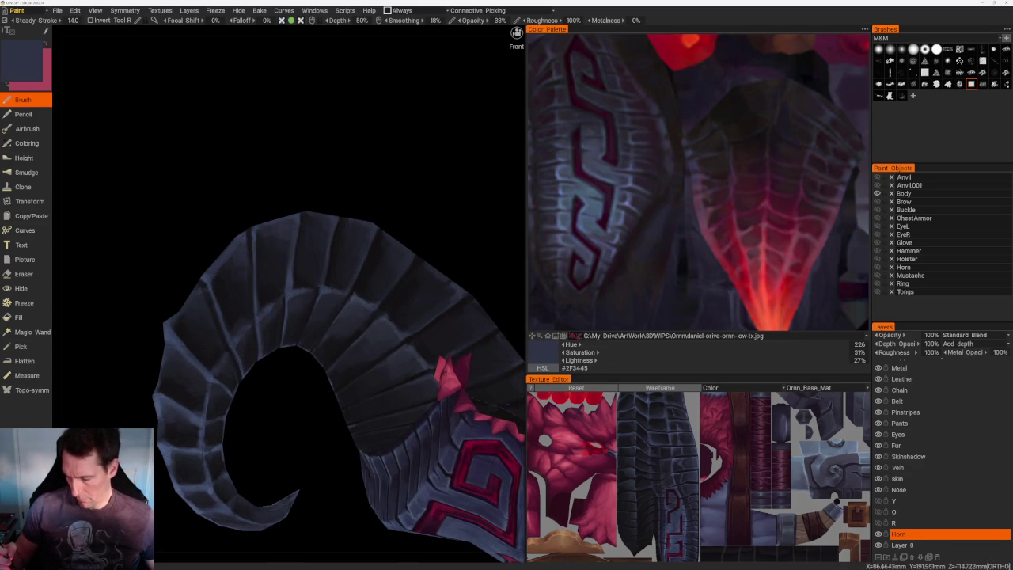
{"action": "key", "text": "v"}
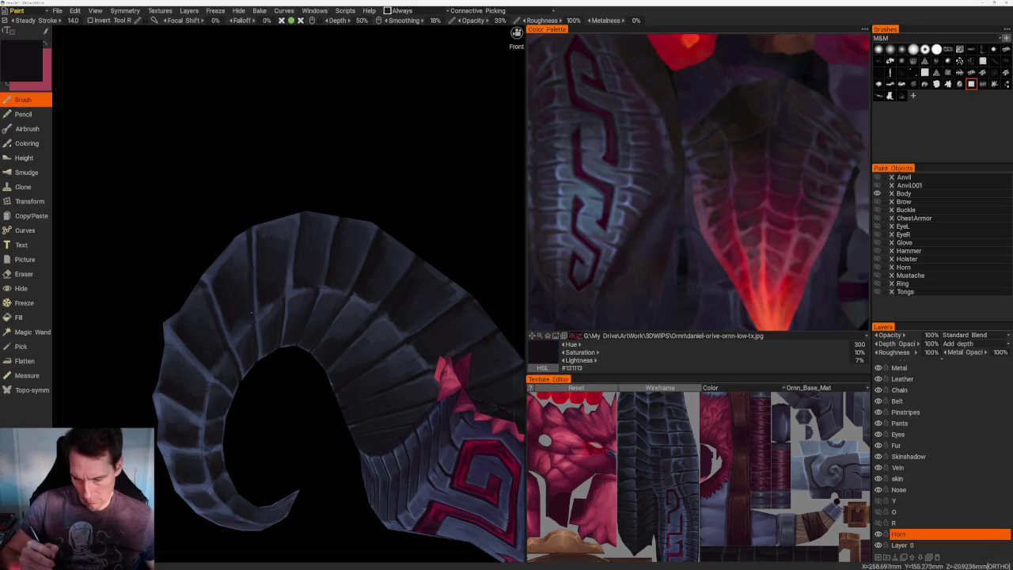
- Blend the inner curve by alternating near-black and blue-grey picks from the horn
{"action": "mouse_move", "coordinate": [305, 219]}
{"action": "left_mouse_down"}
{"action": "mouse_move", "coordinate": [301, 182]}
{"action": "mouse_move", "coordinate": [312, 237]}
{"action": "left_mouse_up"}
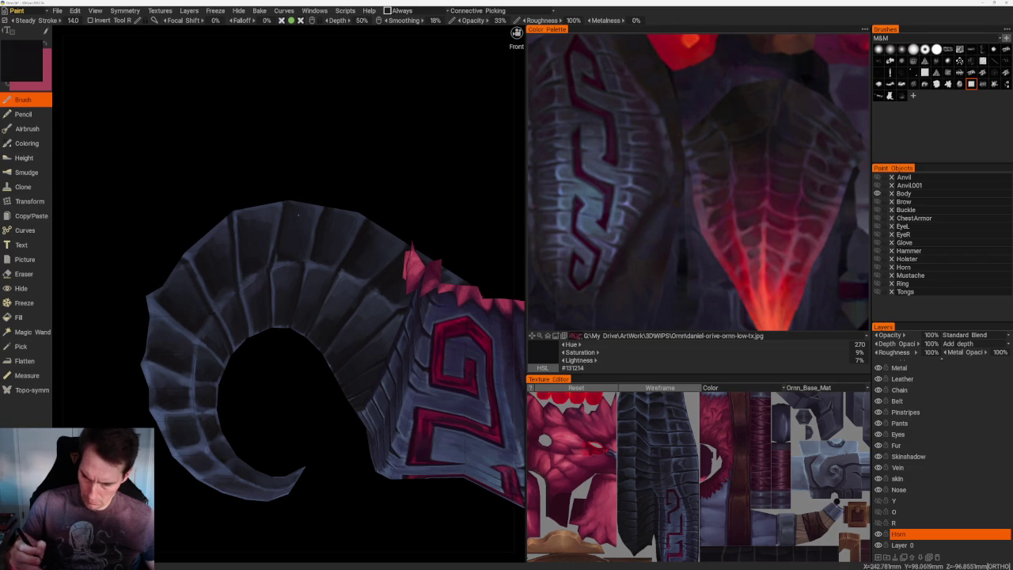
{"action": "key", "text": "v"}
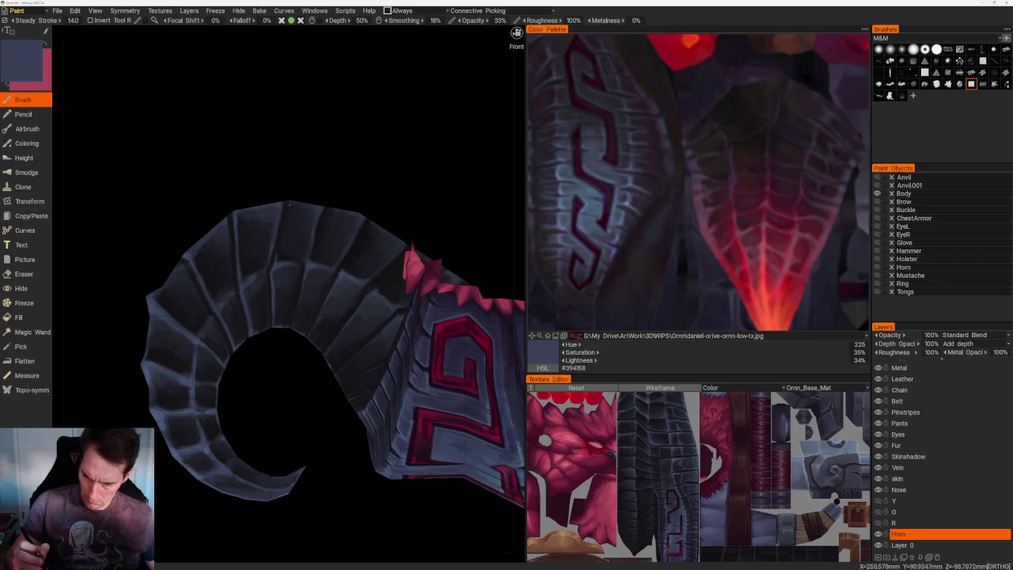
{"action": "mouse_move", "coordinate": [277, 251]}
{"action": "middle_mouse_down"}
{"action": "mouse_move", "coordinate": [350, 187]}
{"action": "mouse_move", "coordinate": [346, 223]}
{"action": "mouse_move", "coordinate": [291, 162]}
{"action": "mouse_move", "coordinate": [262, 326]}
{"action": "middle_mouse_up"}
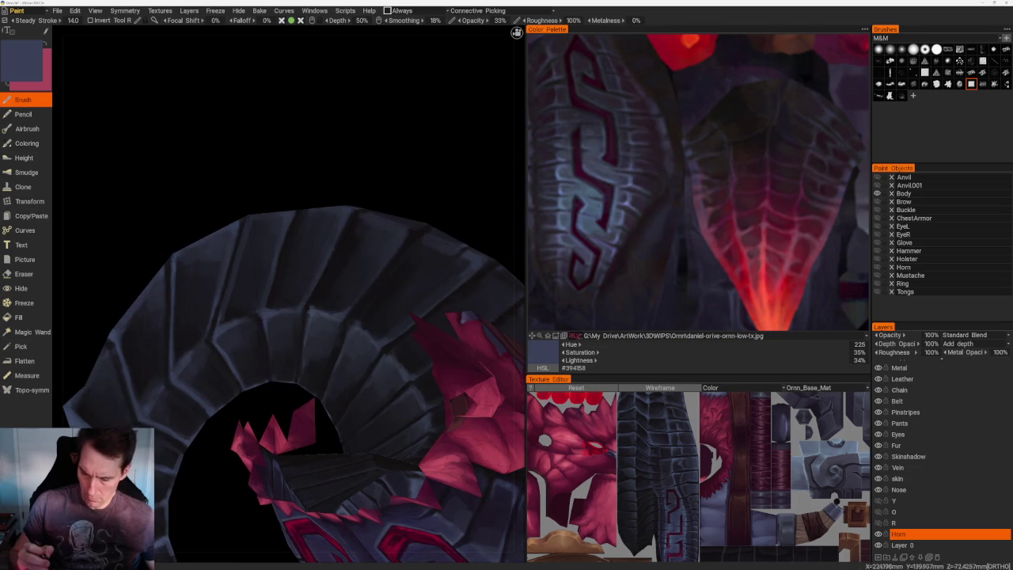
{"action": "key", "text": "v"}
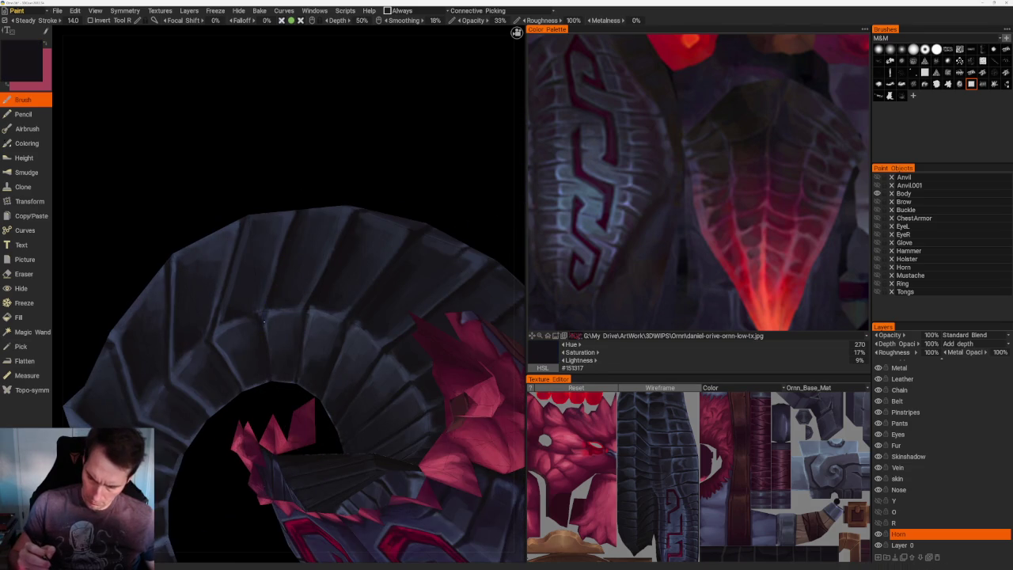
{"action": "key", "text": "v"}
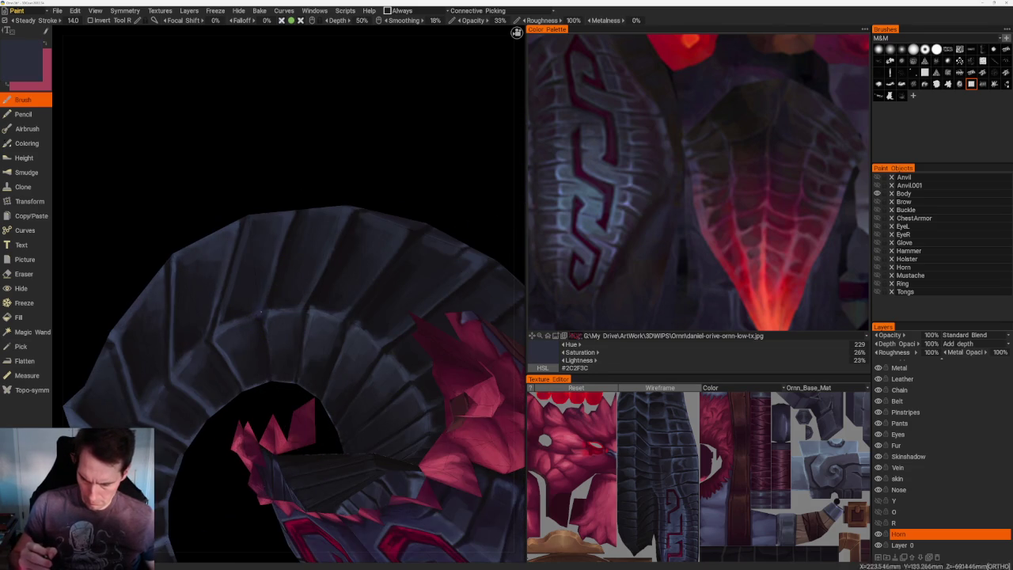
{"action": "key", "text": "v"}
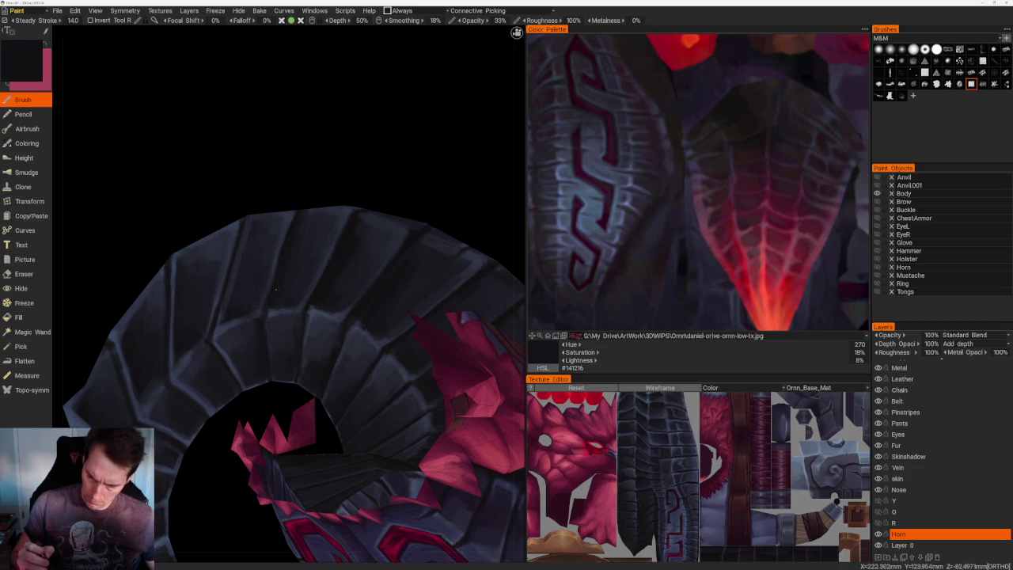
{"action": "key", "text": "v"}
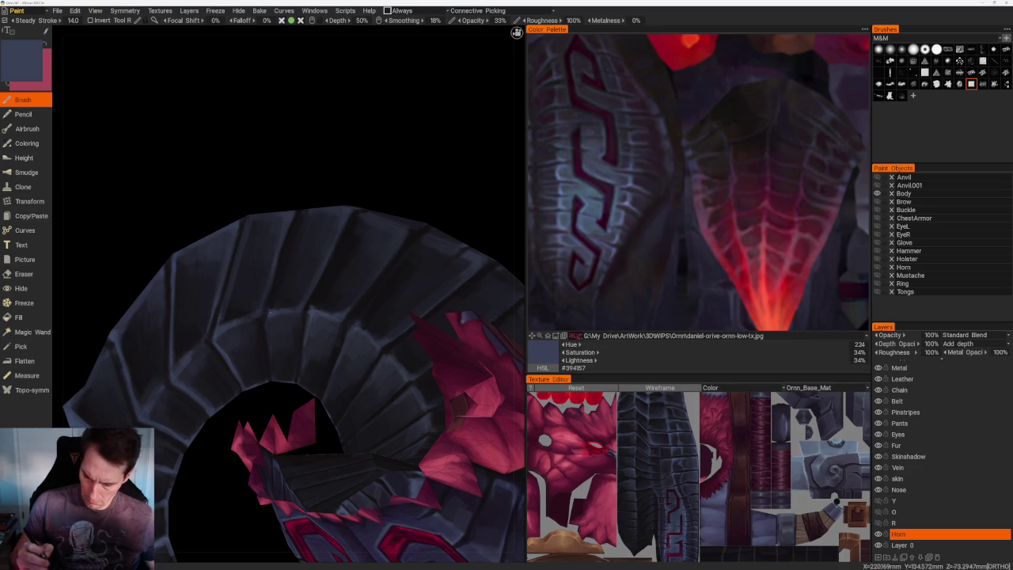
{"action": "scroll", "coordinate": [230, 171], "scroll_direction": "down", "scroll_amount": 5}
- Refine the horn up close with darker picks ending on near-black #161519, then check the front view
{"action": "mouse_move", "coordinate": [268, 158]}
{"action": "middle_mouse_down"}
{"action": "mouse_move", "coordinate": [362, 256]}
{"action": "mouse_move", "coordinate": [355, 206]}
{"action": "mouse_move", "coordinate": [369, 215]}
{"action": "mouse_move", "coordinate": [325, 233]}
{"action": "mouse_move", "coordinate": [341, 223]}
{"action": "middle_mouse_up"}
{"action": "scroll", "coordinate": [391, 317], "scroll_direction": "up", "scroll_amount": 4}
{"action": "mouse_move", "coordinate": [391, 316]}
{"action": "middle_mouse_down"}
{"action": "mouse_move", "coordinate": [389, 304]}
{"action": "mouse_move", "coordinate": [393, 365]}
{"action": "middle_mouse_up"}
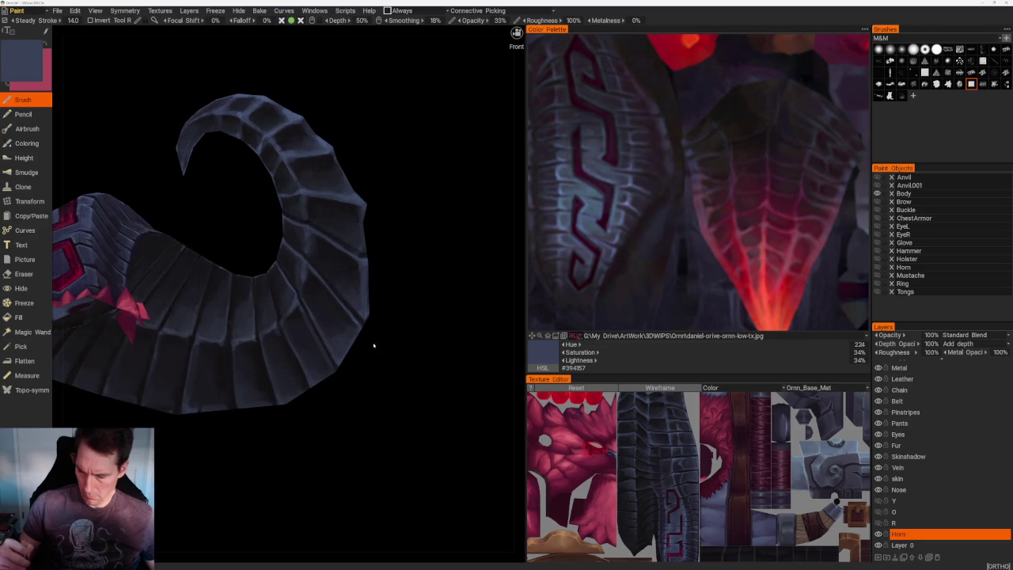
{"action": "key", "text": "v"}
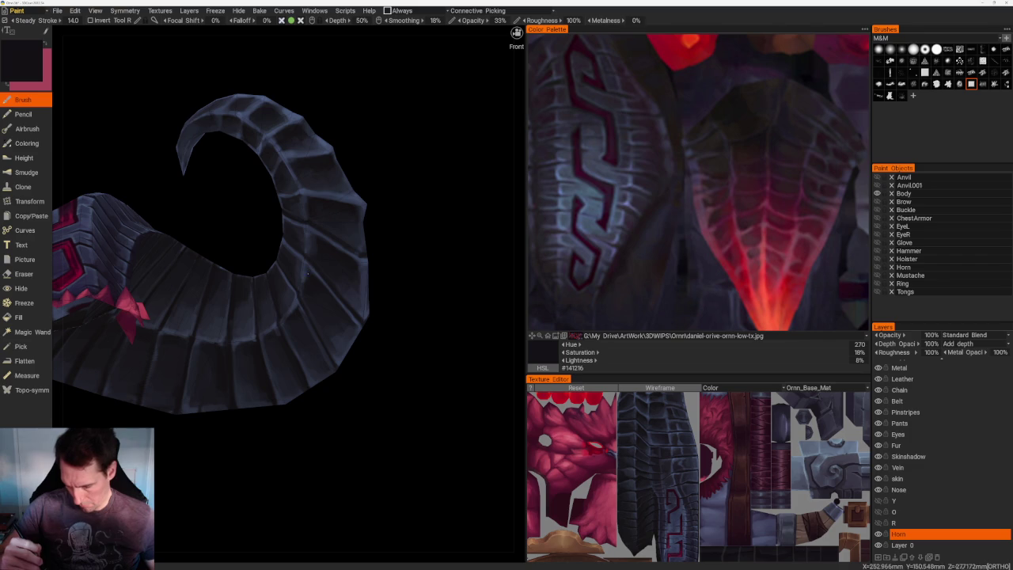
{"action": "key", "text": "v"}
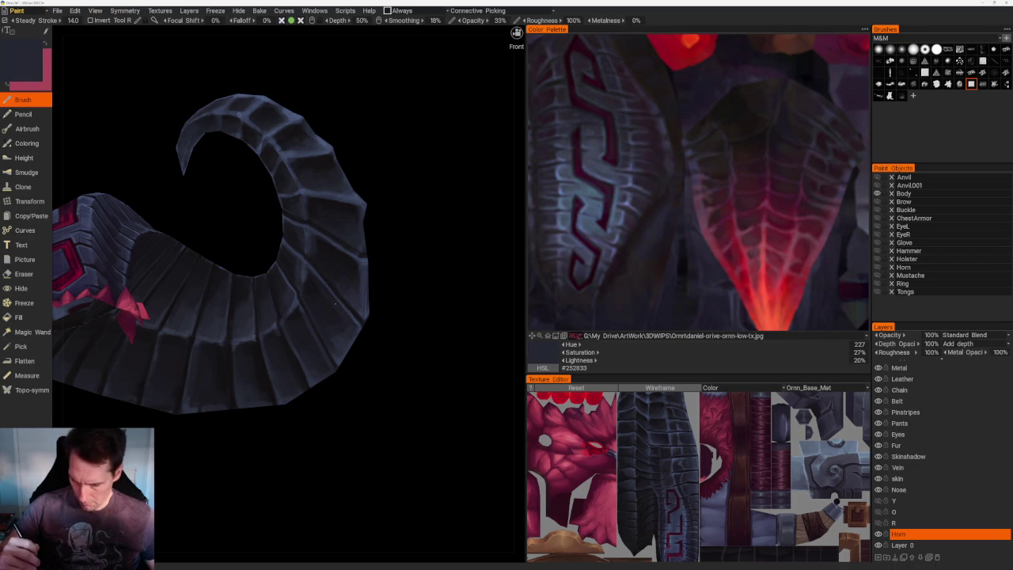
{"action": "key", "text": "v"}
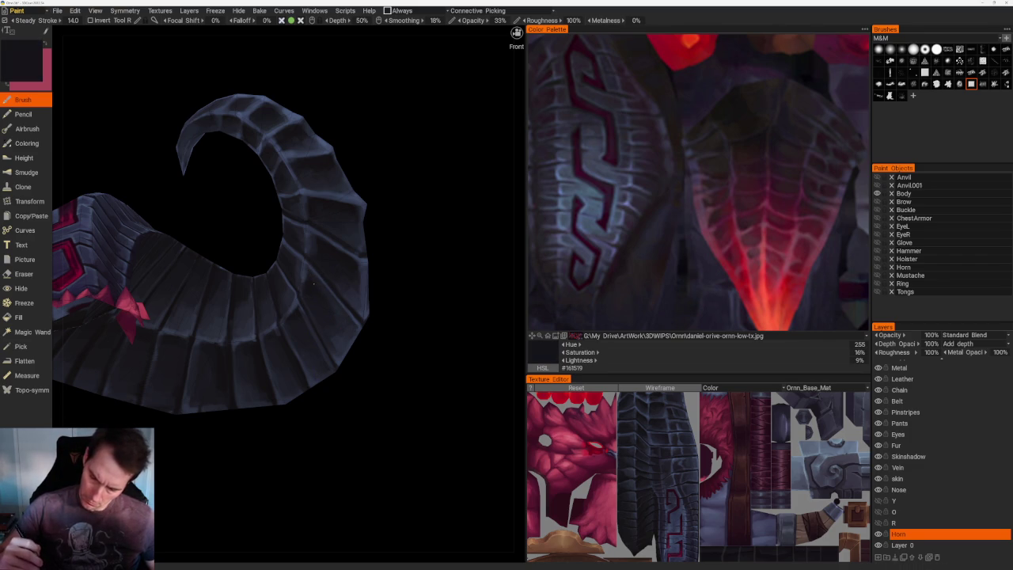
{"action": "key", "text": "KP_1"}
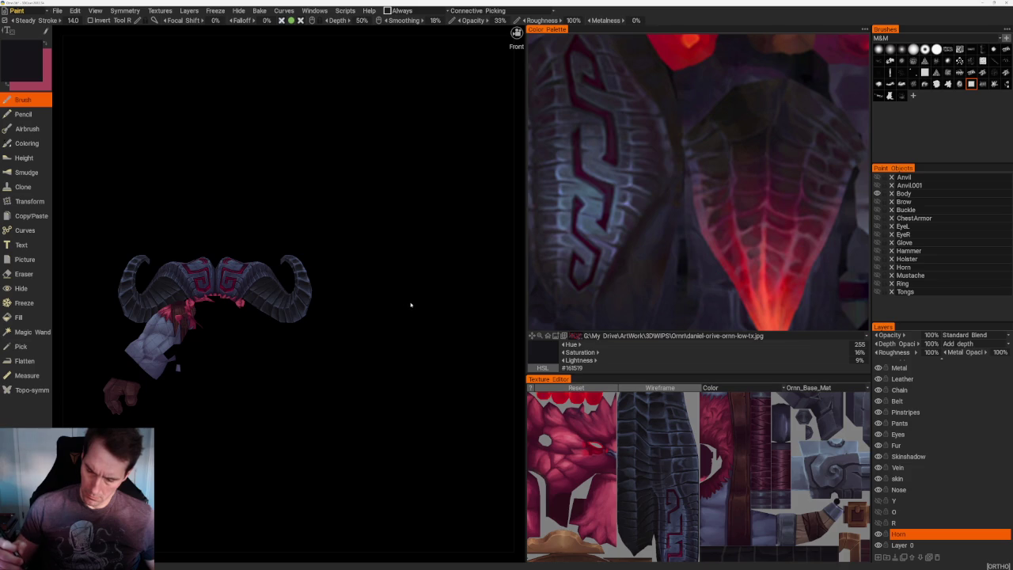
{"action": "mouse_move", "coordinate": [410, 305]}
{"action": "left_mouse_down"}
{"action": "mouse_move", "coordinate": [402, 315]}
{"action": "mouse_move", "coordinate": [414, 334]}
{"action": "left_mouse_up"}
- Sample dark horn colours and shade along the curl toward the tip
{"action": "scroll", "coordinate": [418, 316], "scroll_direction": "up", "scroll_amount": 3}
{"action": "scroll", "coordinate": [418, 317], "scroll_direction": "up", "scroll_amount": 3}
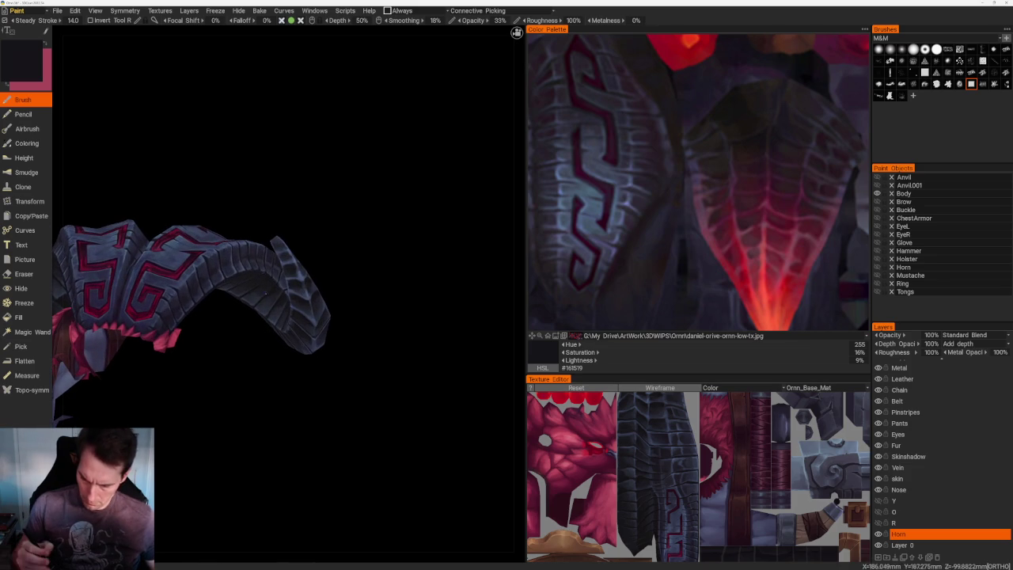
{"action": "key", "text": "v"}
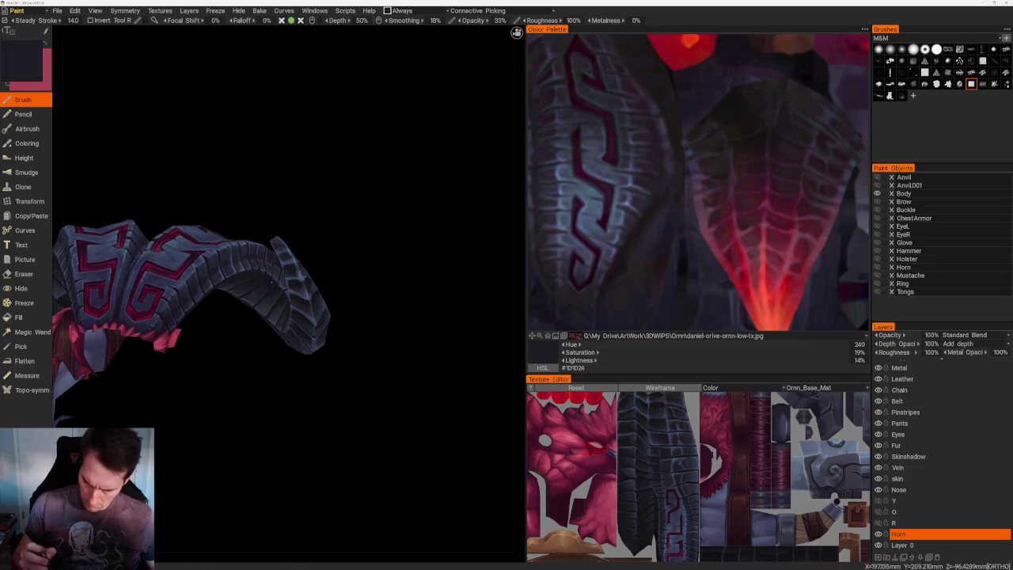
{"action": "key", "text": "v"}
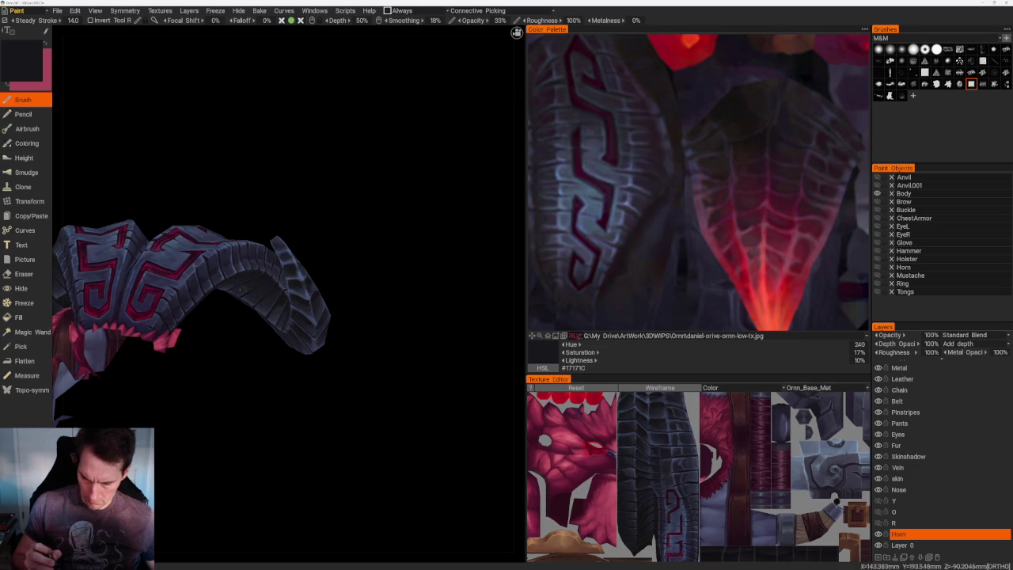
{"action": "left_click_drag", "start_coordinate": [332, 258], "coordinate": [364, 226]}
{"action": "right_click_drag", "start_coordinate": [364, 226], "coordinate": [324, 219]}
{"action": "left_click_drag", "start_coordinate": [324, 219], "coordinate": [369, 219]}
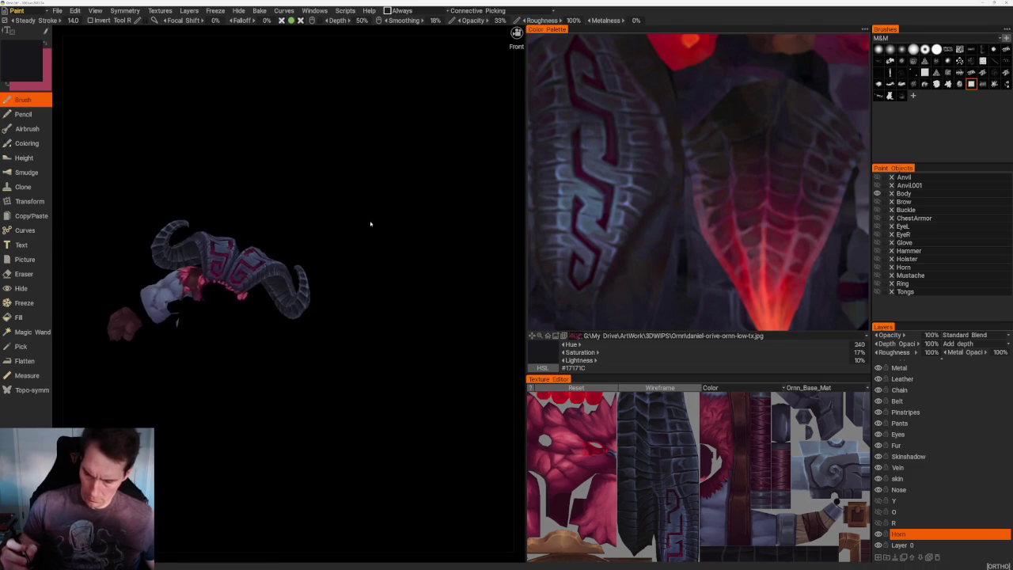
{"action": "scroll", "coordinate": [369, 219], "scroll_direction": "up", "scroll_amount": 5}
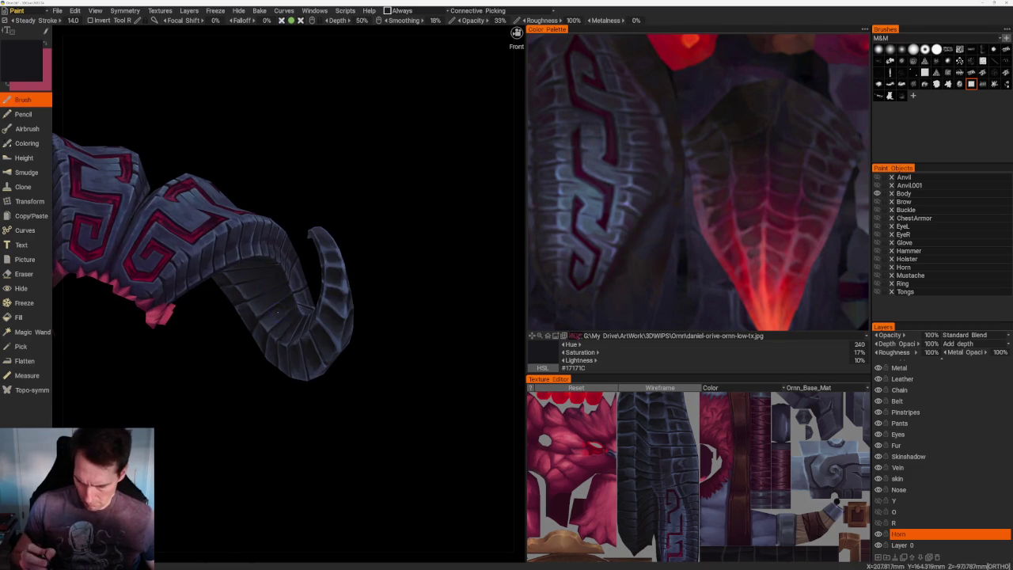
{"action": "mouse_move", "coordinate": [291, 302]}
{"action": "left_mouse_down"}
{"action": "mouse_move", "coordinate": [423, 292]}
{"action": "mouse_move", "coordinate": [516, 32]}
{"action": "left_mouse_up"}
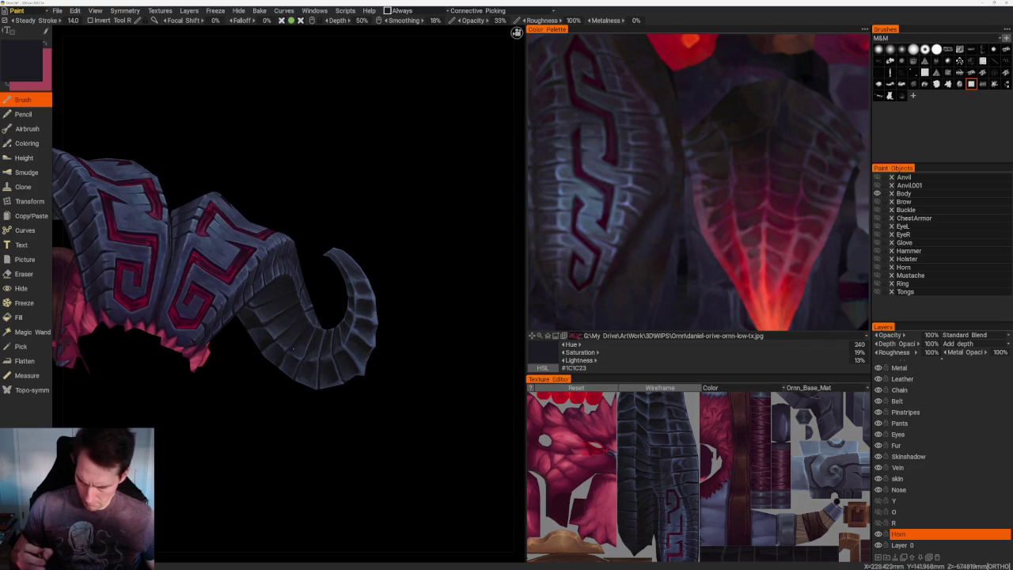
{"action": "left_click_drag", "start_coordinate": [290, 349], "coordinate": [319, 414]}
{"action": "scroll", "coordinate": [319, 414], "scroll_direction": "up", "scroll_amount": 3}
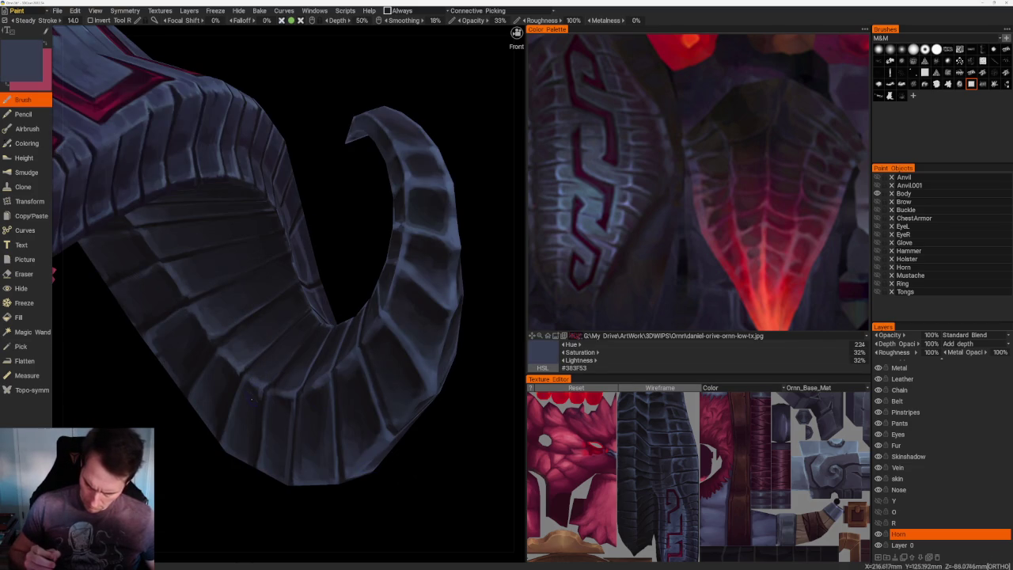
- Blend the tip and lower side, ending on slate blue-grey (hue 234, 28% saturation, 26% lightness)
{"action": "key", "text": "v"}
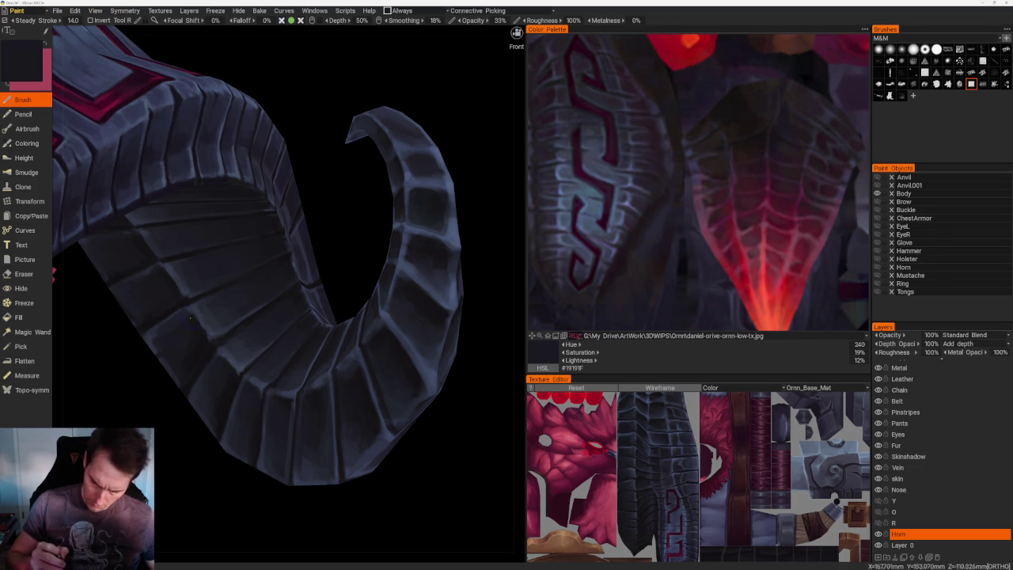
{"action": "key", "text": "v"}
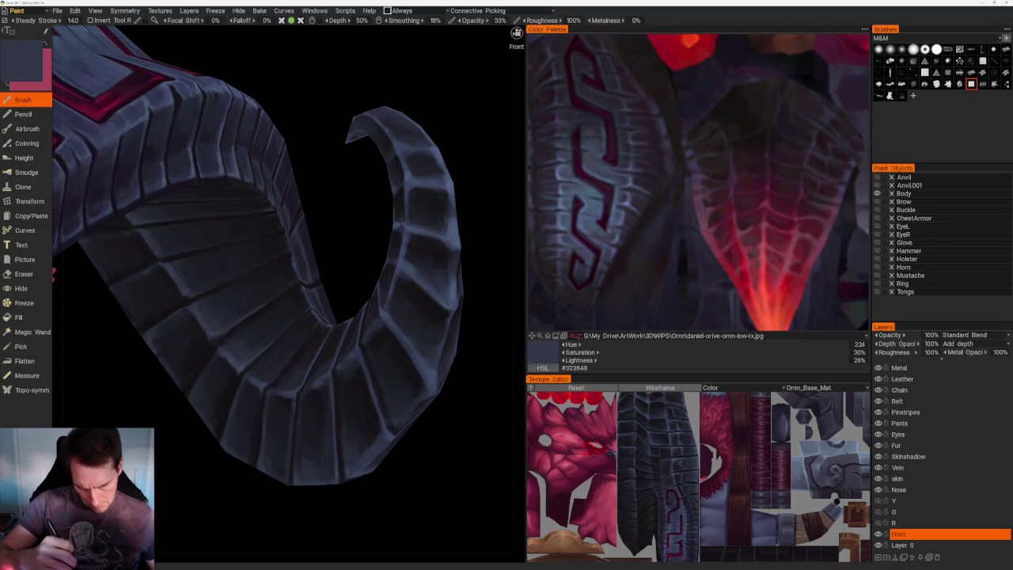
{"action": "scroll", "coordinate": [317, 219], "scroll_direction": "down", "scroll_amount": 5}
{"action": "mouse_move", "coordinate": [316, 219]}
{"action": "left_mouse_down"}
{"action": "mouse_move", "coordinate": [312, 169]}
{"action": "mouse_move", "coordinate": [345, 203]}
{"action": "mouse_move", "coordinate": [366, 204]}
{"action": "mouse_move", "coordinate": [393, 276]}
{"action": "left_mouse_up"}
{"action": "scroll", "coordinate": [393, 276], "scroll_direction": "up", "scroll_amount": 5}
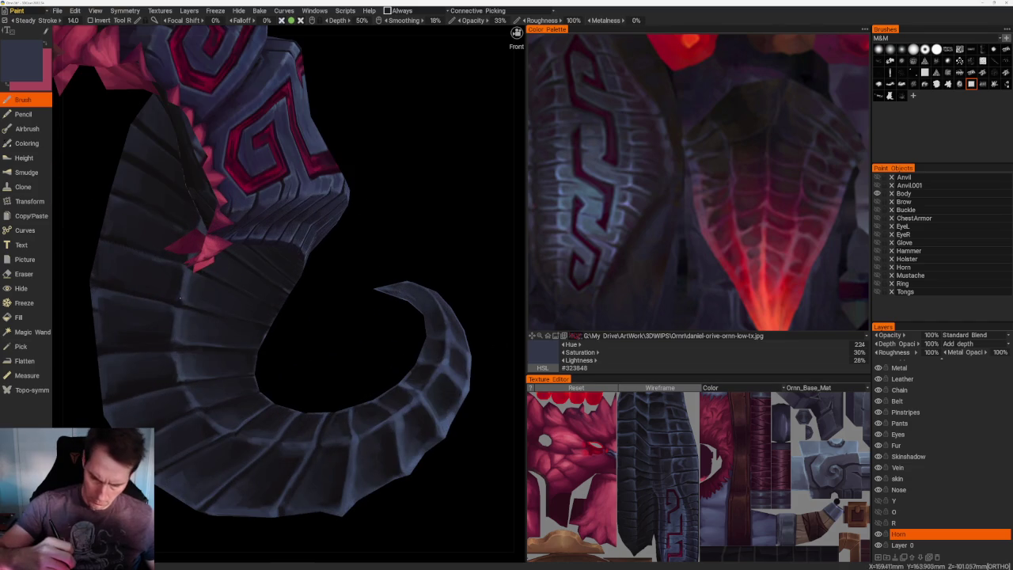
{"action": "key", "text": "v"}
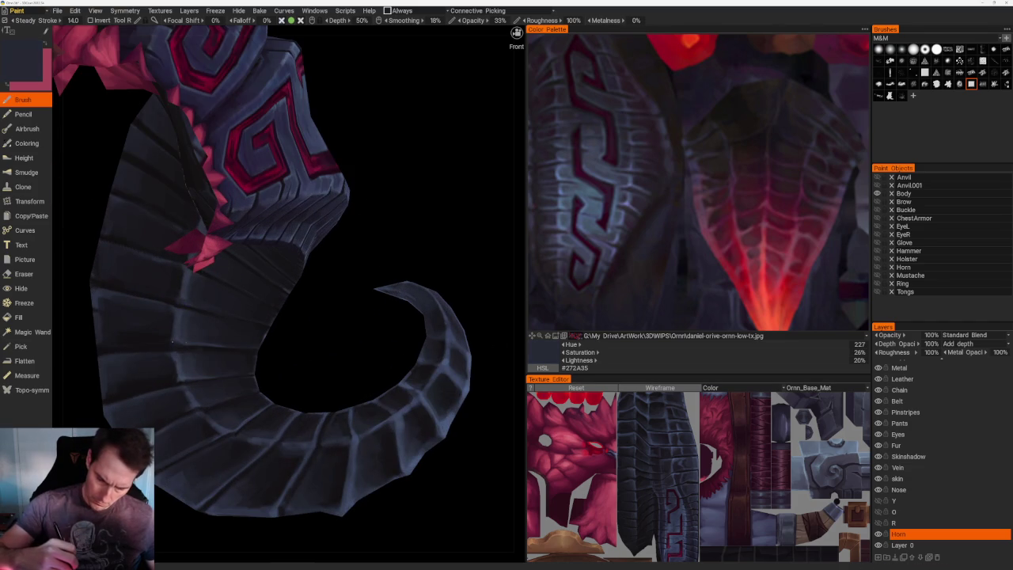
{"action": "left_click_drag", "start_coordinate": [241, 341], "coordinate": [240, 307]}
{"action": "key", "text": "v"}
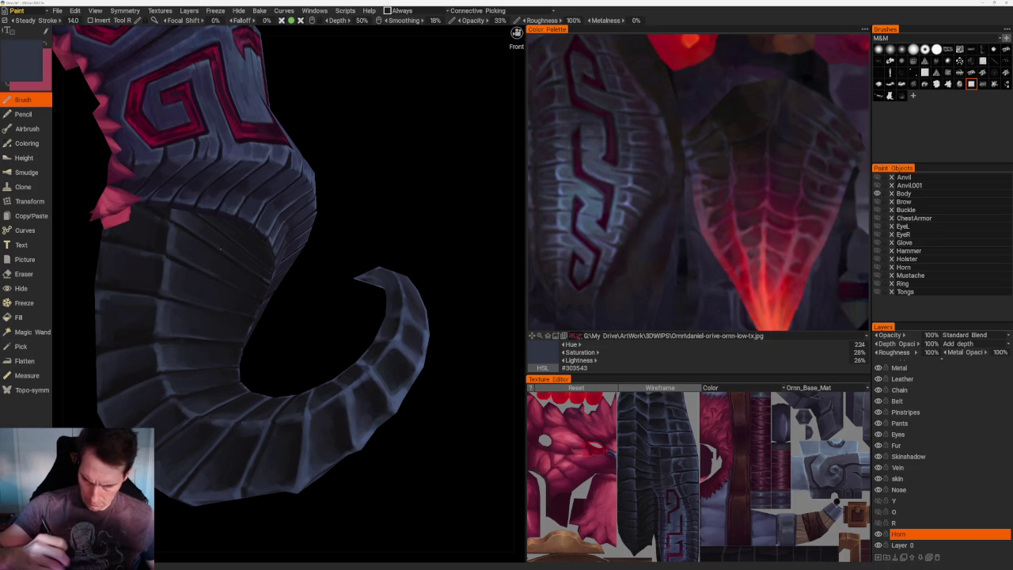
{"action": "scroll", "coordinate": [351, 333], "scroll_direction": "down", "scroll_amount": 10}
{"action": "mouse_move", "coordinate": [261, 170]}
{"action": "left_mouse_down"}
{"action": "mouse_move", "coordinate": [268, 174]}
{"action": "mouse_move", "coordinate": [251, 192]}
{"action": "mouse_move", "coordinate": [170, 166]}
{"action": "mouse_move", "coordinate": [149, 174]}
{"action": "mouse_move", "coordinate": [108, 117]}
{"action": "mouse_move", "coordinate": [140, 143]}
{"action": "left_mouse_up"}
{"action": "scroll", "coordinate": [176, 157], "scroll_direction": "up", "scroll_amount": 3}
{"action": "scroll", "coordinate": [231, 133], "scroll_direction": "up", "scroll_amount": 5}
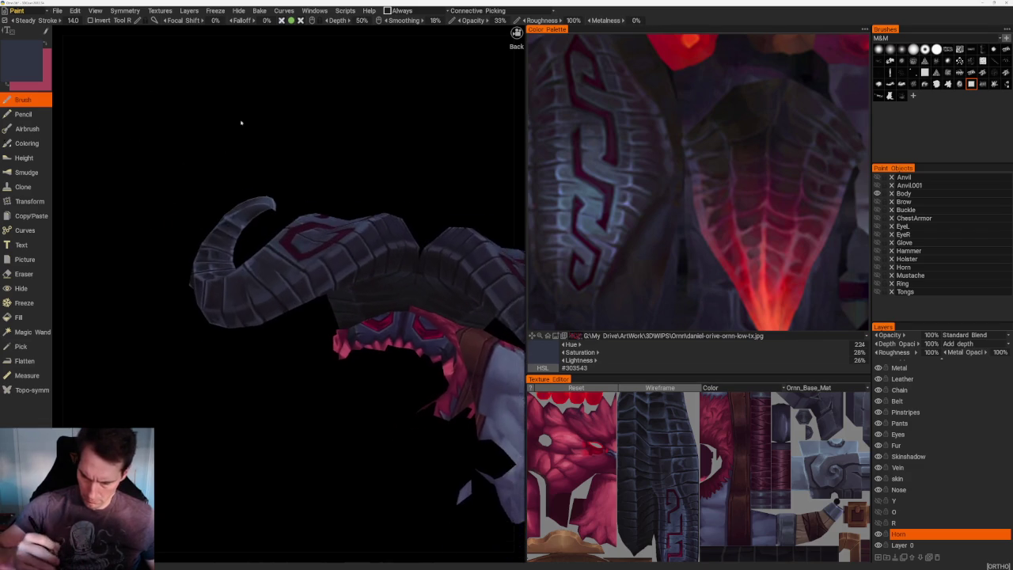
- Orbit around the horn and sample darker slate-blue tones from its surface
{"action": "scroll", "coordinate": [231, 133], "scroll_direction": "up", "scroll_amount": 3}
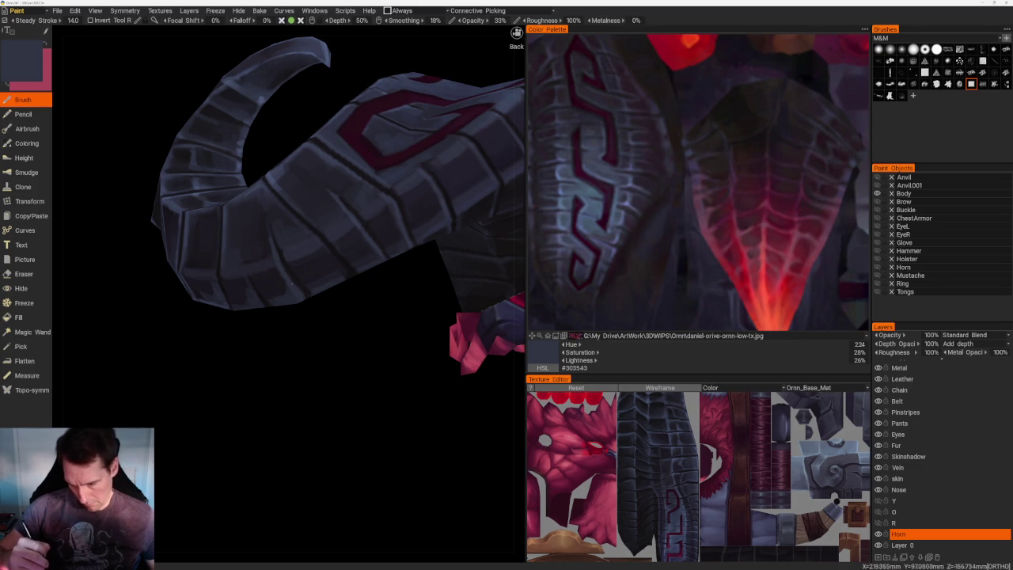
{"action": "key", "text": "v"}
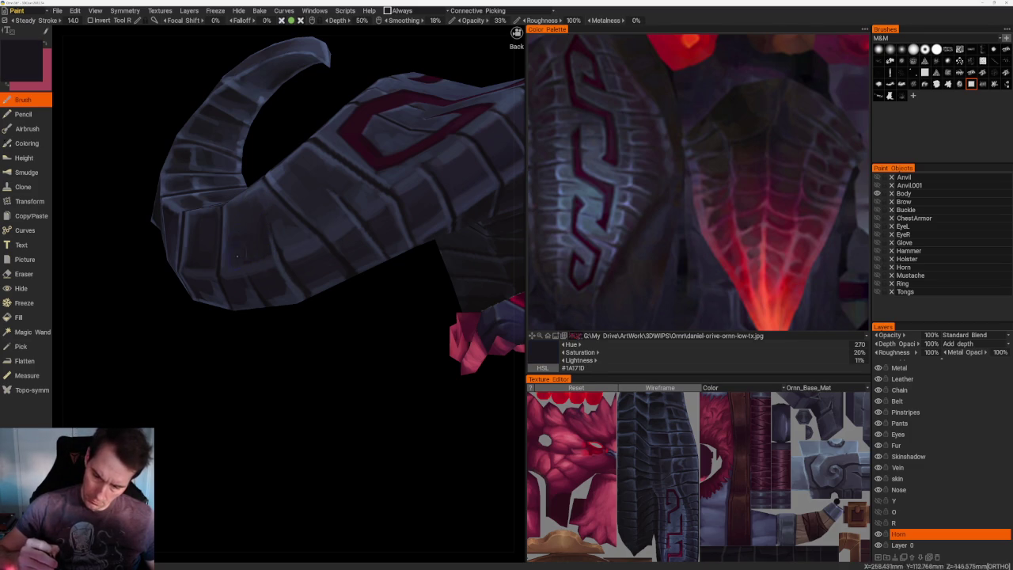
{"action": "left_click_drag", "start_coordinate": [237, 258], "coordinate": [261, 217], "text": "alt"}
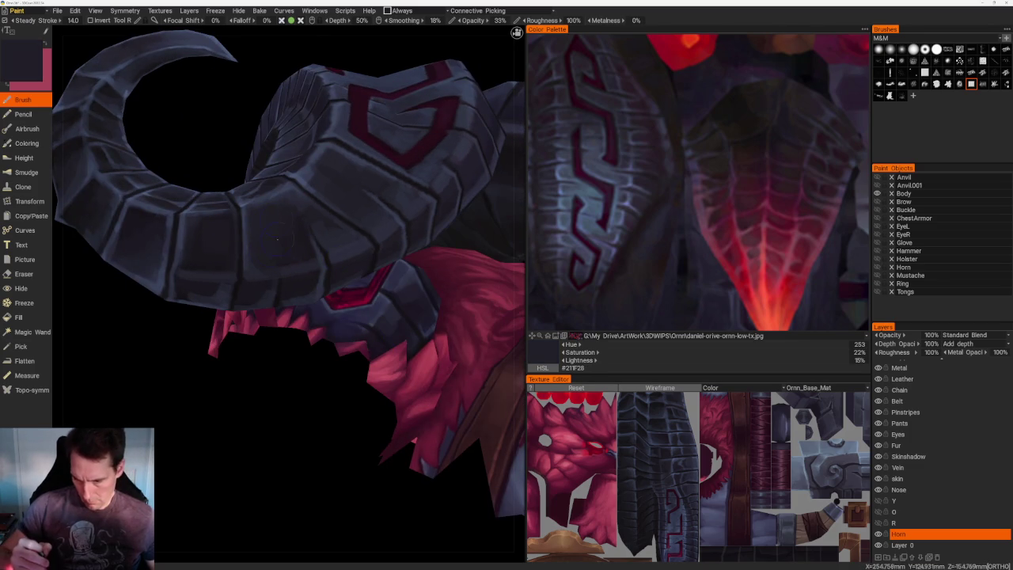
{"action": "middle_click_drag", "start_coordinate": [254, 244], "coordinate": [282, 242]}
{"action": "key", "text": "v"}
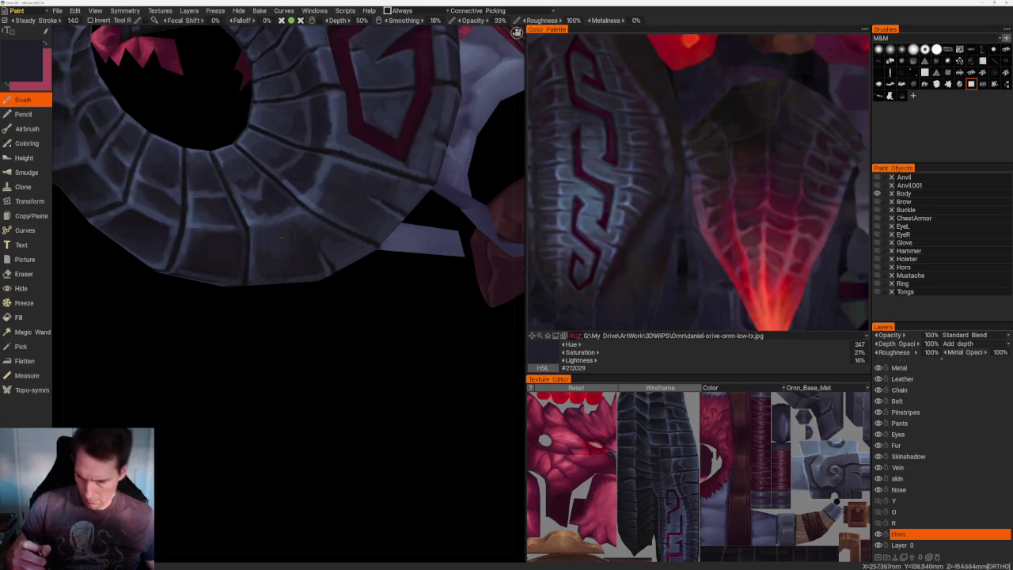
{"action": "middle_click_drag", "start_coordinate": [266, 262], "coordinate": [255, 271]}
{"action": "key", "text": "v"}
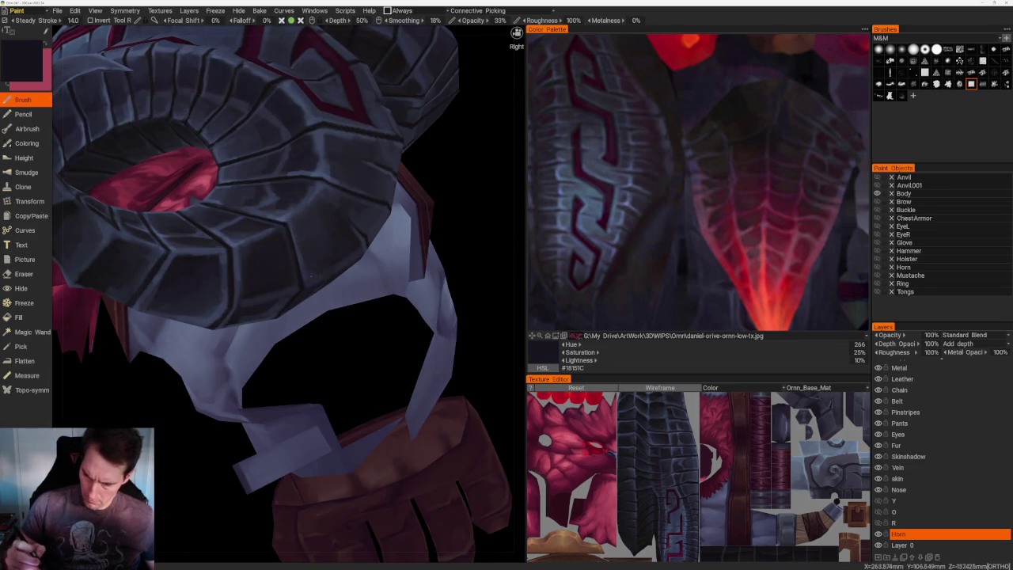
{"action": "key", "text": "v"}
{"action": "middle_click_drag", "start_coordinate": [312, 275], "coordinate": [238, 303]}
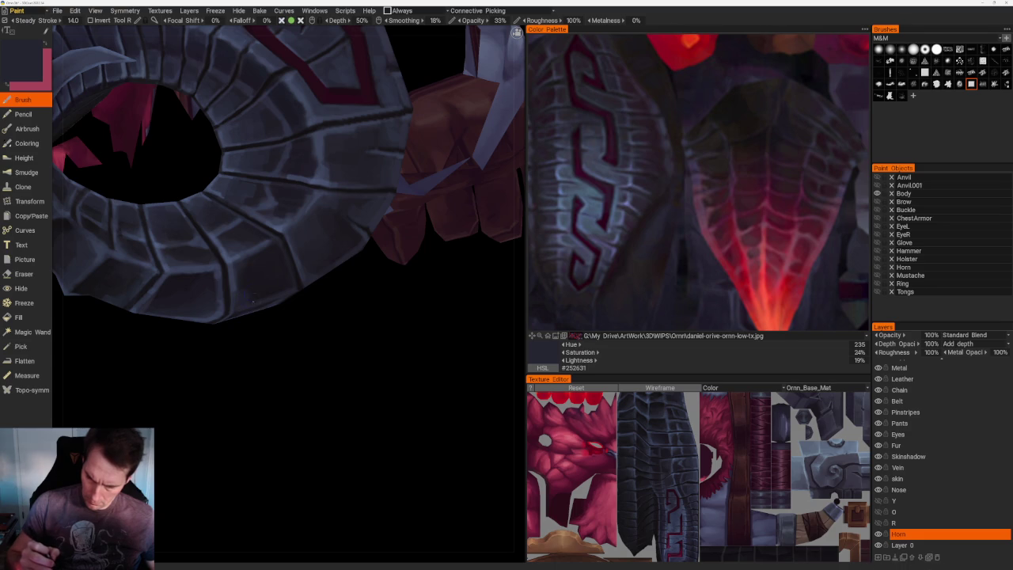
{"action": "middle_click_drag", "start_coordinate": [359, 344], "coordinate": [287, 236], "text": "shift"}
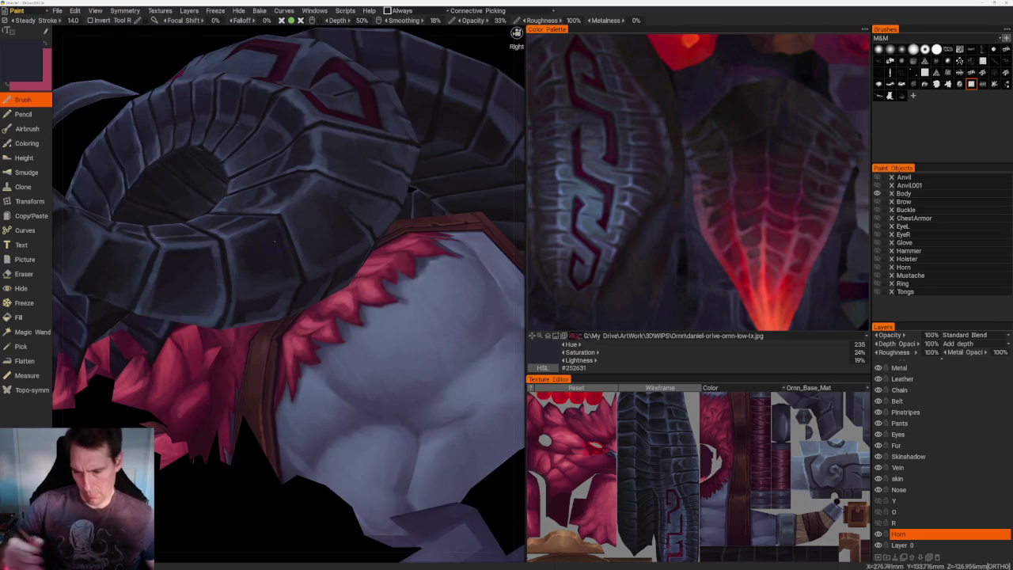
{"action": "key", "text": "v"}
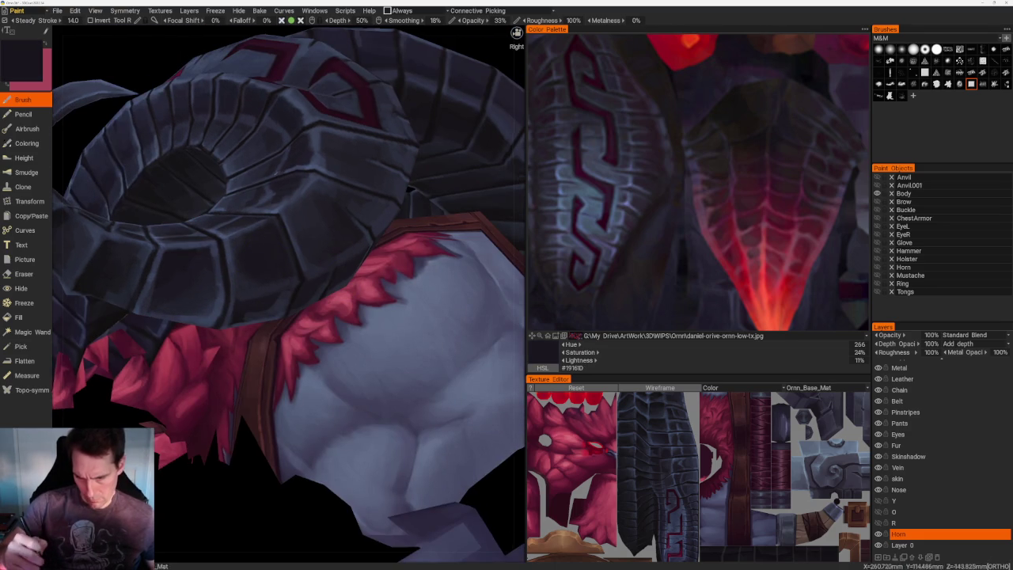
- Reframe a horn close-up and resample dark tones, ending on hue 240, 21% saturation, 14% lightness
{"action": "scroll", "coordinate": [282, 97], "scroll_direction": "down", "scroll_amount": 5}
{"action": "mouse_move", "coordinate": [282, 97]}
{"action": "middle_mouse_down"}
{"action": "mouse_move", "coordinate": [225, 144]}
{"action": "mouse_move", "coordinate": [317, 190]}
{"action": "middle_mouse_up"}
{"action": "scroll", "coordinate": [364, 174], "scroll_direction": "up", "scroll_amount": 5}
{"action": "mouse_move", "coordinate": [416, 158]}
{"action": "middle_mouse_down"}
{"action": "mouse_move", "coordinate": [474, 222]}
{"action": "mouse_move", "coordinate": [291, 316]}
{"action": "middle_mouse_up"}
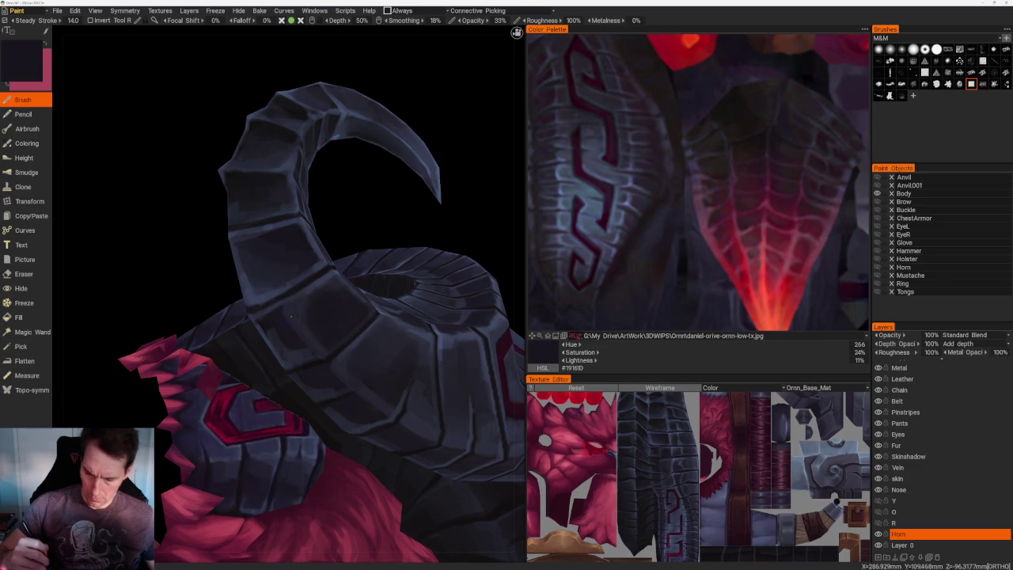
{"action": "key", "text": "v"}
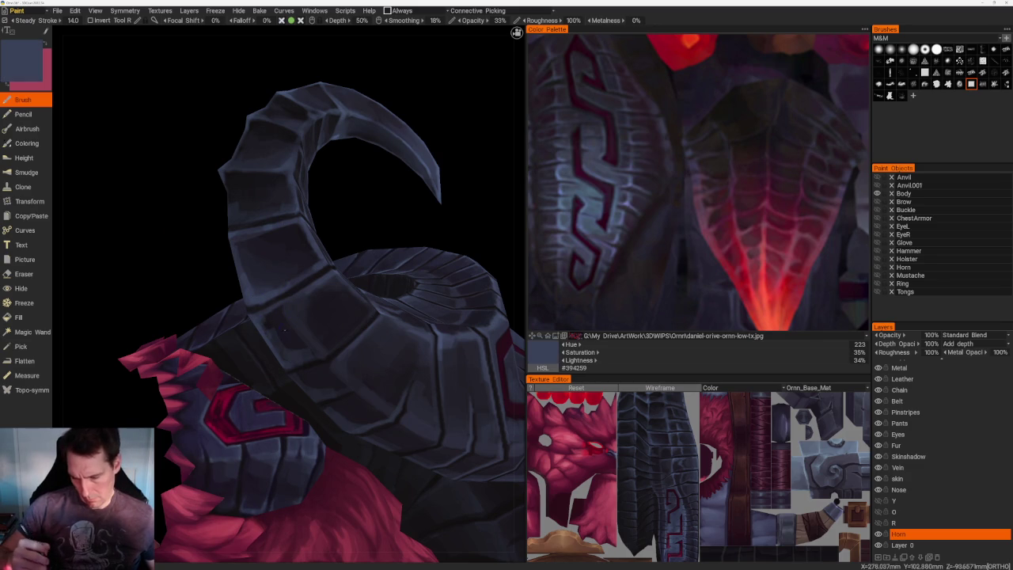
{"action": "key", "text": "v"}
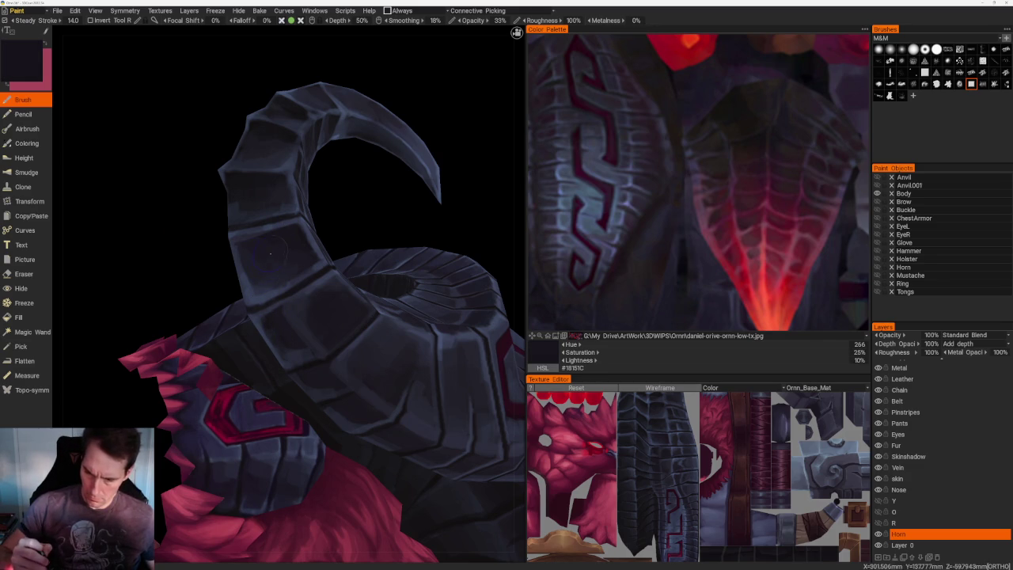
{"action": "key", "text": "v"}
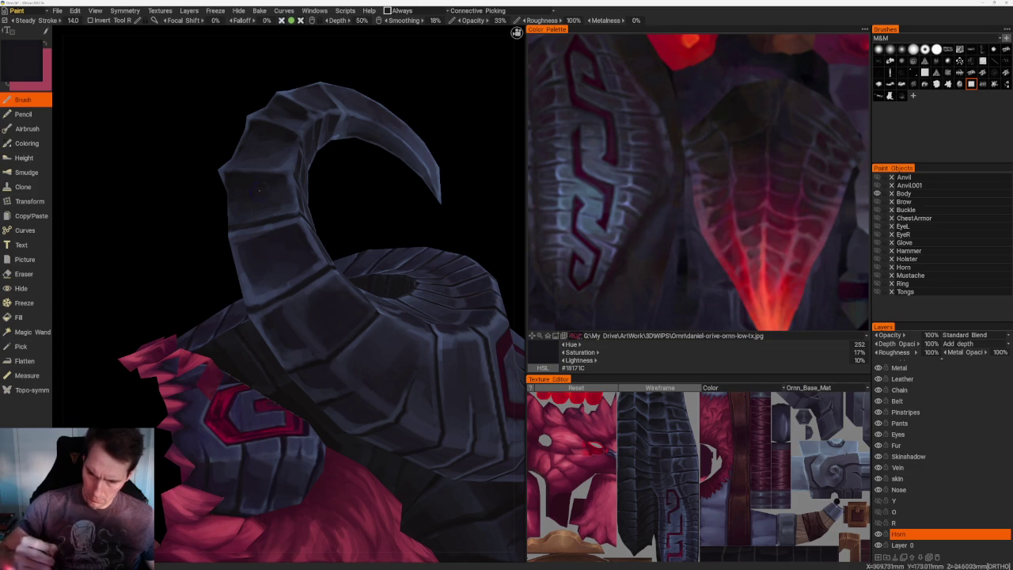
{"action": "scroll", "coordinate": [327, 147], "scroll_direction": "down", "scroll_amount": 5}
{"action": "scroll", "coordinate": [322, 151], "scroll_direction": "up", "scroll_amount": 5}
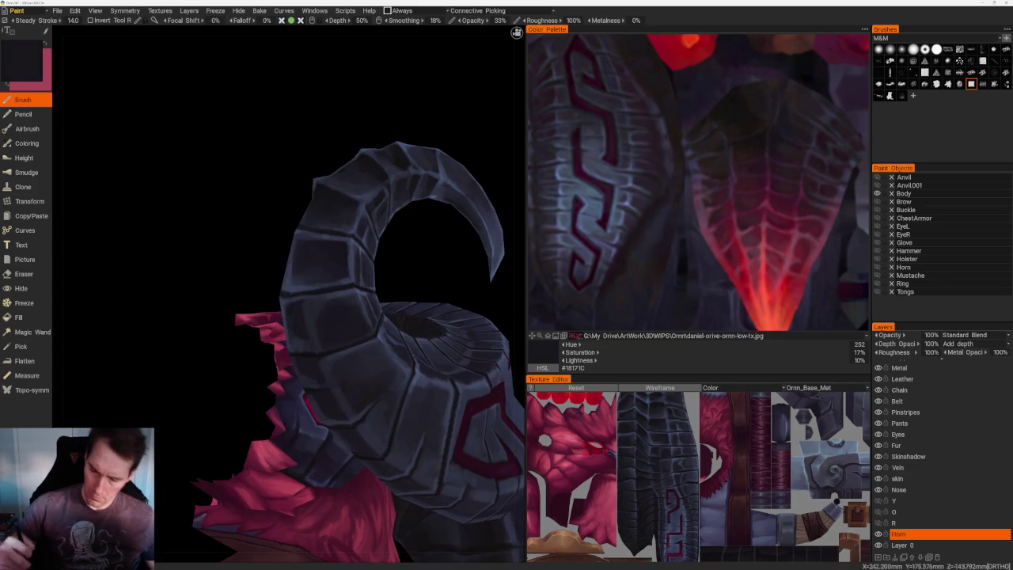
{"action": "key", "text": "v"}
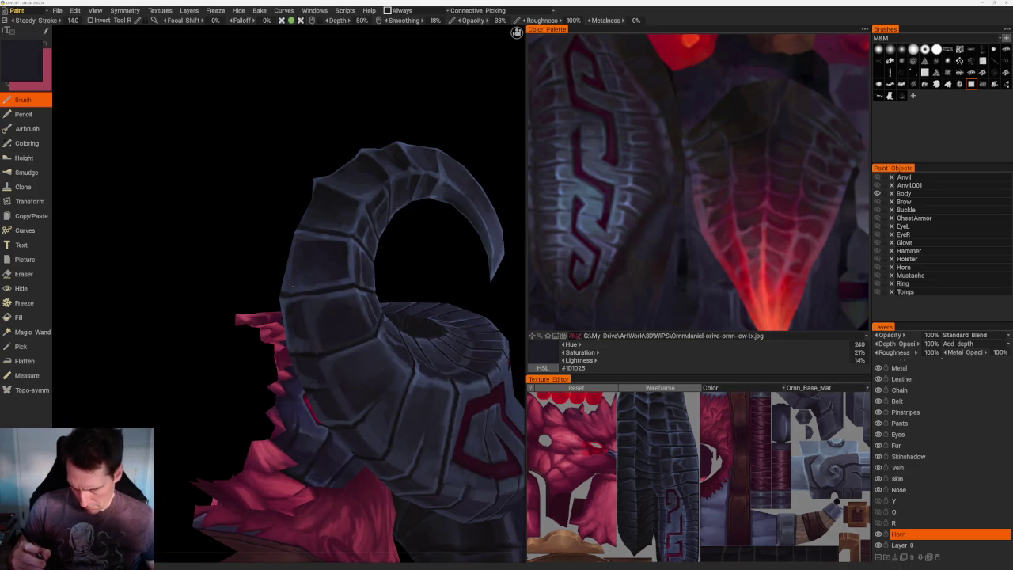
{"action": "scroll", "coordinate": [341, 201], "scroll_direction": "down", "scroll_amount": 5}
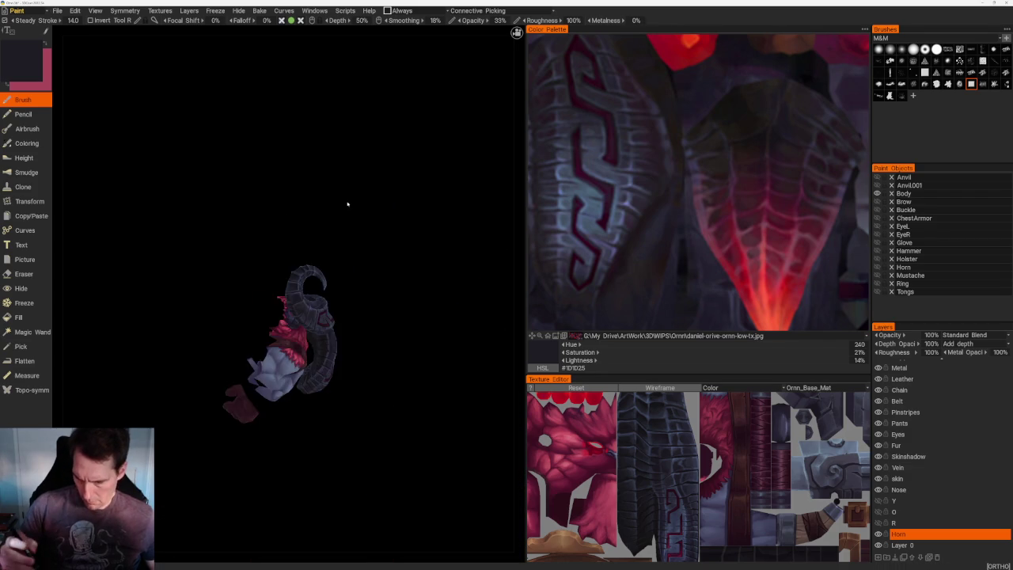
- Sample a series of dark bluish horn tones while orbiting around the horn
{"action": "scroll", "coordinate": [350, 192], "scroll_direction": "up", "scroll_amount": 5}
{"action": "key", "text": "v"}
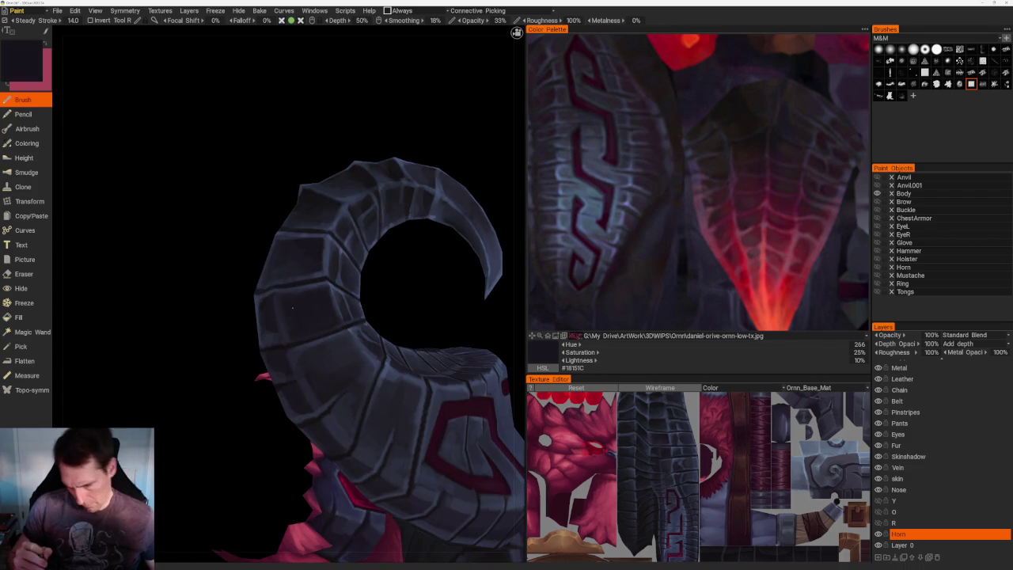
{"action": "key", "text": "v"}
{"action": "key", "text": "v"}
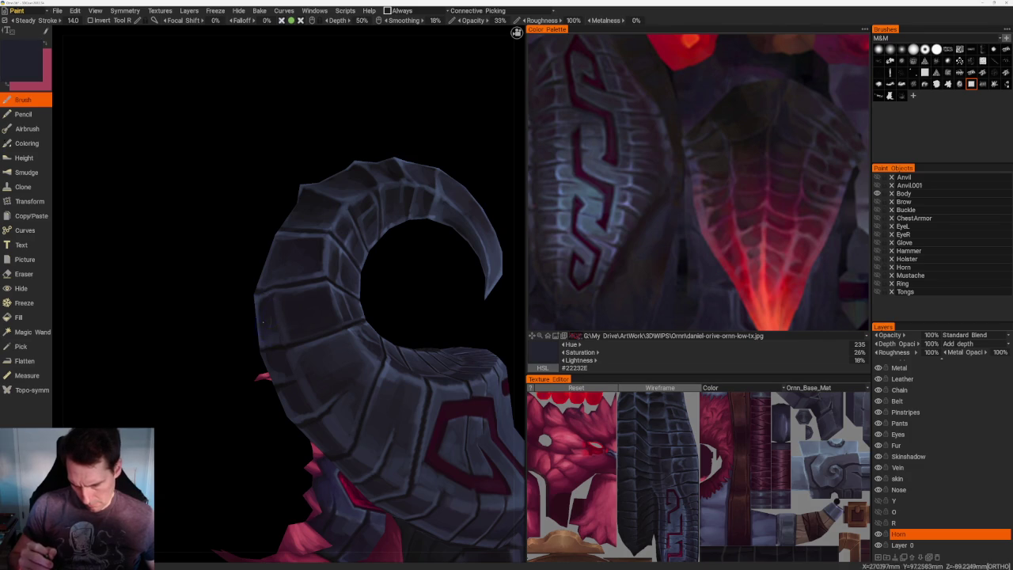
{"action": "middle_click_drag", "start_coordinate": [268, 323], "coordinate": [285, 323]}
{"action": "key", "text": "v"}
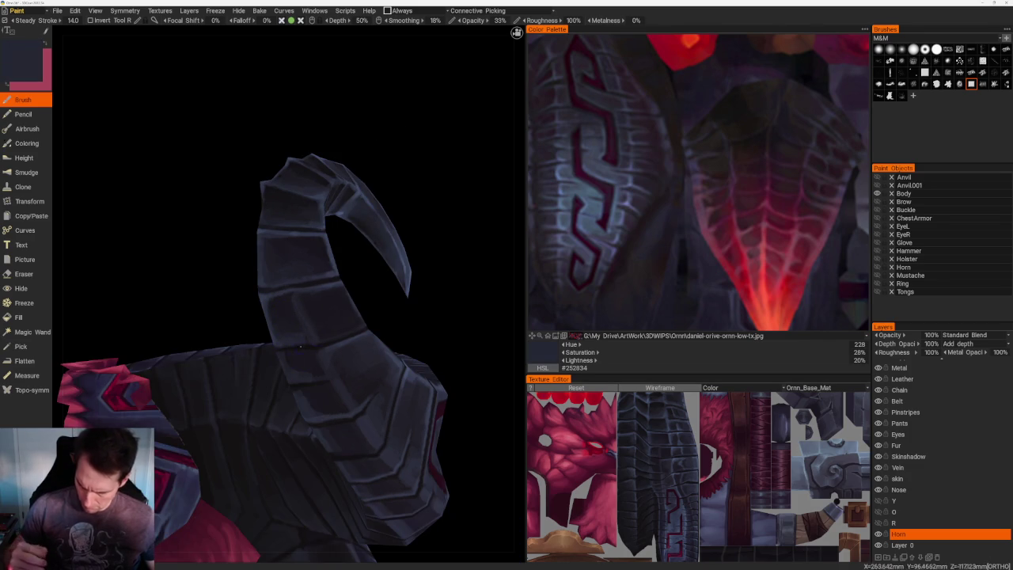
{"action": "key", "text": "v"}
{"action": "key", "text": "v"}
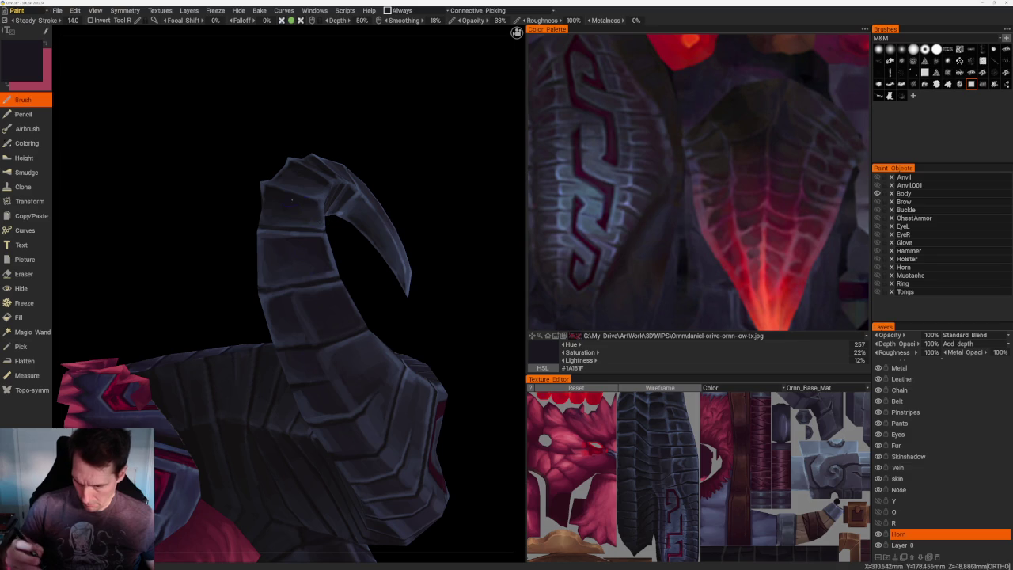
{"action": "key", "text": "v"}
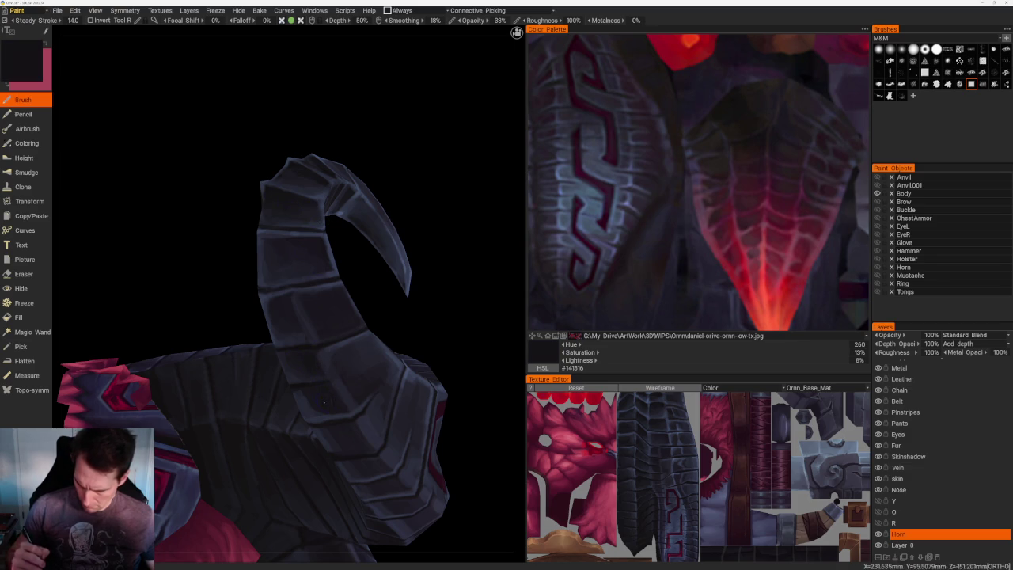
{"action": "middle_click_drag", "start_coordinate": [326, 404], "coordinate": [261, 323]}
{"action": "key", "text": "v"}
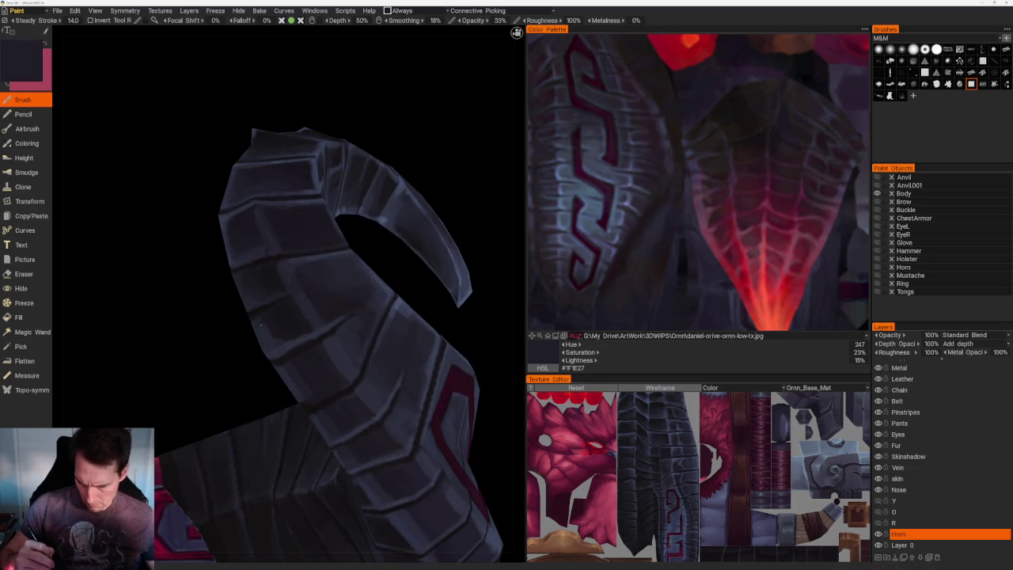
{"action": "key", "text": "v"}
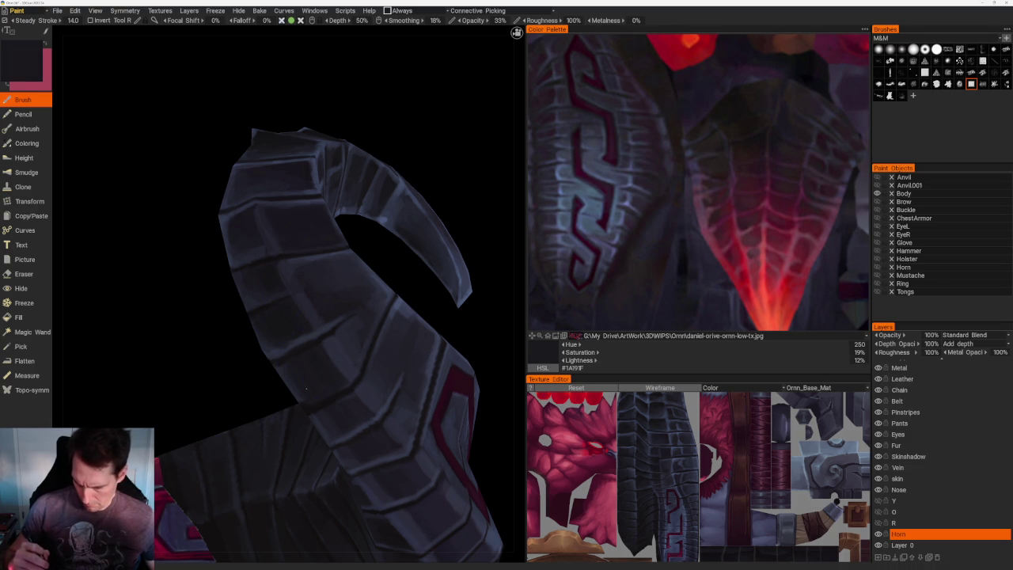
- Turn to the horn's curled ring and sample the dark slate #20212A from it
{"action": "scroll", "coordinate": [356, 277], "scroll_direction": "down", "scroll_amount": 5}
{"action": "mouse_move", "coordinate": [324, 222]}
{"action": "left_mouse_down"}
{"action": "mouse_move", "coordinate": [409, 262]}
{"action": "mouse_move", "coordinate": [344, 220]}
{"action": "left_mouse_up"}
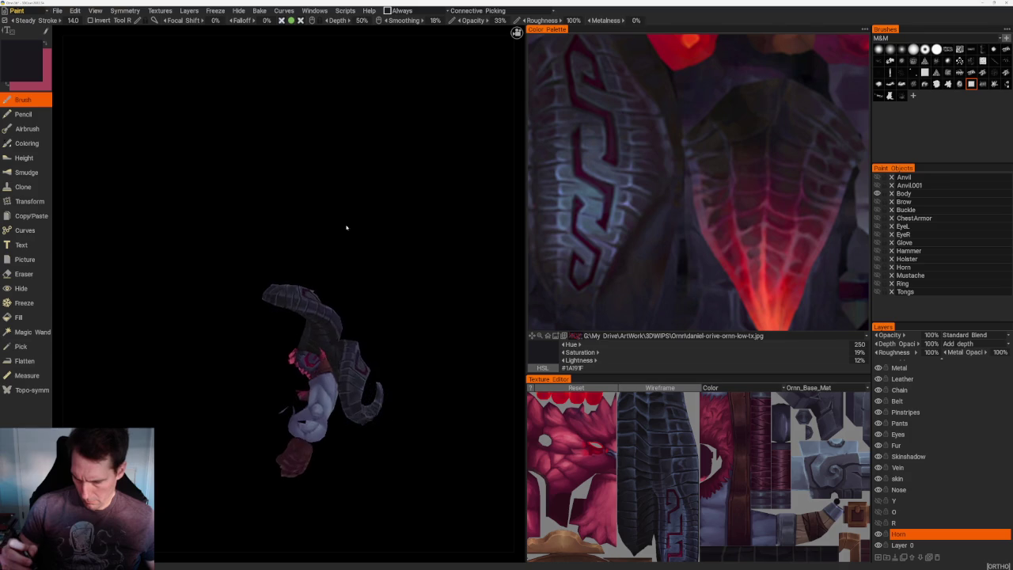
{"action": "scroll", "coordinate": [371, 225], "scroll_direction": "up", "scroll_amount": 2}
{"action": "scroll", "coordinate": [372, 225], "scroll_direction": "up", "scroll_amount": 3}
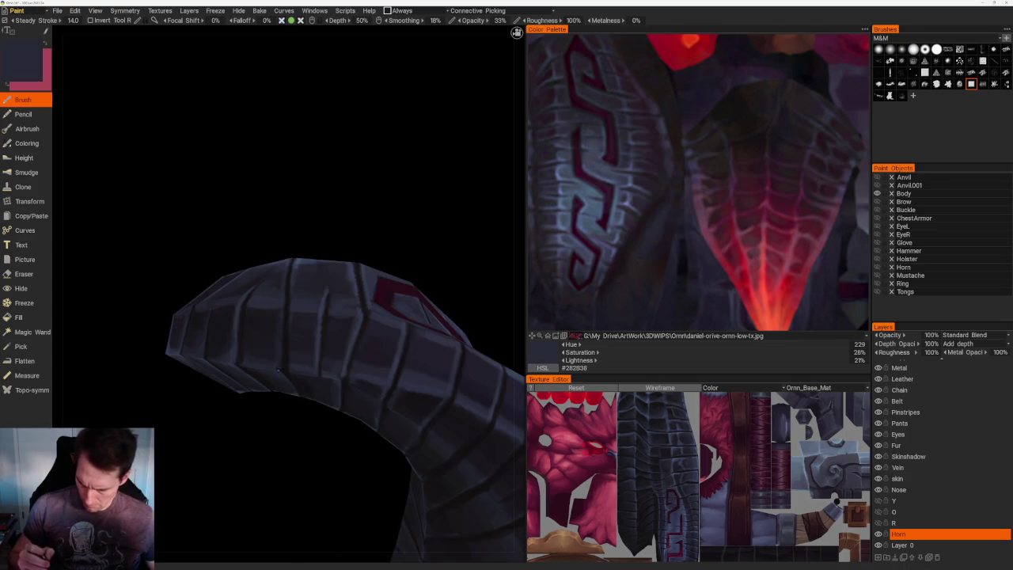
{"action": "left_click_drag", "start_coordinate": [282, 330], "coordinate": [296, 388]}
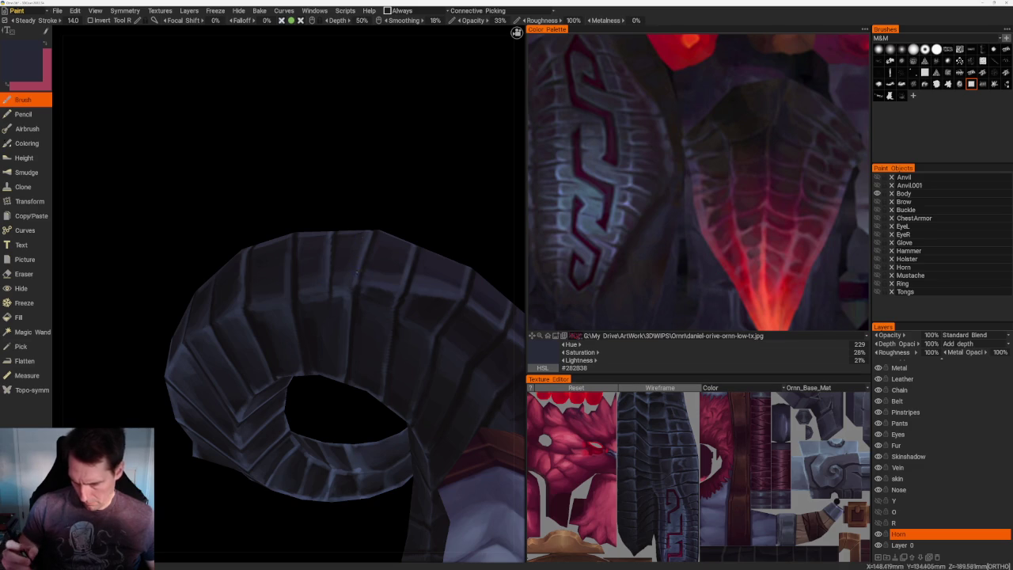
{"action": "key", "text": "v"}
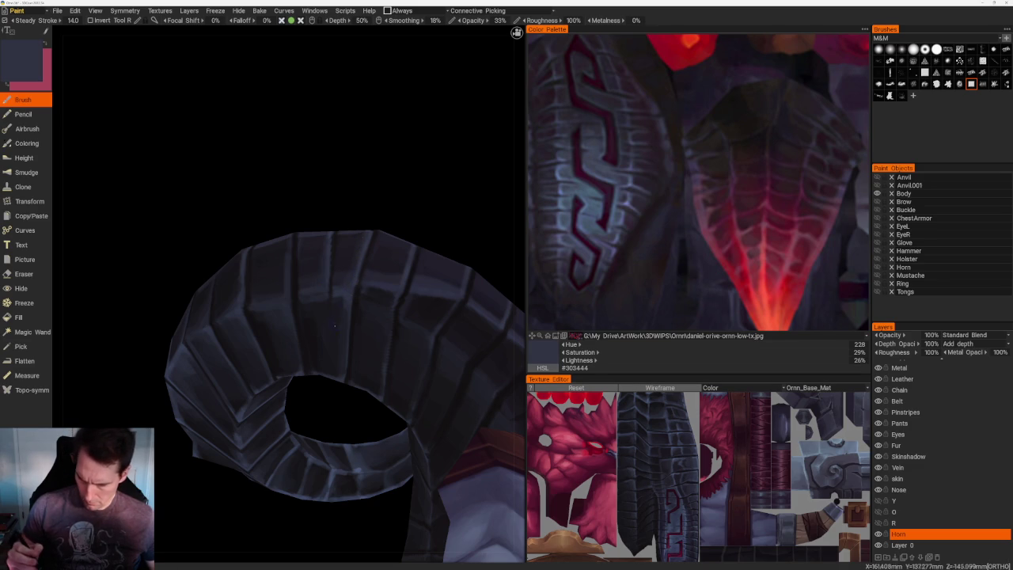
{"action": "key", "text": "v"}
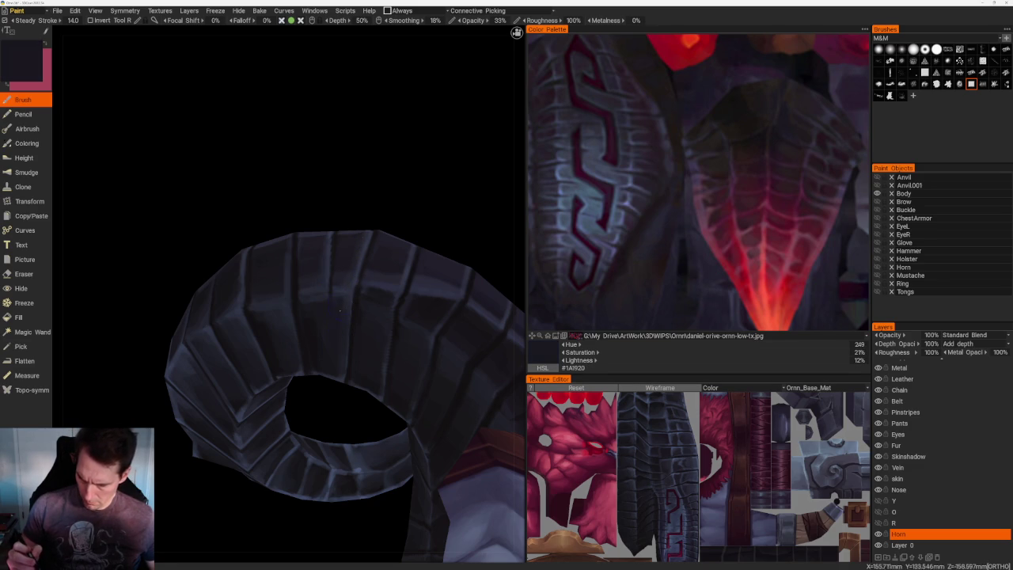
{"action": "key", "text": "v"}
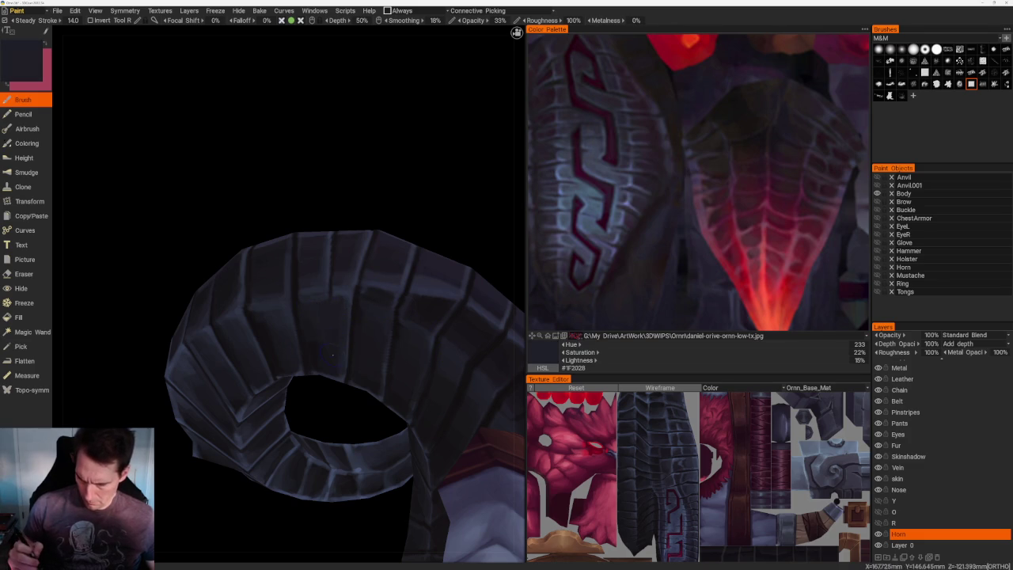
{"action": "key", "text": "v"}
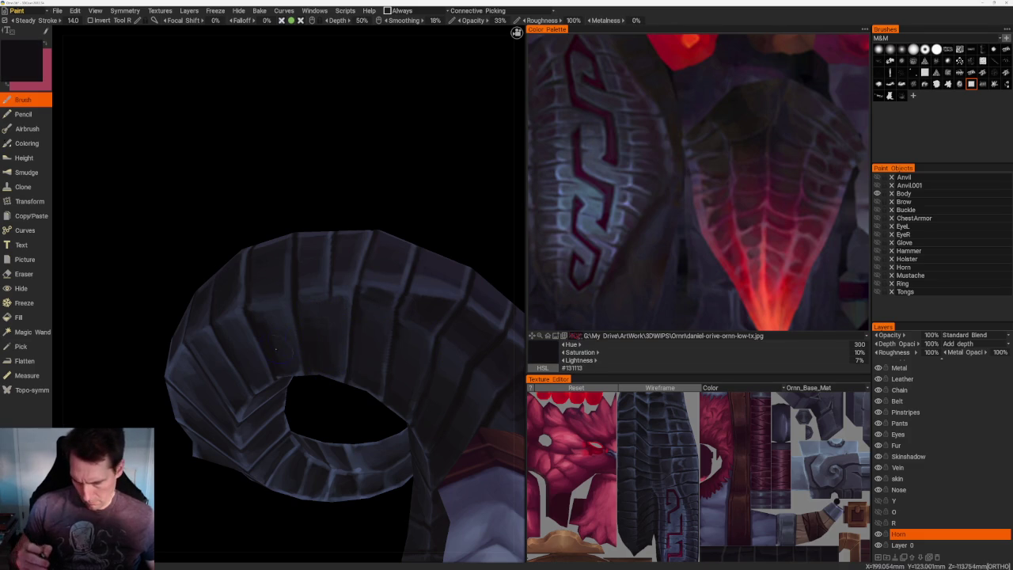
{"action": "key", "text": "v"}
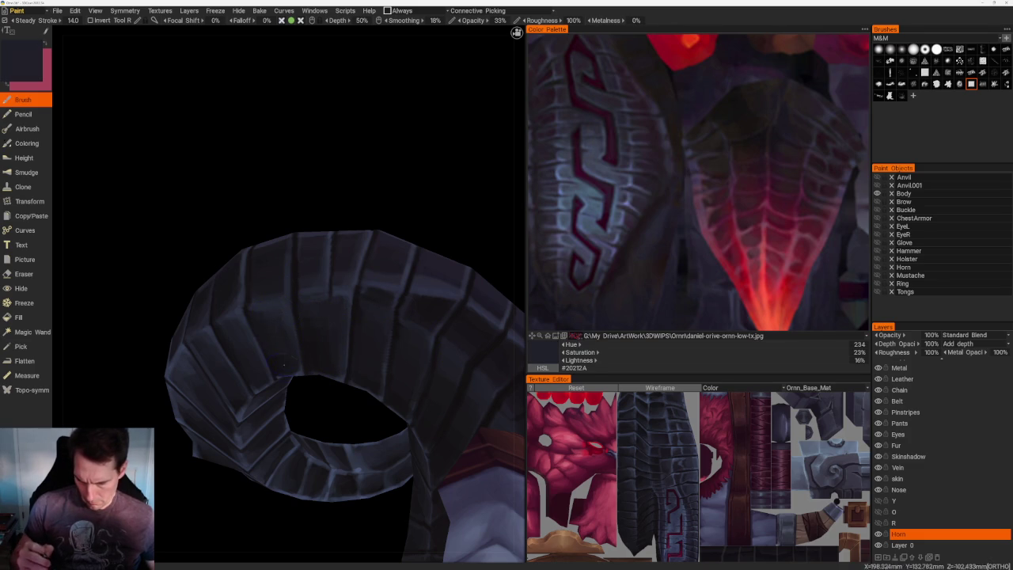
{"action": "scroll", "coordinate": [340, 208], "scroll_direction": "down", "scroll_amount": 5}
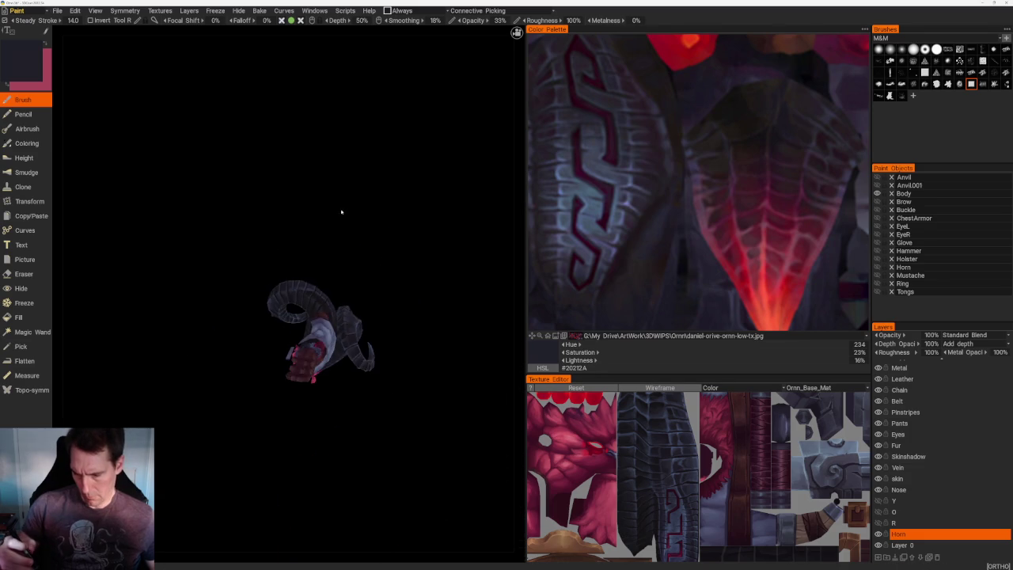
{"action": "scroll", "coordinate": [398, 386], "scroll_direction": "up", "scroll_amount": 5}
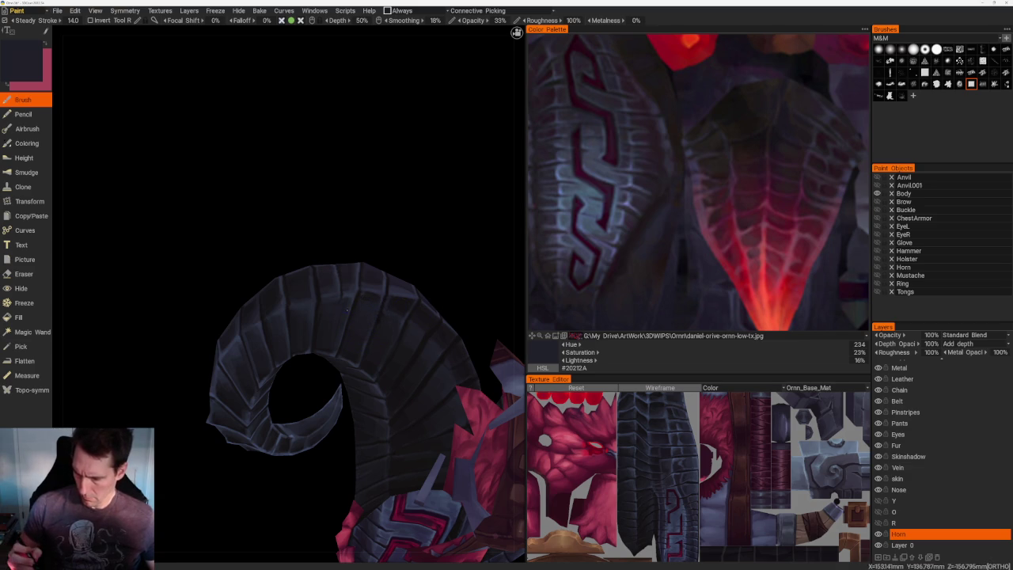
{"action": "mouse_move", "coordinate": [400, 282]}
{"action": "middle_mouse_down"}
{"action": "mouse_move", "coordinate": [411, 204]}
{"action": "mouse_move", "coordinate": [381, 263]}
{"action": "middle_mouse_up"}
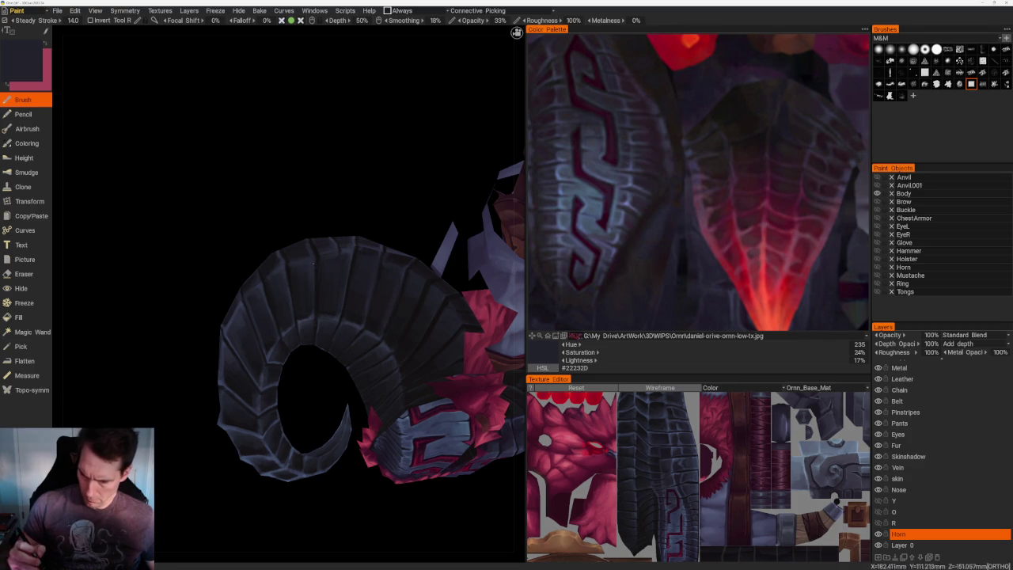
{"action": "scroll", "coordinate": [316, 261], "scroll_direction": "down", "scroll_amount": 5}
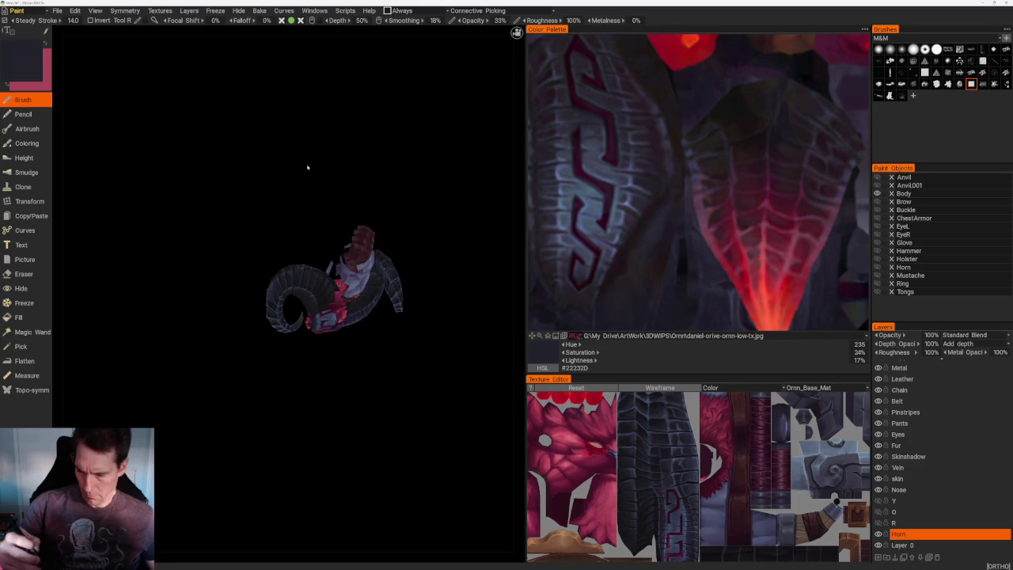
{"action": "left_click_drag", "start_coordinate": [305, 169], "coordinate": [294, 211]}
{"action": "scroll", "coordinate": [293, 212], "scroll_direction": "up", "scroll_amount": 5}
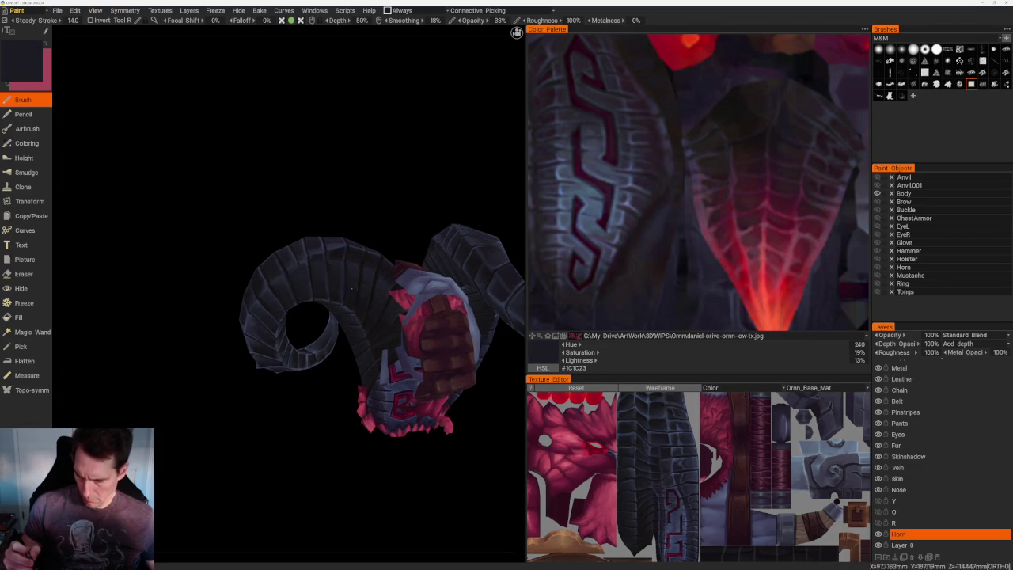
{"action": "middle_click_drag", "start_coordinate": [414, 248], "coordinate": [410, 234]}
{"action": "scroll", "coordinate": [410, 234], "scroll_direction": "down", "scroll_amount": 5}
{"action": "mouse_move", "coordinate": [312, 129]}
{"action": "left_mouse_down"}
{"action": "mouse_move", "coordinate": [309, 220]}
{"action": "mouse_move", "coordinate": [430, 341]}
{"action": "left_mouse_up"}
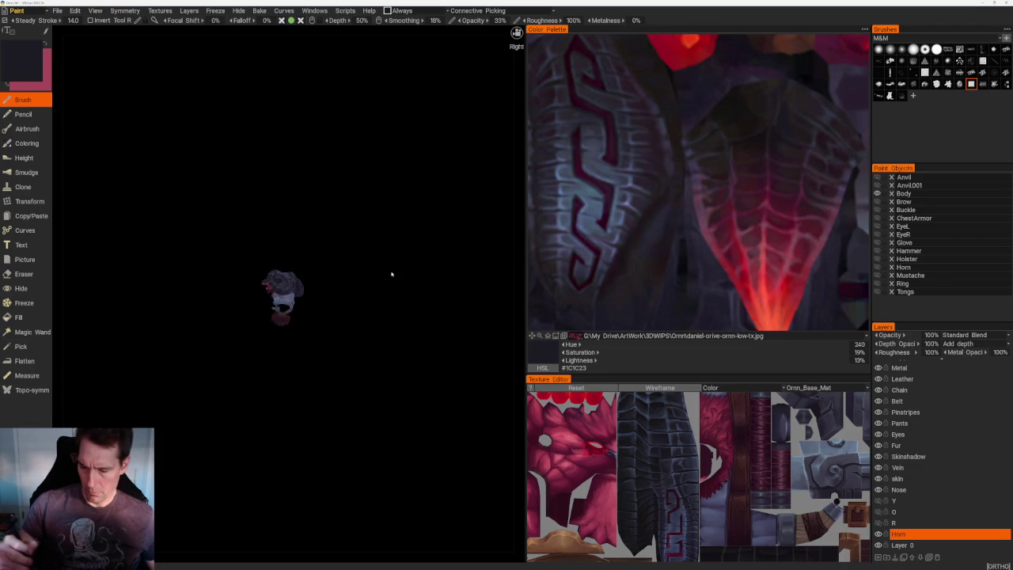
{"action": "scroll", "coordinate": [451, 470], "scroll_direction": "up", "scroll_amount": 5}
{"action": "mouse_move", "coordinate": [451, 471]}
{"action": "left_mouse_down"}
{"action": "mouse_move", "coordinate": [443, 355]}
{"action": "mouse_move", "coordinate": [423, 343]}
{"action": "mouse_move", "coordinate": [442, 303]}
{"action": "left_mouse_up"}
{"action": "scroll", "coordinate": [442, 302], "scroll_direction": "up", "scroll_amount": 5}
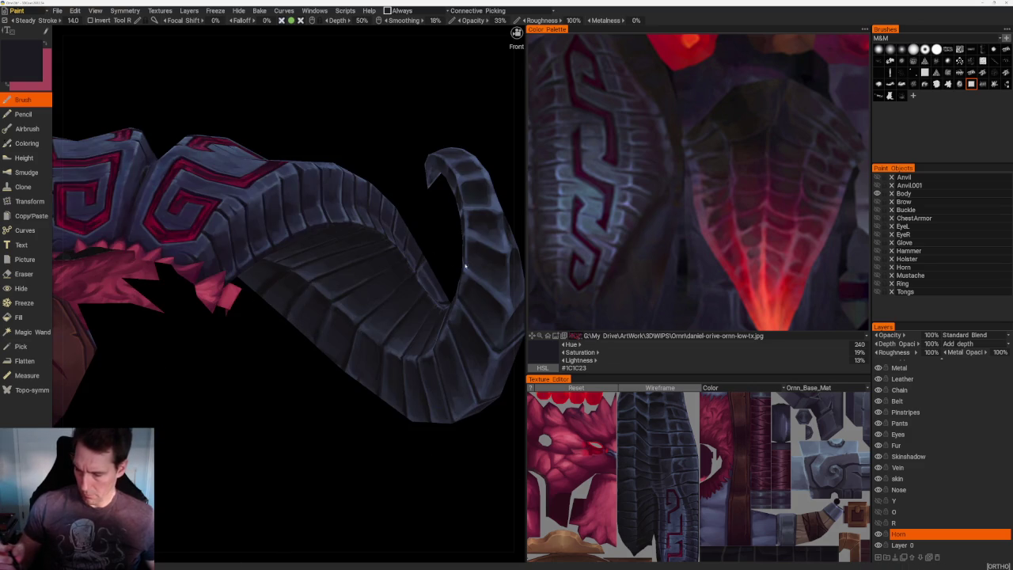
- Sample dark bluish tones from the horn, brush a light shading stroke, and land on #22232B
{"action": "key", "text": "v"}
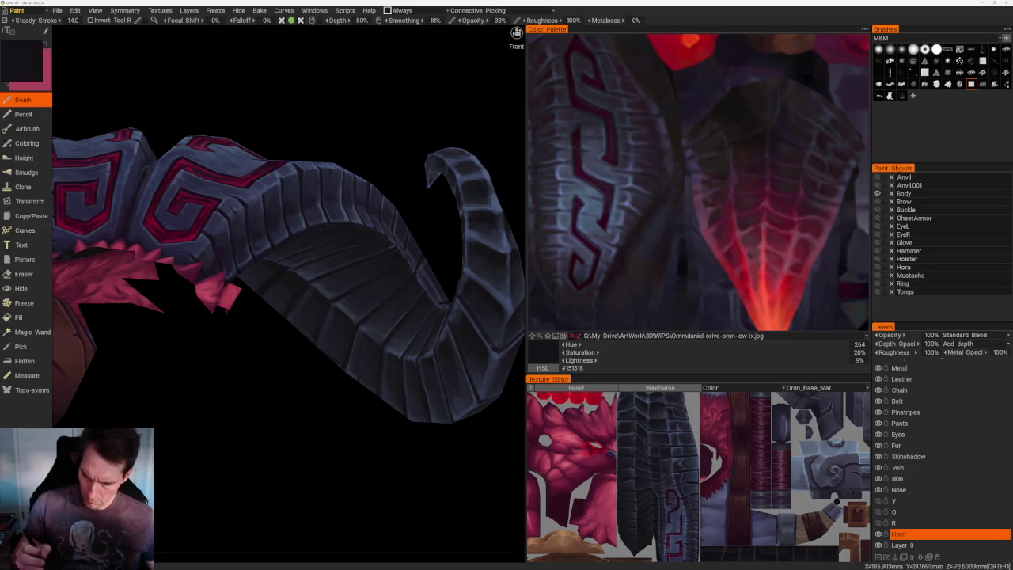
{"action": "scroll", "coordinate": [386, 182], "scroll_direction": "down", "scroll_amount": 5}
{"action": "scroll", "coordinate": [398, 351], "scroll_direction": "up", "scroll_amount": 2}
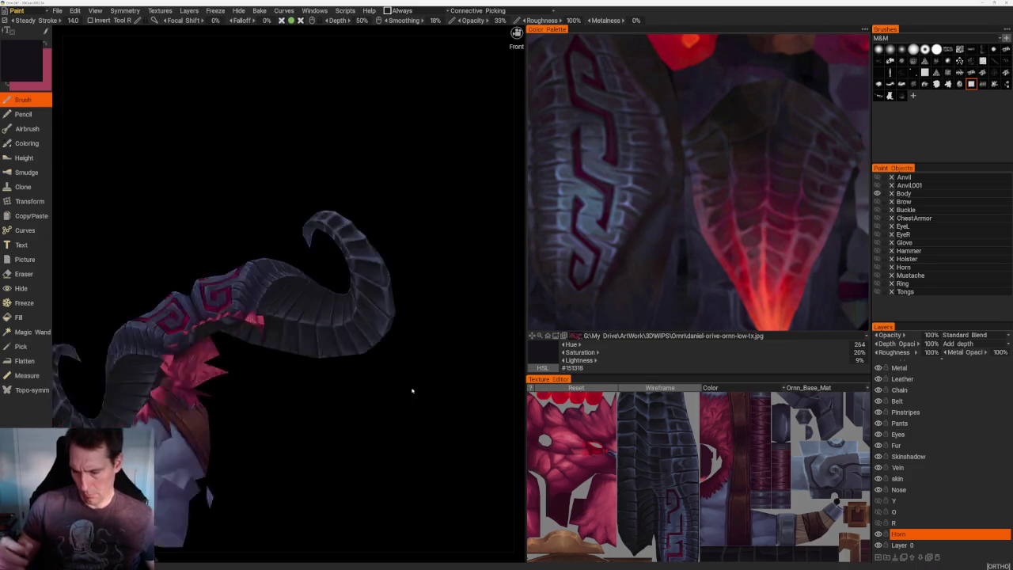
{"action": "scroll", "coordinate": [316, 365], "scroll_direction": "up", "scroll_amount": 3}
{"action": "key", "text": "v"}
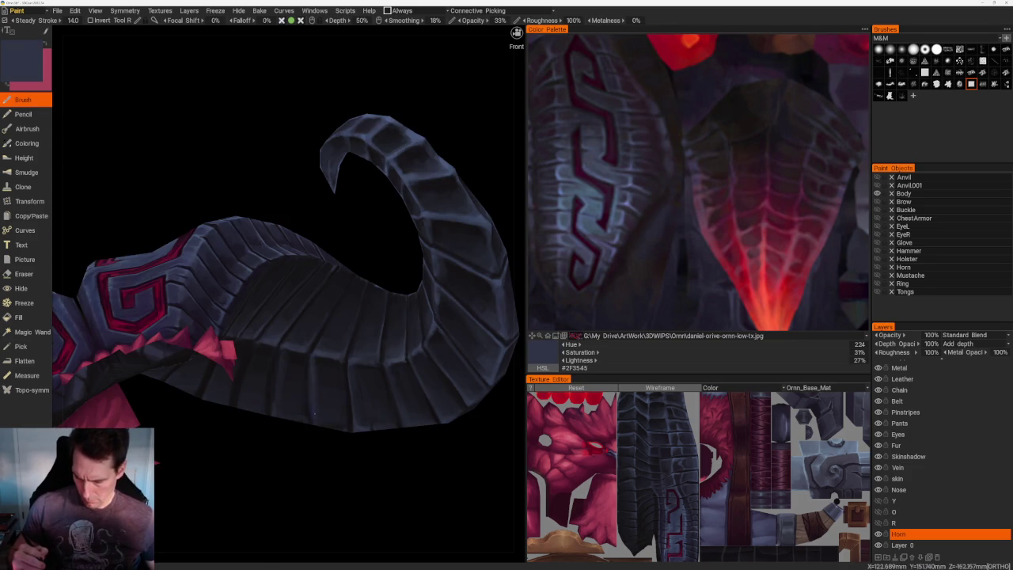
{"action": "left_click_drag", "start_coordinate": [278, 361], "coordinate": [272, 411]}
{"action": "key", "text": "v"}
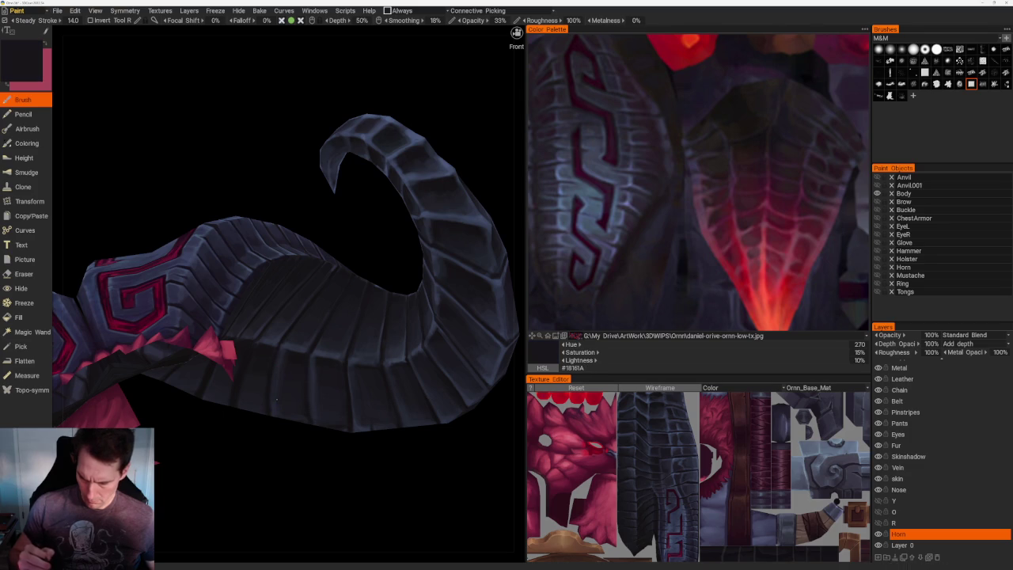
{"action": "left_click_drag", "start_coordinate": [246, 443], "coordinate": [268, 437]}
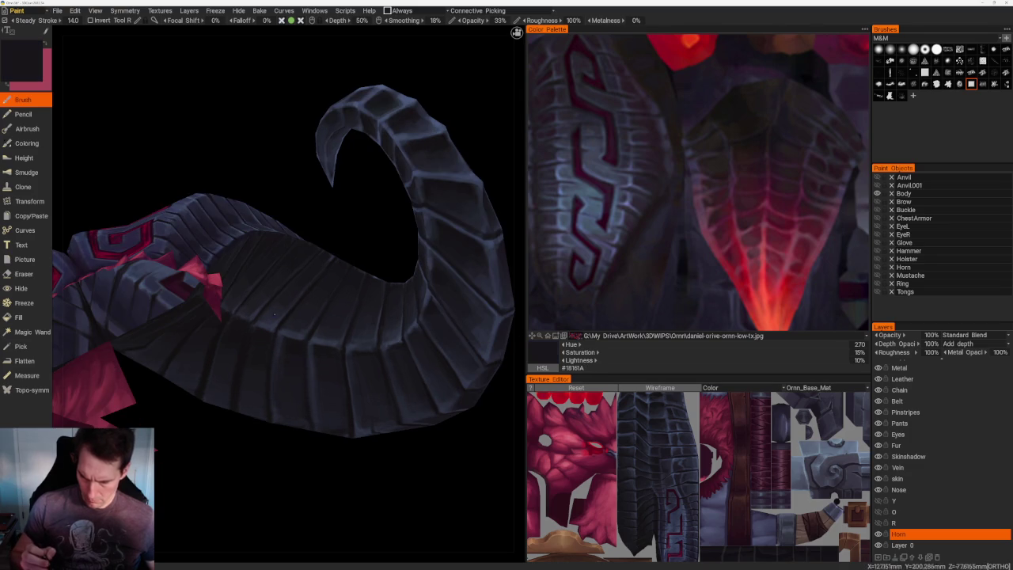
{"action": "key", "text": "v"}
{"action": "left_click_drag", "start_coordinate": [268, 474], "coordinate": [286, 462]}
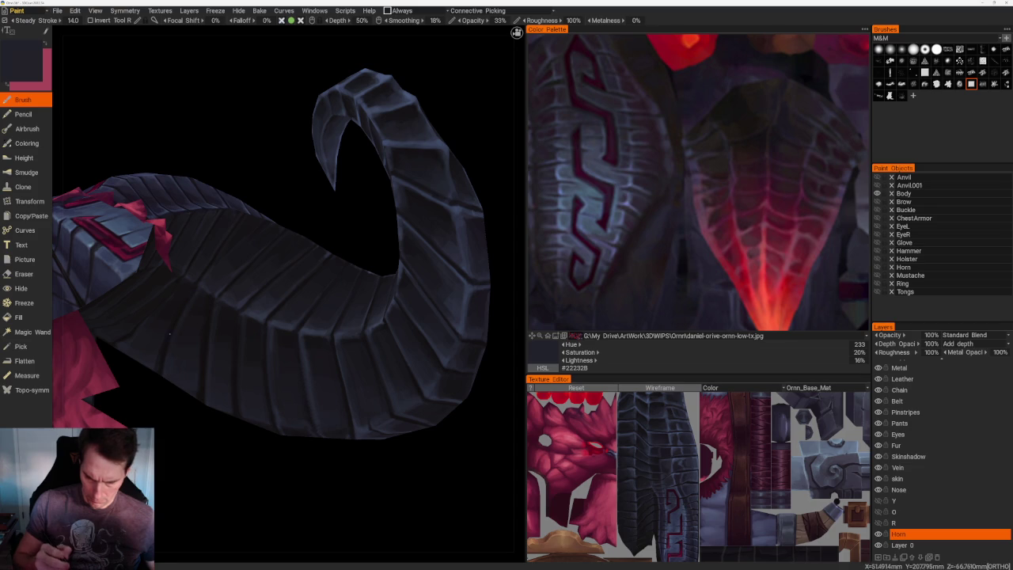
- Rotate the whole model to review the horn shading from several orientations
{"action": "scroll", "coordinate": [356, 364], "scroll_direction": "down", "scroll_amount": 10}
{"action": "mouse_move", "coordinate": [366, 251]}
{"action": "left_mouse_down"}
{"action": "mouse_move", "coordinate": [429, 280]}
{"action": "mouse_move", "coordinate": [417, 276]}
{"action": "mouse_move", "coordinate": [407, 226]}
{"action": "mouse_move", "coordinate": [380, 290]}
{"action": "mouse_move", "coordinate": [406, 316]}
{"action": "left_mouse_up"}
{"action": "scroll", "coordinate": [406, 317], "scroll_direction": "up", "scroll_amount": 5}
{"action": "left_click_drag", "start_coordinate": [483, 462], "coordinate": [412, 438]}
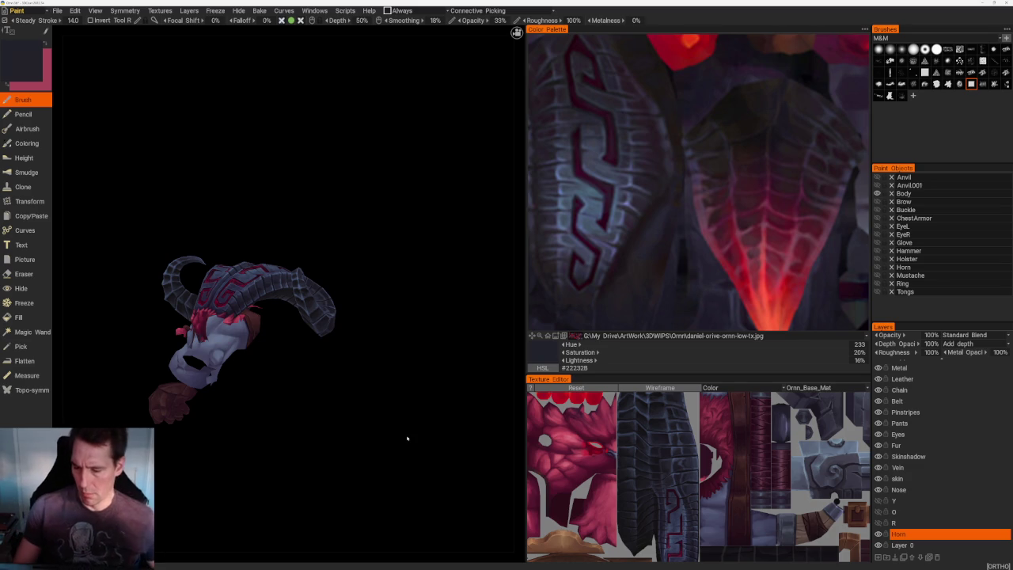
{"action": "mouse_move", "coordinate": [430, 245]}
{"action": "left_mouse_down"}
{"action": "mouse_move", "coordinate": [328, 237]}
{"action": "mouse_move", "coordinate": [336, 231]}
{"action": "left_mouse_up"}
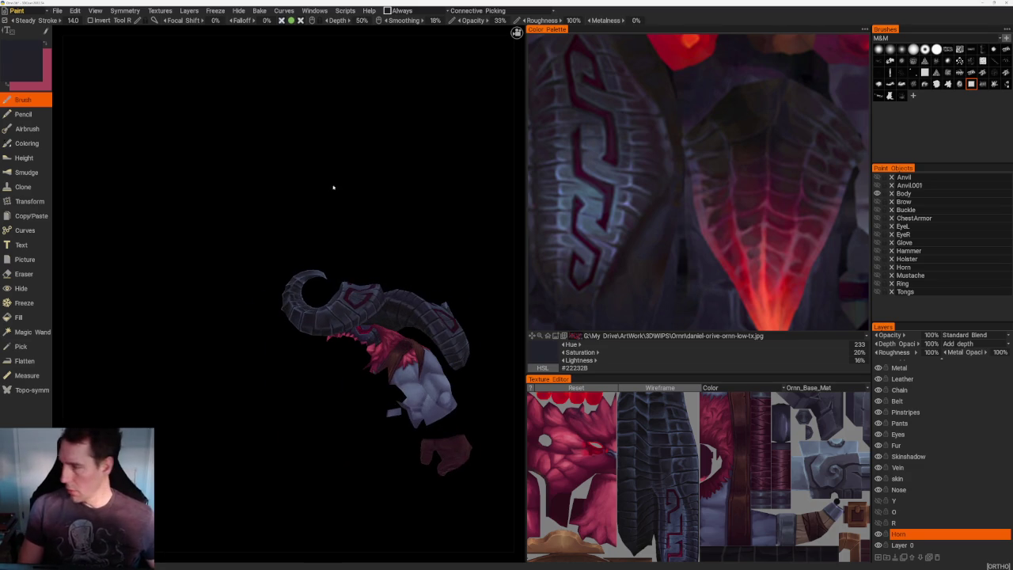
{"action": "left_click_drag", "start_coordinate": [334, 185], "coordinate": [356, 194]}
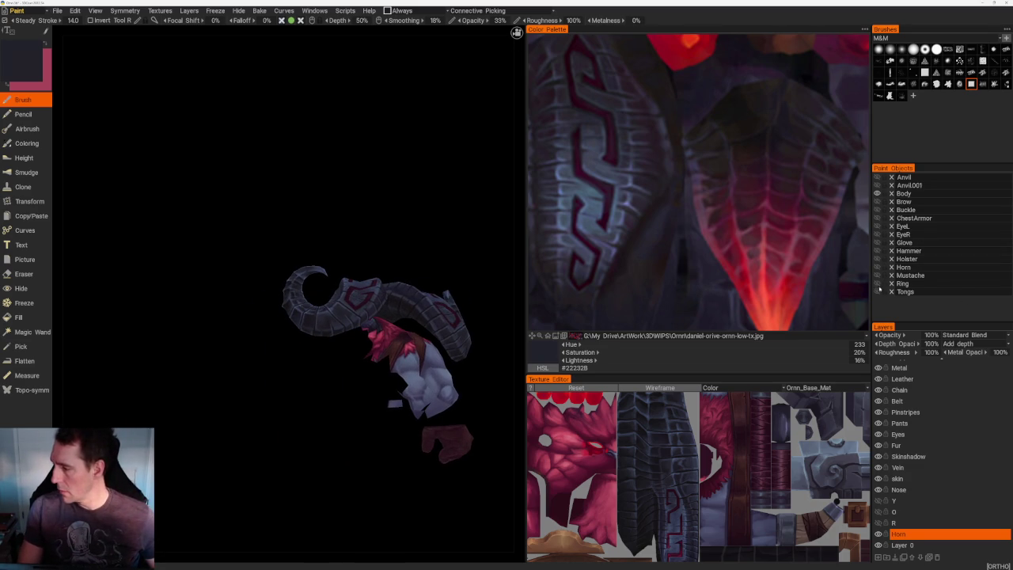
- Make layer R visible and active, and turn the view to the front of the horn
{"action": "left_click", "coordinate": [877, 523]}
{"action": "left_click", "coordinate": [890, 523]}
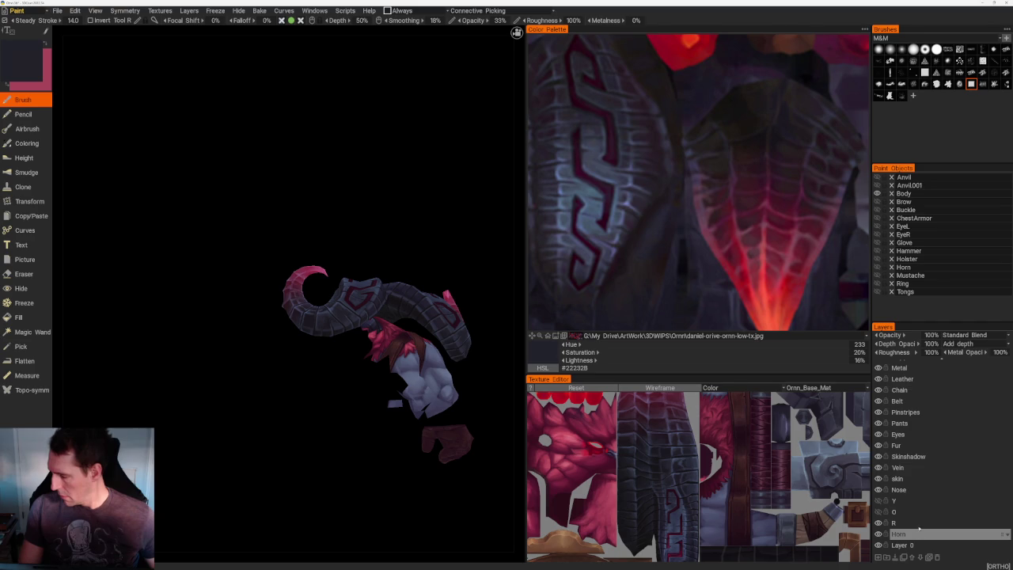
{"action": "left_click_drag", "start_coordinate": [298, 185], "coordinate": [386, 197]}
{"action": "right_click_drag", "start_coordinate": [386, 197], "coordinate": [332, 190]}
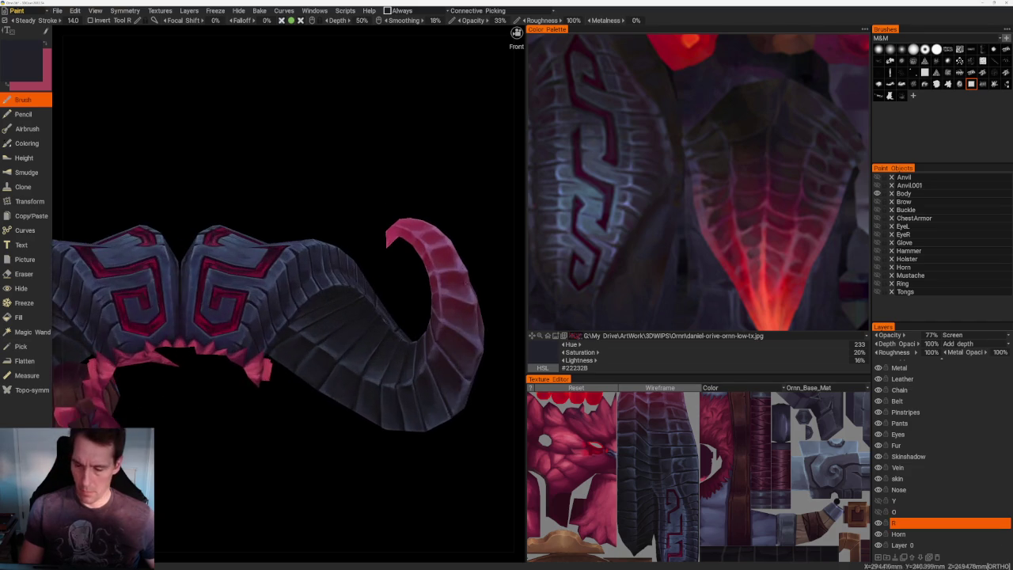
{"action": "left_click_drag", "start_coordinate": [332, 190], "coordinate": [328, 187]}
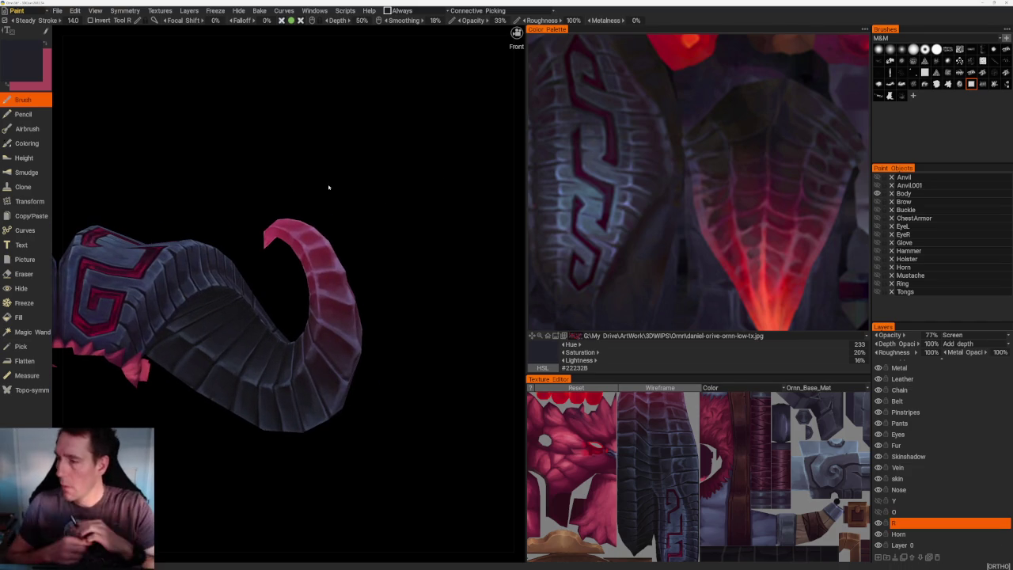
{"action": "left_click_drag", "start_coordinate": [328, 187], "coordinate": [409, 206]}
- Switch to the Eraser and lower its transparency below about 60%
{"action": "key", "text": "e"}
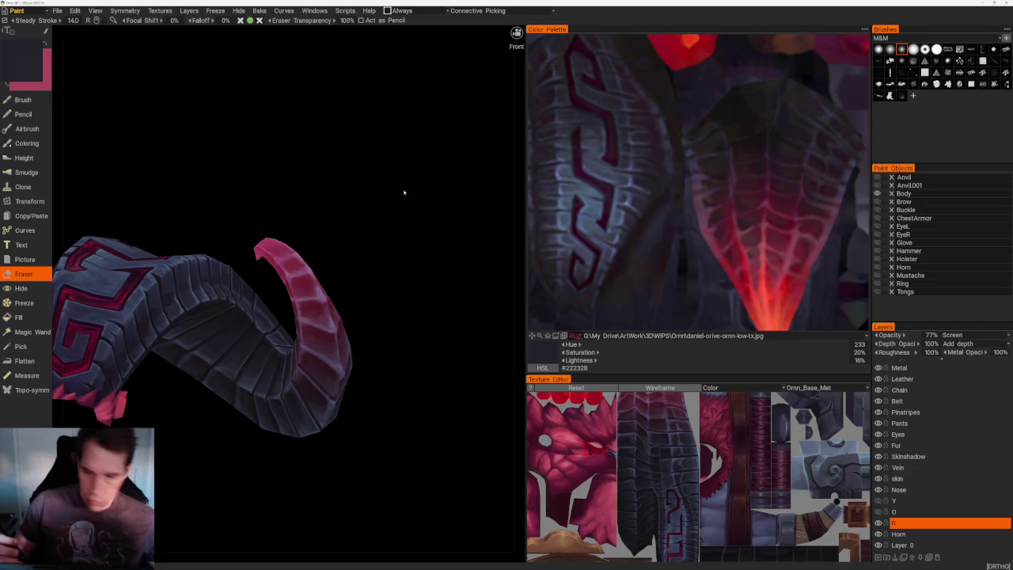
{"action": "left_click_drag", "start_coordinate": [352, 20], "coordinate": [332, 20]}
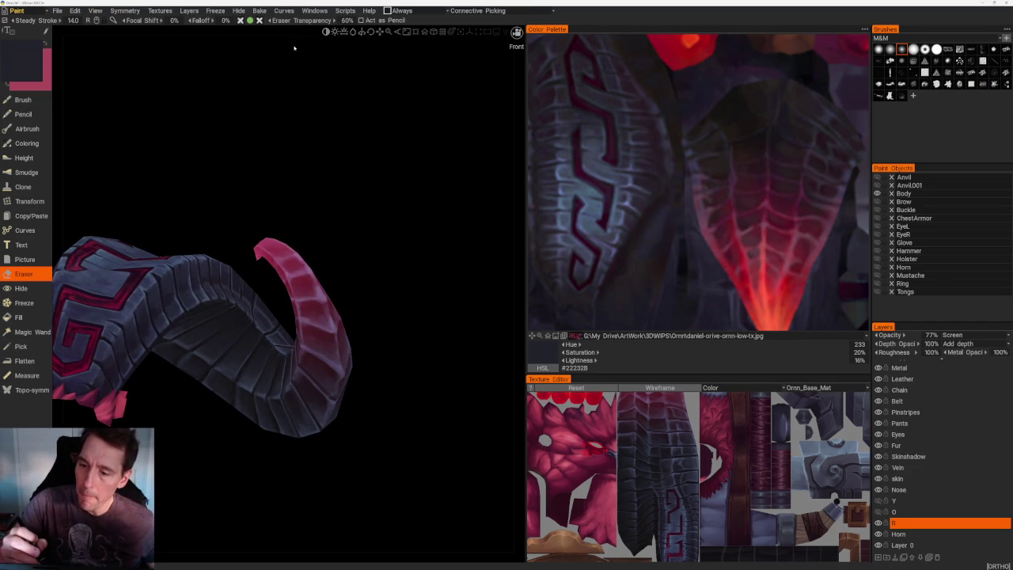
{"action": "left_click_drag", "start_coordinate": [409, 221], "coordinate": [391, 253]}
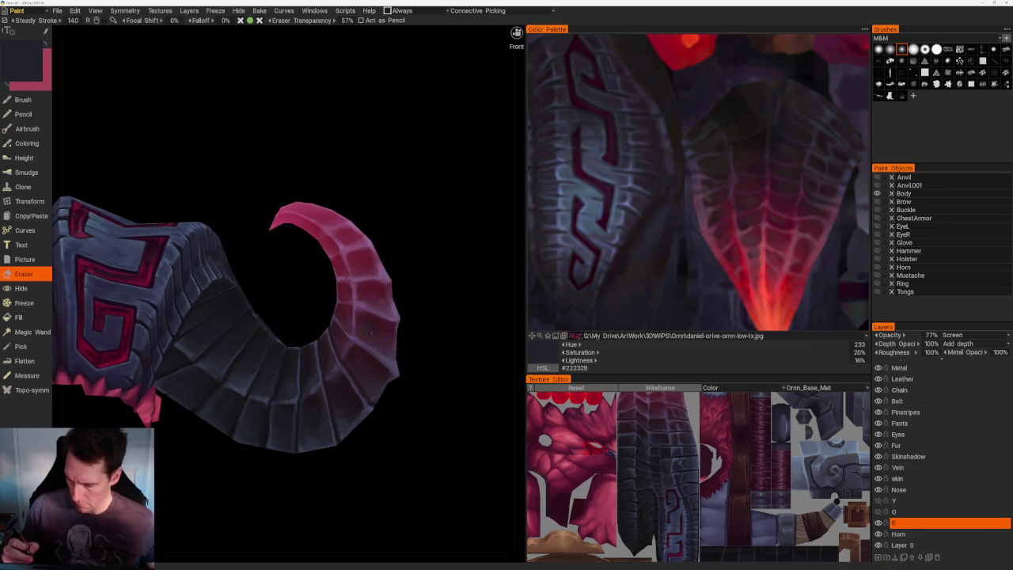
{"action": "mouse_move", "coordinate": [348, 20]}
{"action": "left_mouse_down"}
{"action": "mouse_move", "coordinate": [297, 51]}
{"action": "mouse_move", "coordinate": [312, 43]}
{"action": "left_mouse_up"}
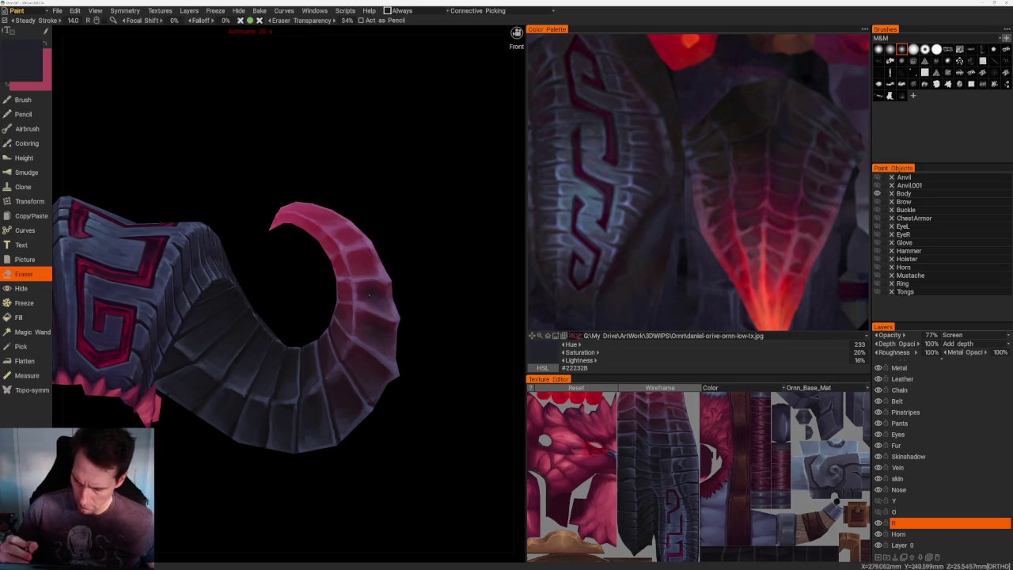
{"action": "middle_click_drag", "start_coordinate": [453, 341], "coordinate": [425, 298]}
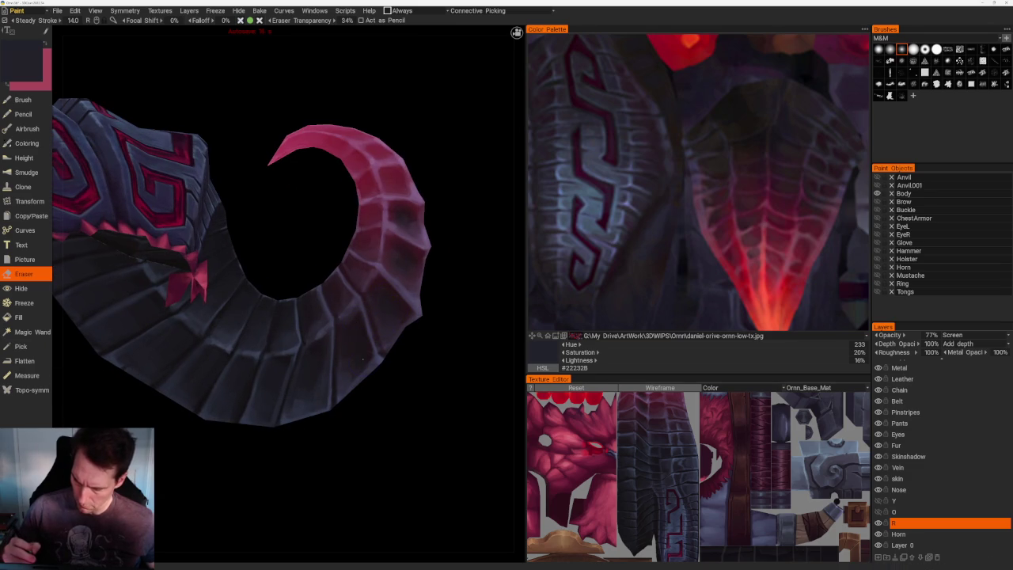
{"action": "middle_click_drag", "start_coordinate": [359, 332], "coordinate": [372, 314]}
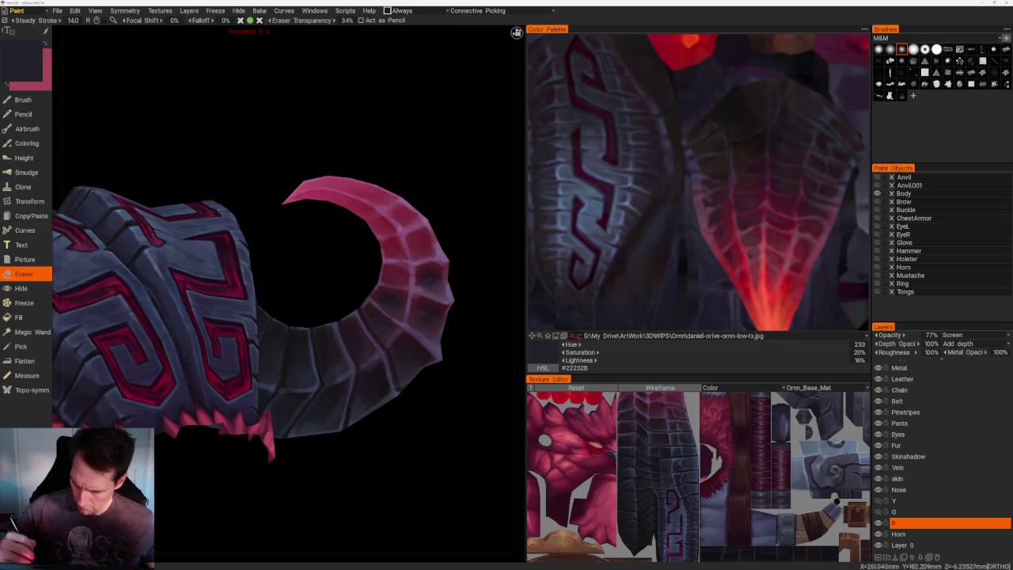
- Frame both horns up close and pan the reference image to the red horn and face
{"action": "middle_click_drag", "start_coordinate": [365, 350], "coordinate": [464, 361]}
{"action": "scroll", "coordinate": [464, 362], "scroll_direction": "down", "scroll_amount": 5}
{"action": "mouse_move", "coordinate": [412, 227]}
{"action": "middle_mouse_down"}
{"action": "mouse_move", "coordinate": [391, 242]}
{"action": "mouse_move", "coordinate": [408, 250]}
{"action": "middle_mouse_up"}
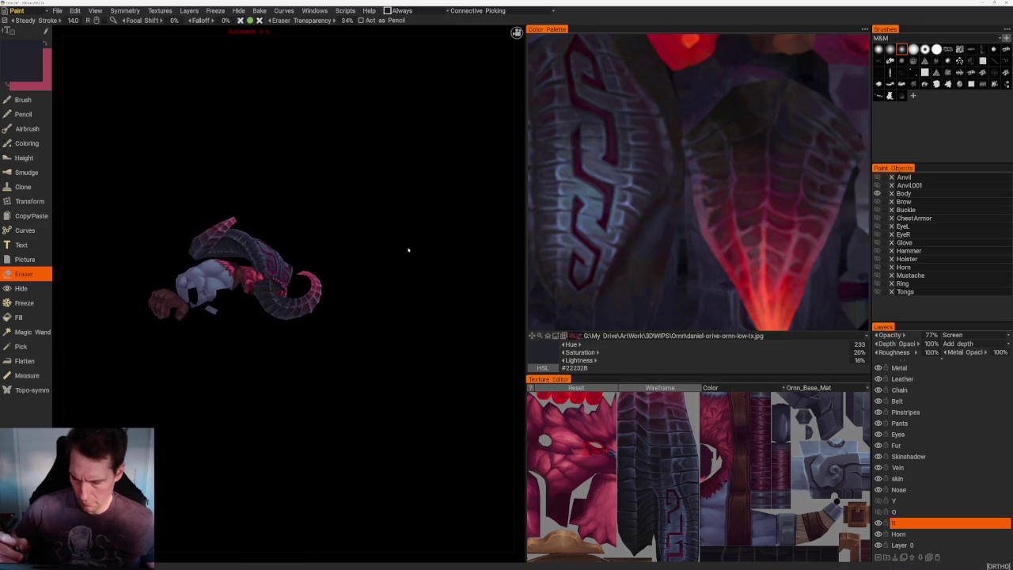
{"action": "scroll", "coordinate": [407, 250], "scroll_direction": "up", "scroll_amount": 2}
{"action": "scroll", "coordinate": [407, 250], "scroll_direction": "up", "scroll_amount": 5}
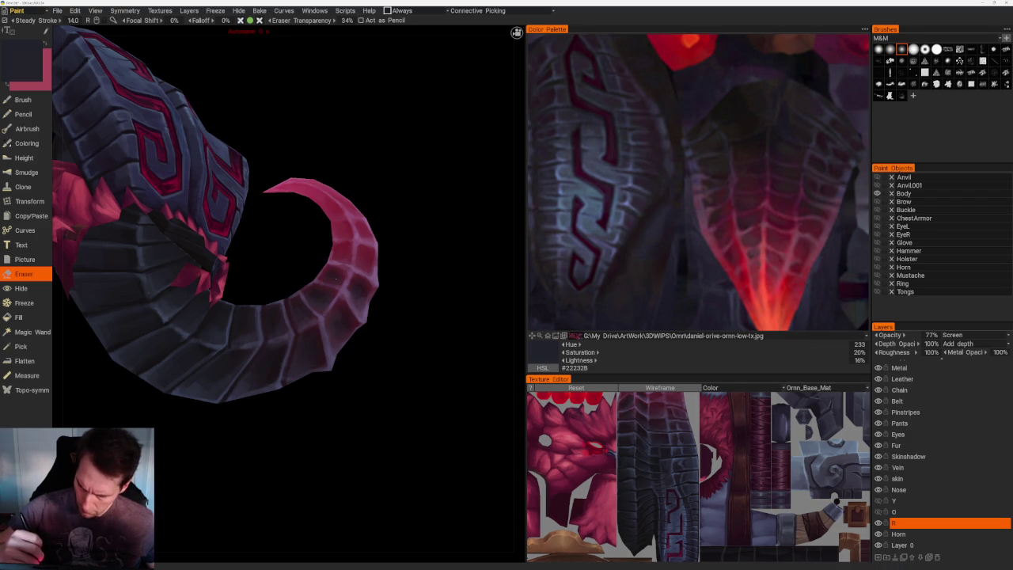
{"action": "scroll", "coordinate": [458, 332], "scroll_direction": "down", "scroll_amount": 5}
{"action": "left_click_drag", "start_coordinate": [425, 338], "coordinate": [422, 357]}
{"action": "scroll", "coordinate": [402, 474], "scroll_direction": "up", "scroll_amount": 3}
{"action": "left_click_drag", "start_coordinate": [402, 474], "coordinate": [384, 463], "text": "shift"}
{"action": "scroll", "coordinate": [464, 470], "scroll_direction": "up", "scroll_amount": 2}
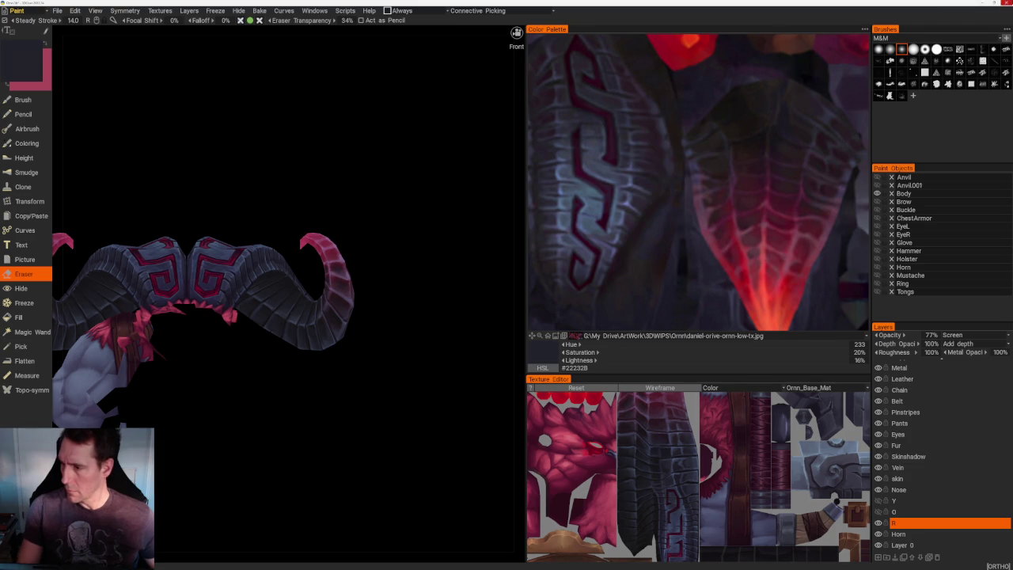
{"action": "mouse_move", "coordinate": [791, 163]}
{"action": "left_mouse_down"}
{"action": "mouse_move", "coordinate": [730, 136]}
{"action": "mouse_move", "coordinate": [692, 210]}
{"action": "left_mouse_up"}
{"action": "left_click_drag", "start_coordinate": [645, 172], "coordinate": [686, 278]}
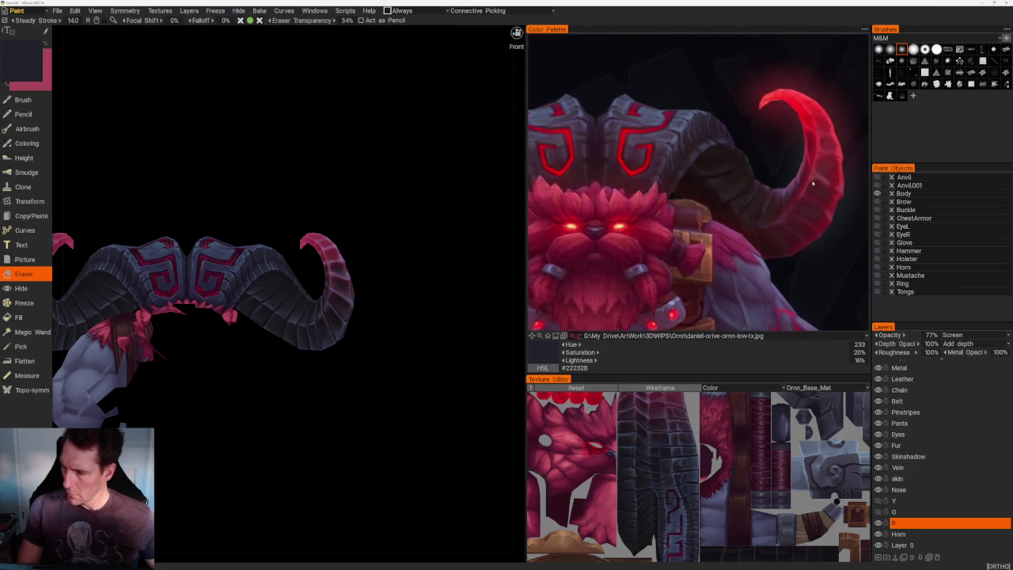
- Load Screenshot 2025-12-09 110427.png as the reference and zoom it onto the horn
{"action": "left_click", "coordinate": [602, 335]}
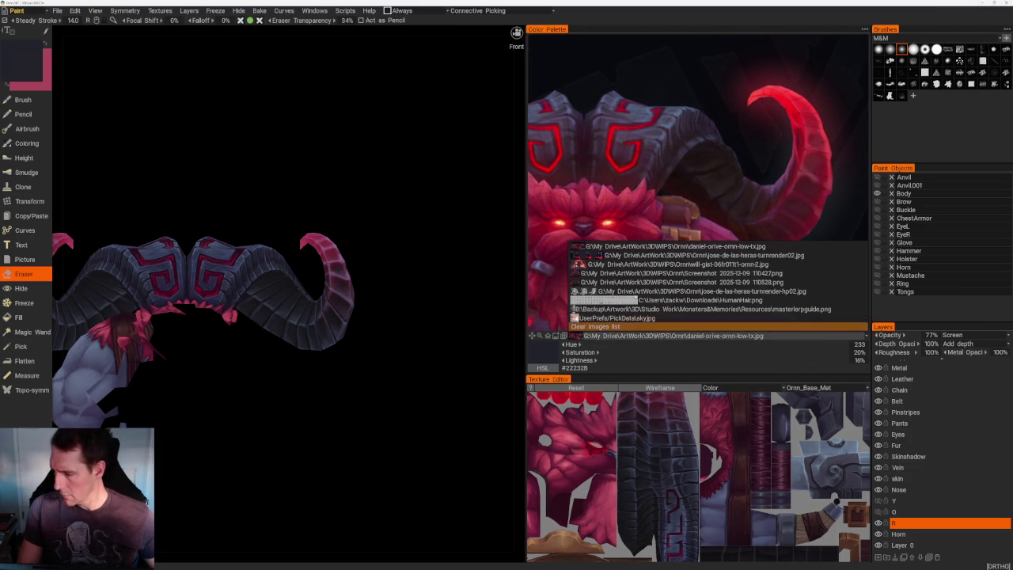
{"action": "left_click", "coordinate": [601, 273]}
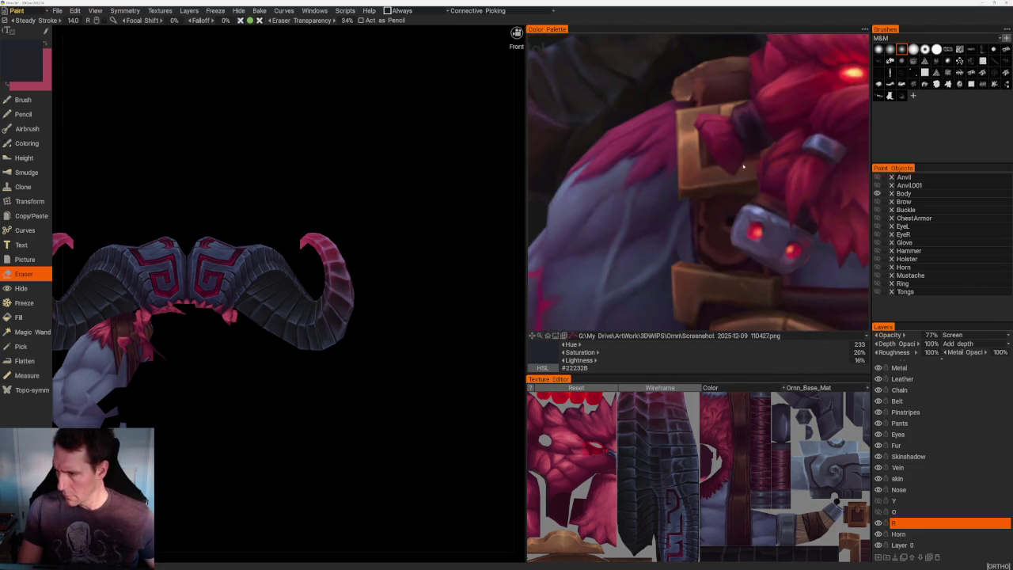
{"action": "scroll", "coordinate": [726, 156], "scroll_direction": "down", "scroll_amount": 5}
{"action": "scroll", "coordinate": [725, 155], "scroll_direction": "up", "scroll_amount": 5}
{"action": "left_click_drag", "start_coordinate": [725, 156], "coordinate": [854, 304]}
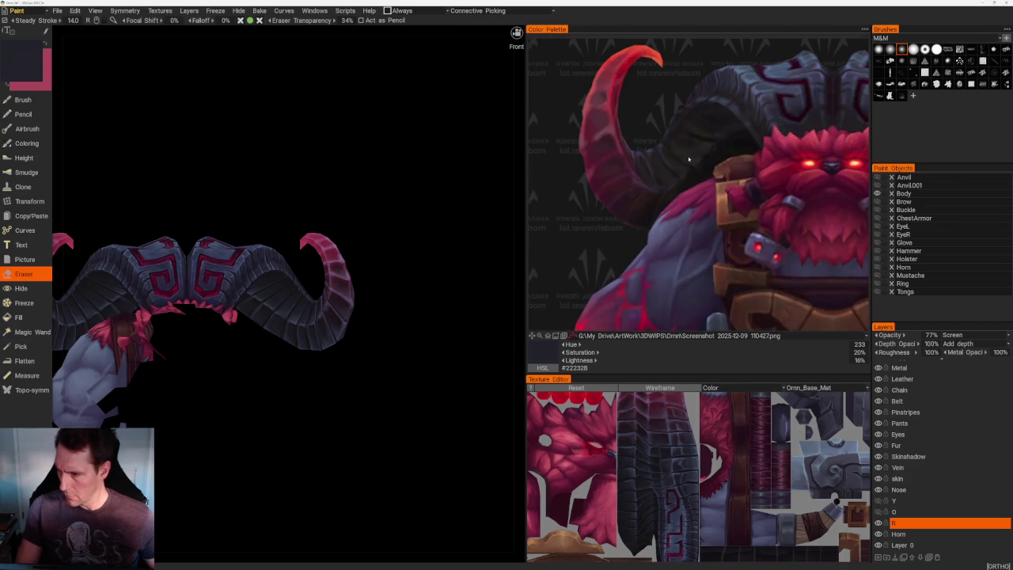
{"action": "scroll", "coordinate": [693, 160], "scroll_direction": "up", "scroll_amount": 2}
{"action": "left_click_drag", "start_coordinate": [694, 224], "coordinate": [745, 286]}
{"action": "mouse_move", "coordinate": [741, 232]}
{"action": "left_mouse_down"}
{"action": "mouse_move", "coordinate": [693, 223]}
{"action": "mouse_move", "coordinate": [668, 244]}
{"action": "left_mouse_up"}
- Orbit and zoom the viewport until the horn tip fills the view
{"action": "left_click_drag", "start_coordinate": [393, 203], "coordinate": [348, 204]}
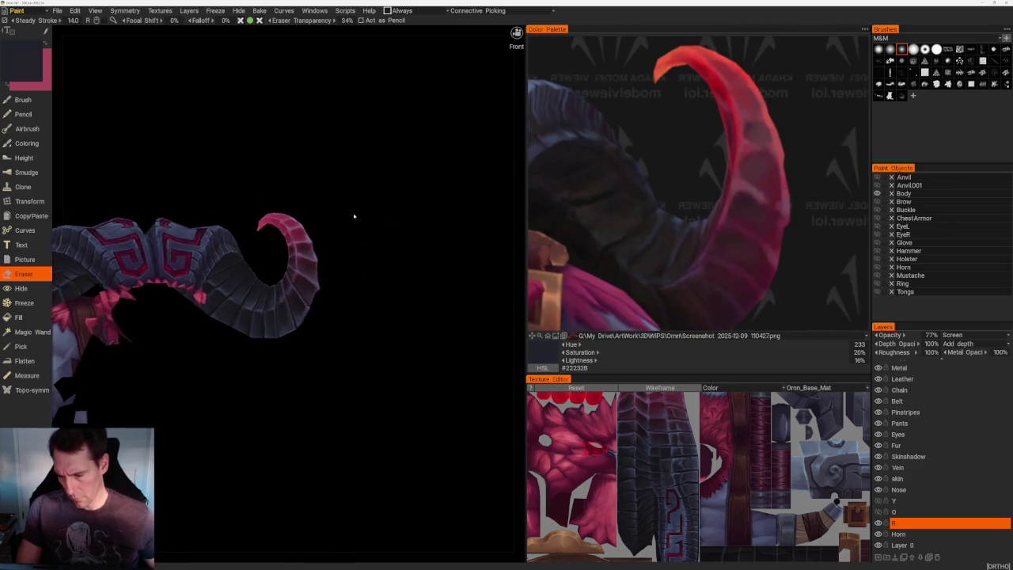
{"action": "right_click_drag", "start_coordinate": [348, 204], "coordinate": [389, 259]}
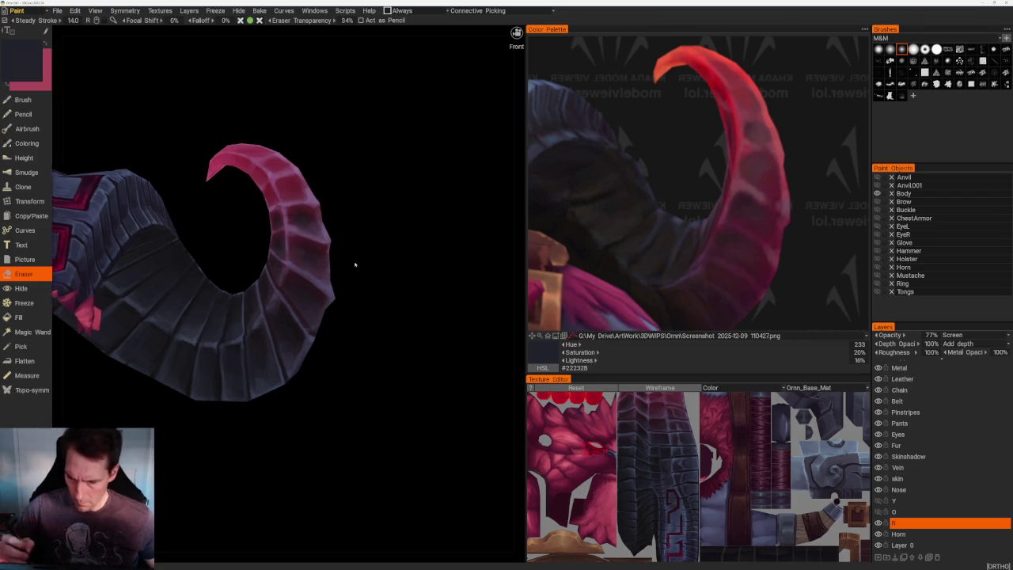
{"action": "left_click_drag", "start_coordinate": [389, 260], "coordinate": [350, 273]}
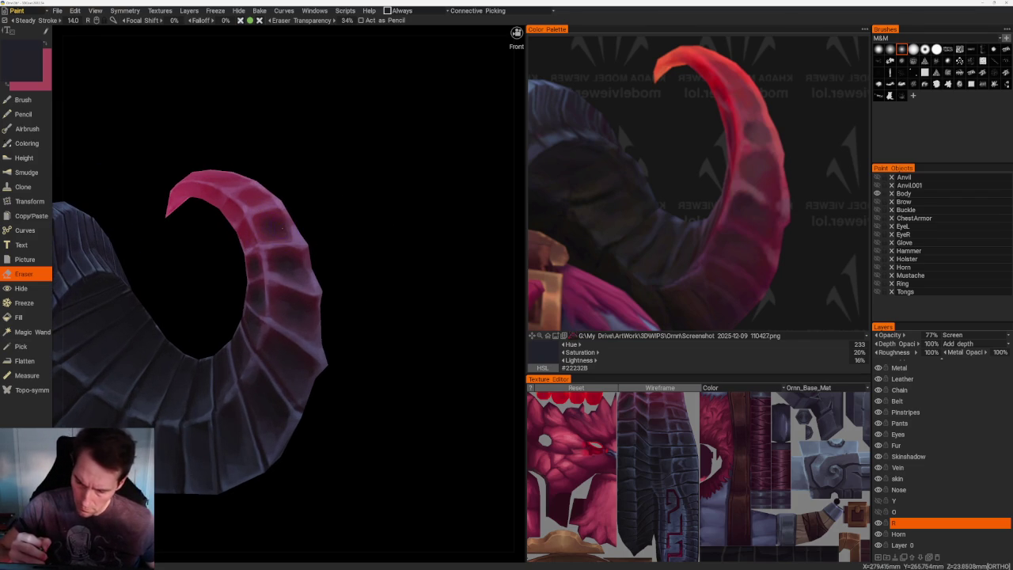
{"action": "left_click_drag", "start_coordinate": [263, 228], "coordinate": [361, 226]}
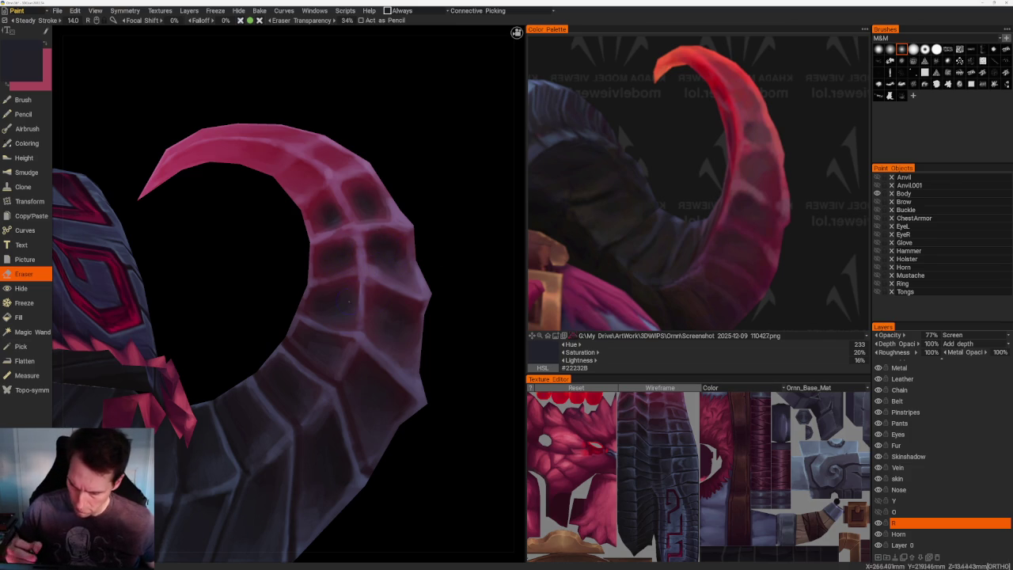
- Use a triangular colour palette, a round-alpha Brush, and the horn's crimson #8D0C31
{"action": "left_click", "coordinate": [864, 29]}
{"action": "left_click", "coordinate": [871, 32]}
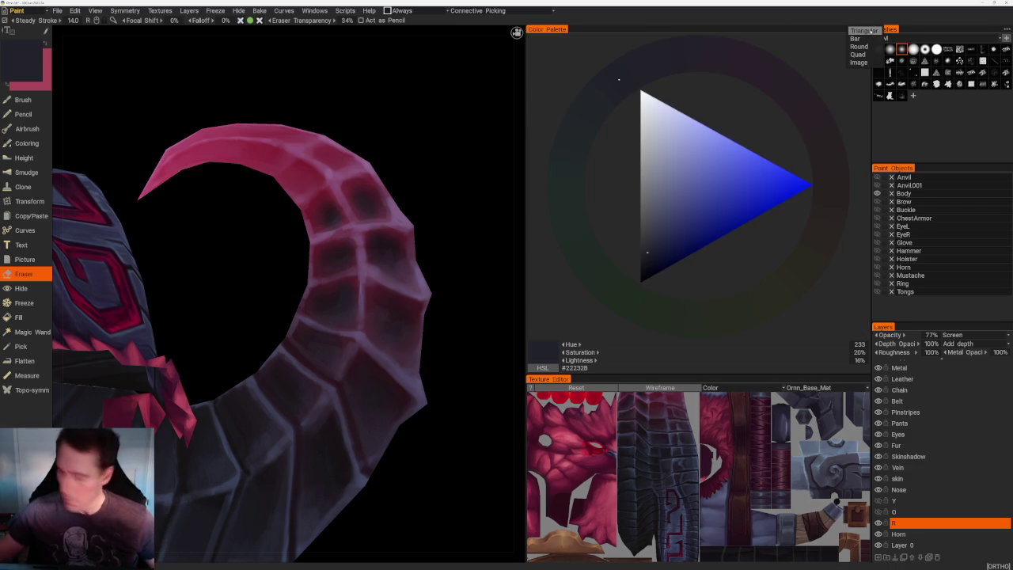
{"action": "key", "text": "b"}
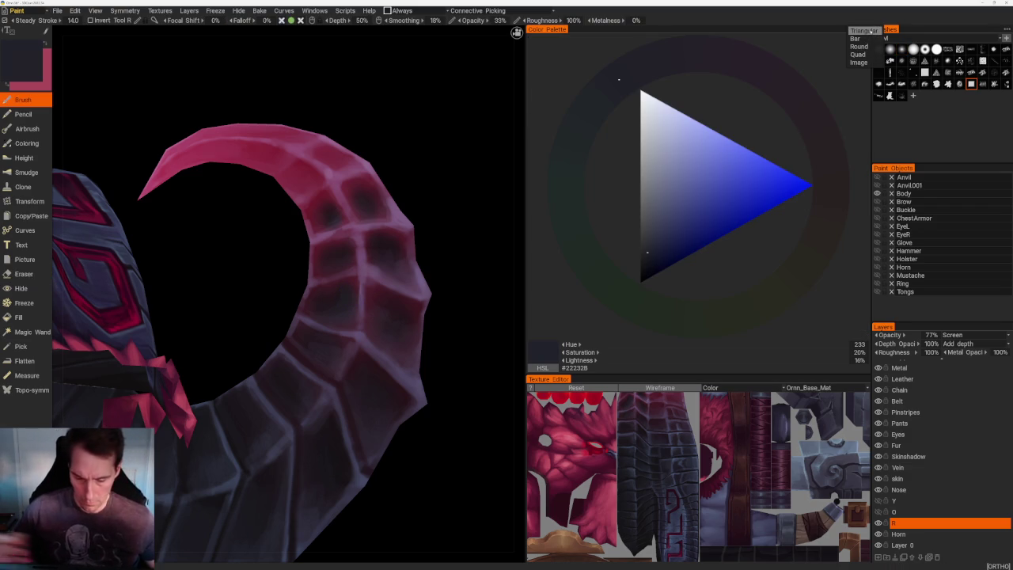
{"action": "left_click", "coordinate": [865, 30]}
{"action": "key", "text": "v"}
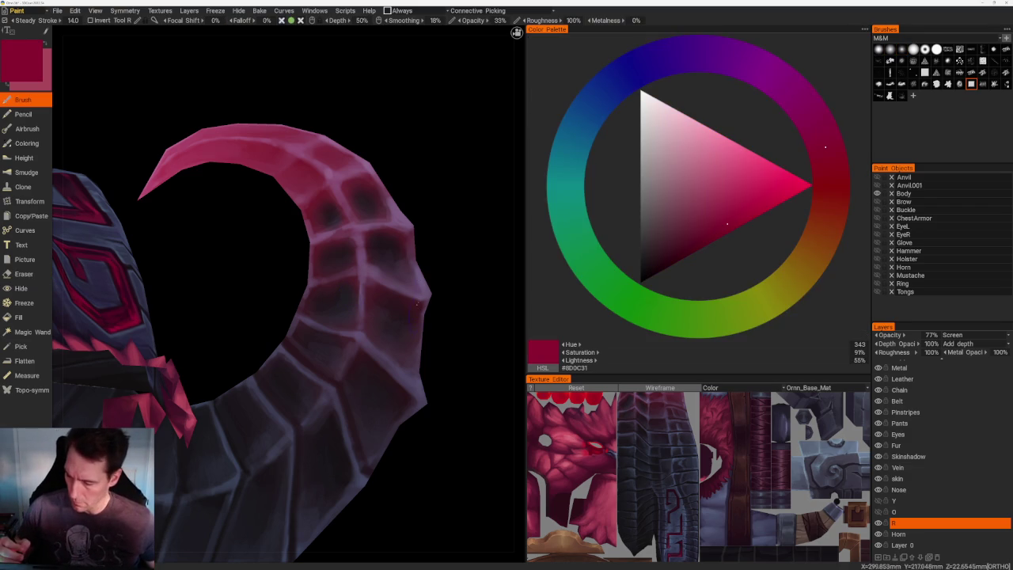
{"action": "left_click", "coordinate": [901, 48]}
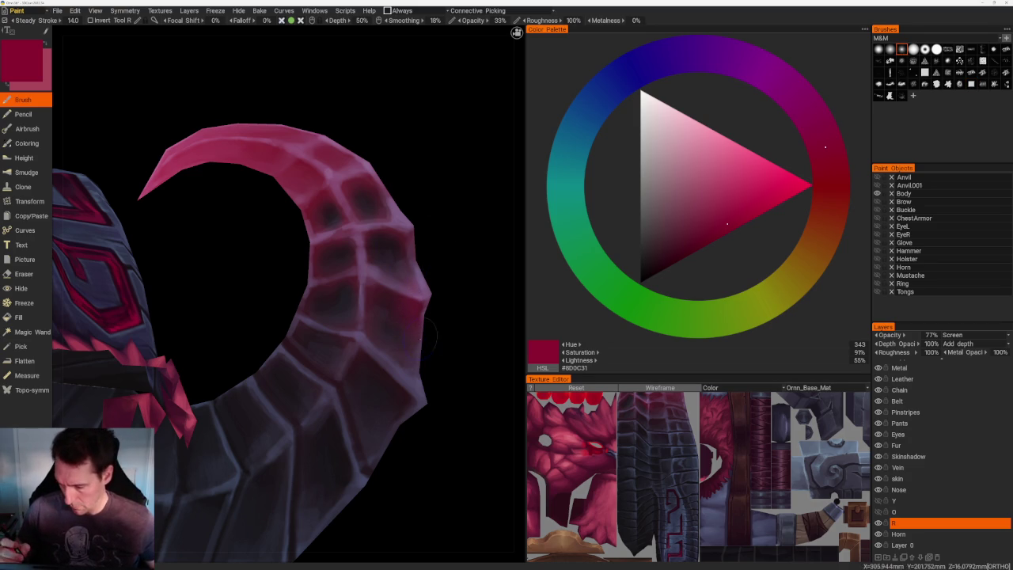
- Restore the horn reference image and sample dark crimson #5A182A, then a dark plum, from it
{"action": "left_click", "coordinate": [864, 30]}
{"action": "left_click", "coordinate": [867, 62]}
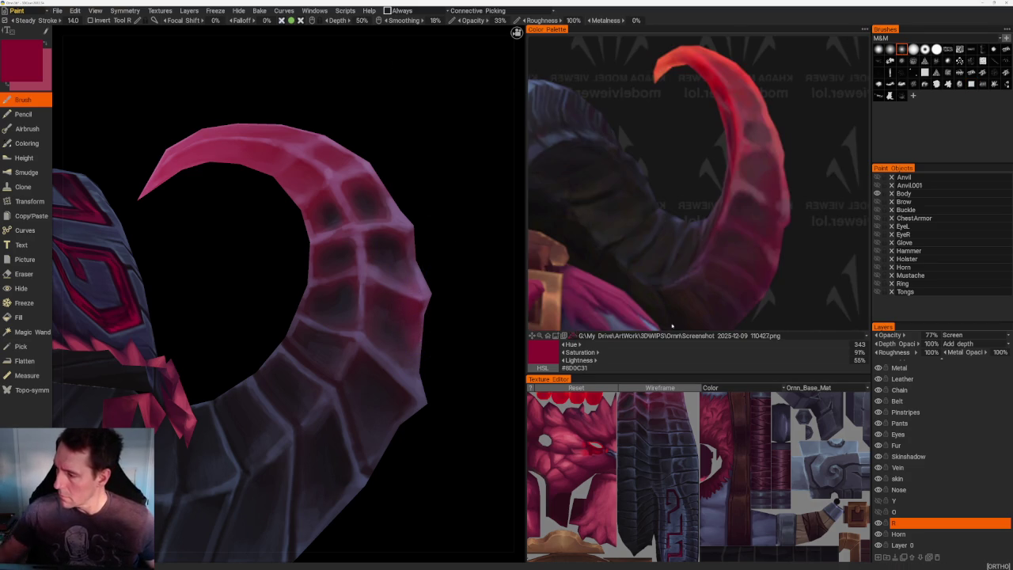
{"action": "left_click", "coordinate": [757, 259]}
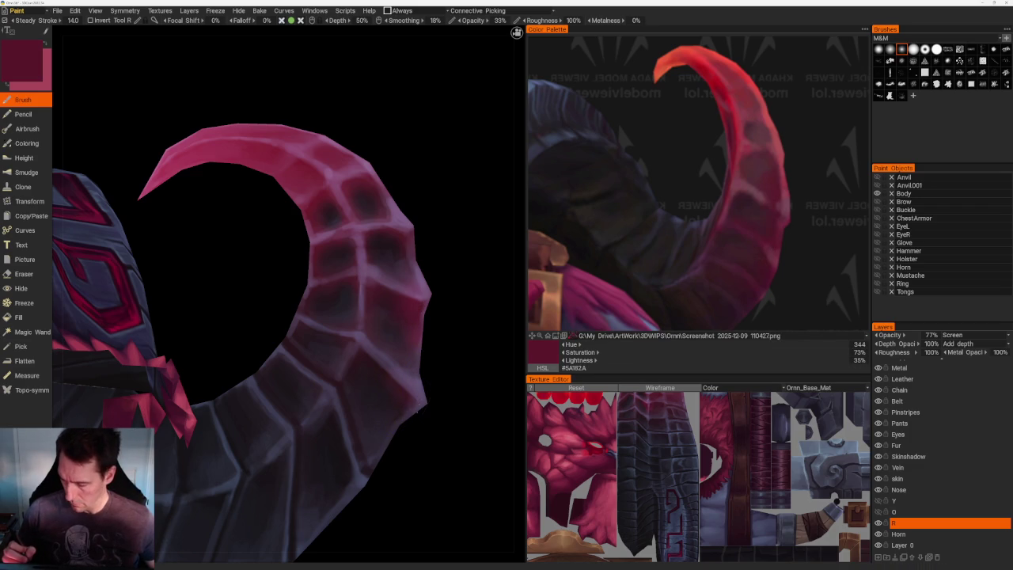
{"action": "mouse_move", "coordinate": [431, 418]}
{"action": "left_mouse_down"}
{"action": "mouse_move", "coordinate": [414, 362]}
{"action": "mouse_move", "coordinate": [427, 373]}
{"action": "left_mouse_up"}
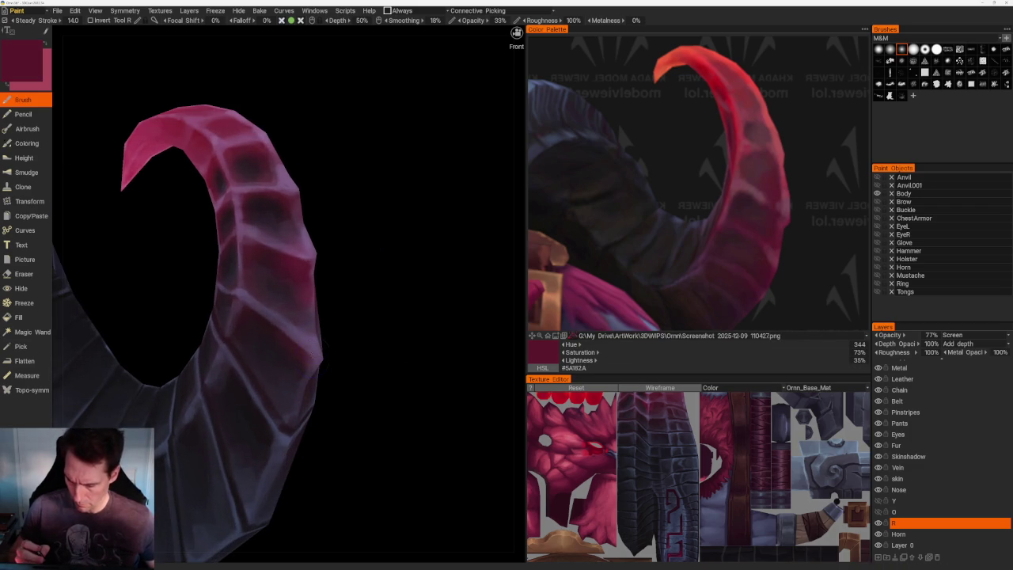
{"action": "mouse_move", "coordinate": [356, 301]}
{"action": "left_mouse_down"}
{"action": "mouse_move", "coordinate": [364, 292]}
{"action": "mouse_move", "coordinate": [393, 343]}
{"action": "mouse_move", "coordinate": [346, 310]}
{"action": "mouse_move", "coordinate": [395, 337]}
{"action": "left_mouse_up"}
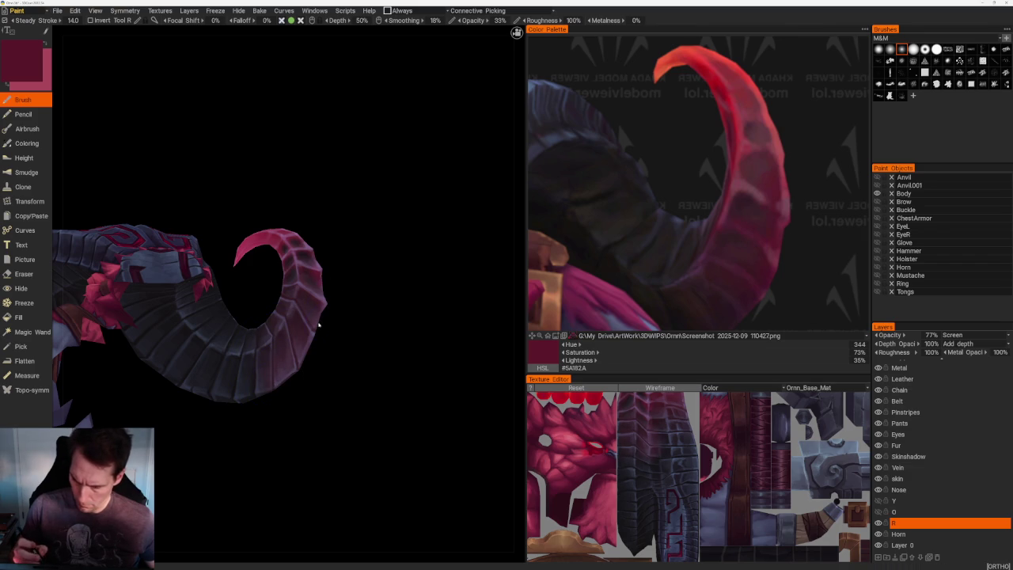
{"action": "left_click", "coordinate": [731, 321]}
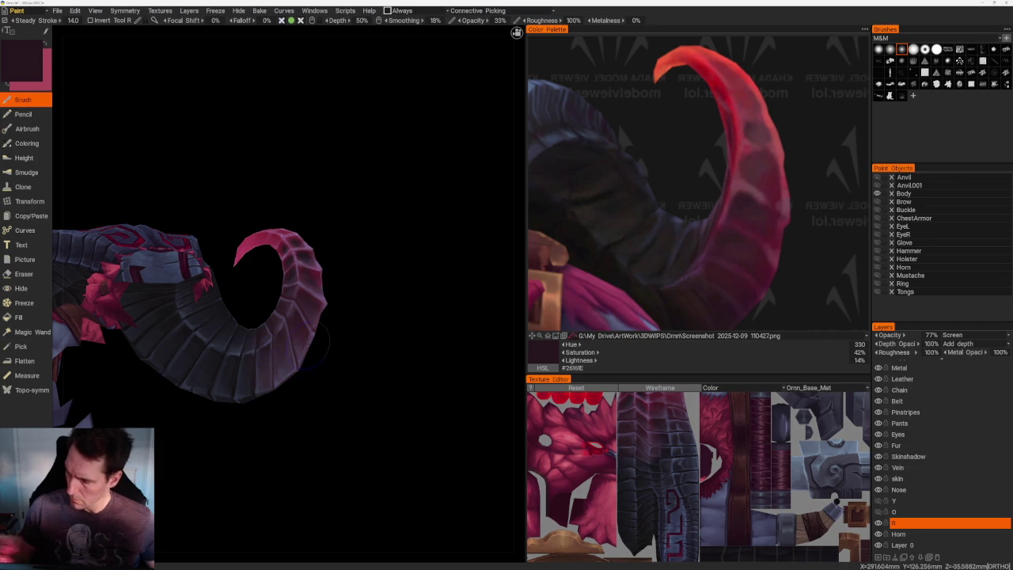
- Sample the wine red #421625 from the horn, orbit to inspect it, and switch to the Eraser
{"action": "key", "text": "v"}
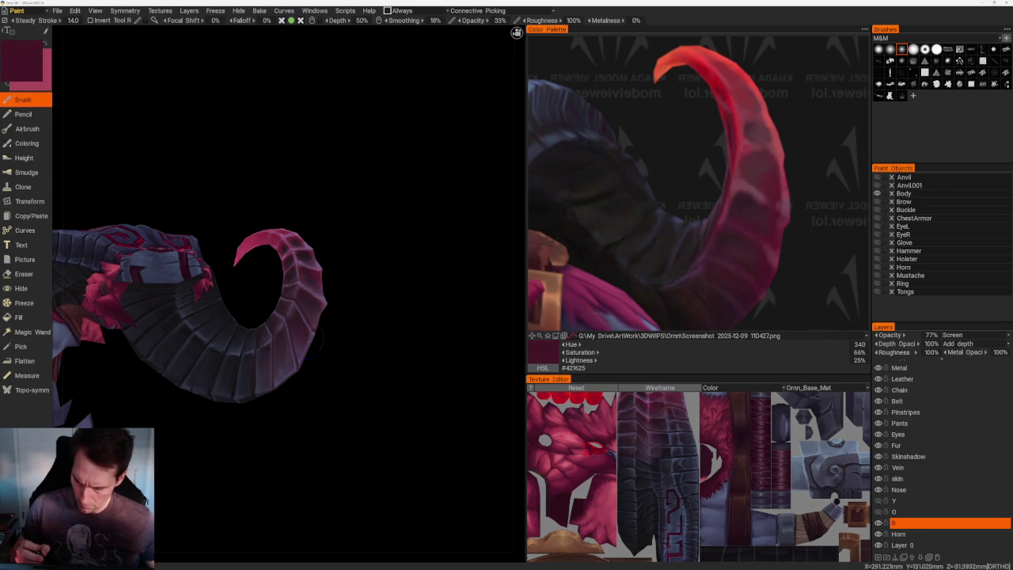
{"action": "left_click_drag", "start_coordinate": [339, 378], "coordinate": [318, 321]}
{"action": "mouse_move", "coordinate": [336, 373]}
{"action": "left_mouse_down"}
{"action": "mouse_move", "coordinate": [329, 389]}
{"action": "mouse_move", "coordinate": [356, 389]}
{"action": "mouse_move", "coordinate": [302, 344]}
{"action": "left_mouse_up"}
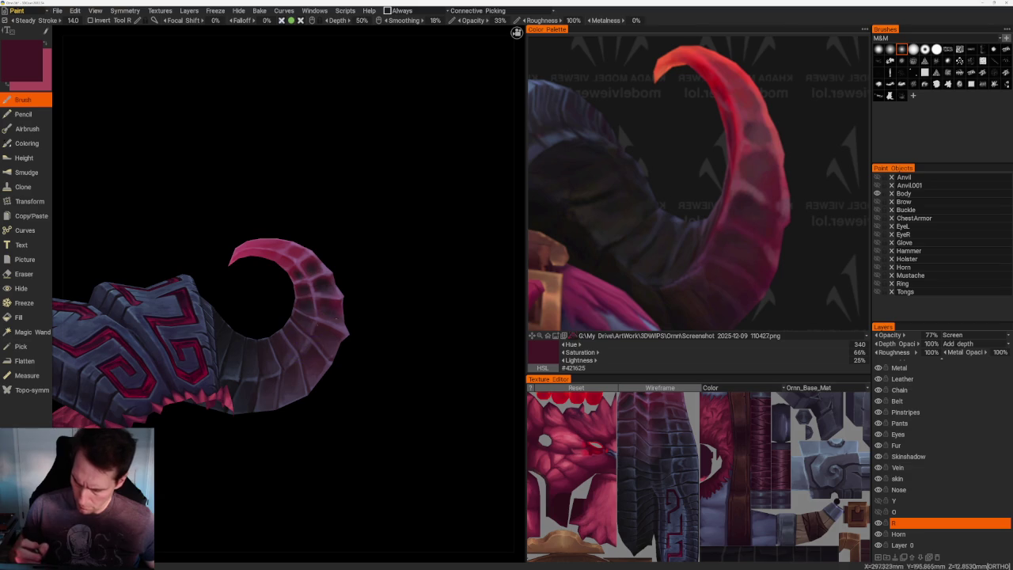
{"action": "mouse_move", "coordinate": [394, 337]}
{"action": "left_mouse_down"}
{"action": "mouse_move", "coordinate": [350, 314]}
{"action": "mouse_move", "coordinate": [405, 344]}
{"action": "mouse_move", "coordinate": [380, 282]}
{"action": "mouse_move", "coordinate": [352, 261]}
{"action": "mouse_move", "coordinate": [388, 406]}
{"action": "mouse_move", "coordinate": [294, 316]}
{"action": "left_mouse_up"}
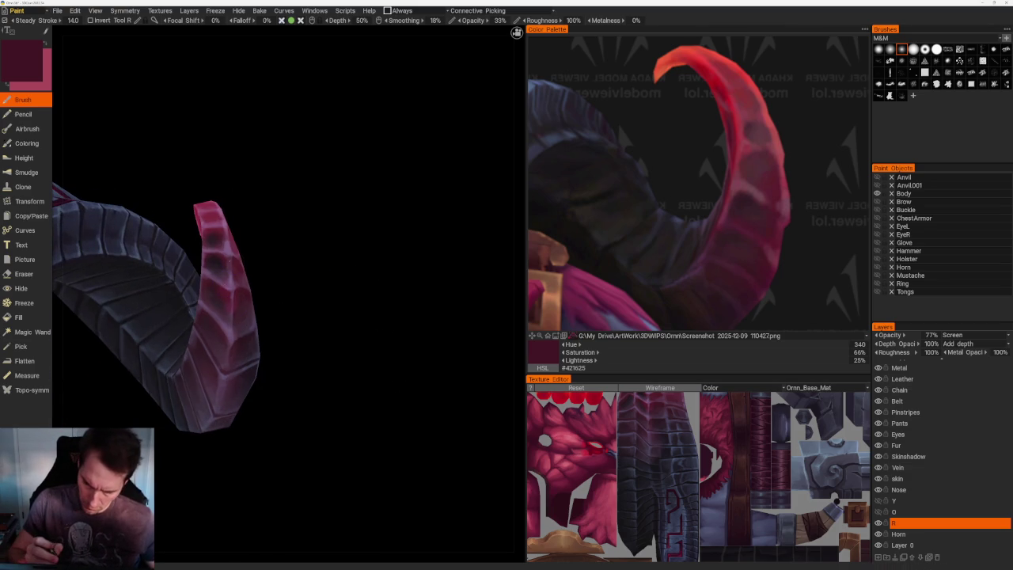
{"action": "mouse_move", "coordinate": [294, 317]}
{"action": "left_mouse_down"}
{"action": "mouse_move", "coordinate": [324, 293]}
{"action": "mouse_move", "coordinate": [357, 301]}
{"action": "left_mouse_up"}
{"action": "key", "text": "e"}
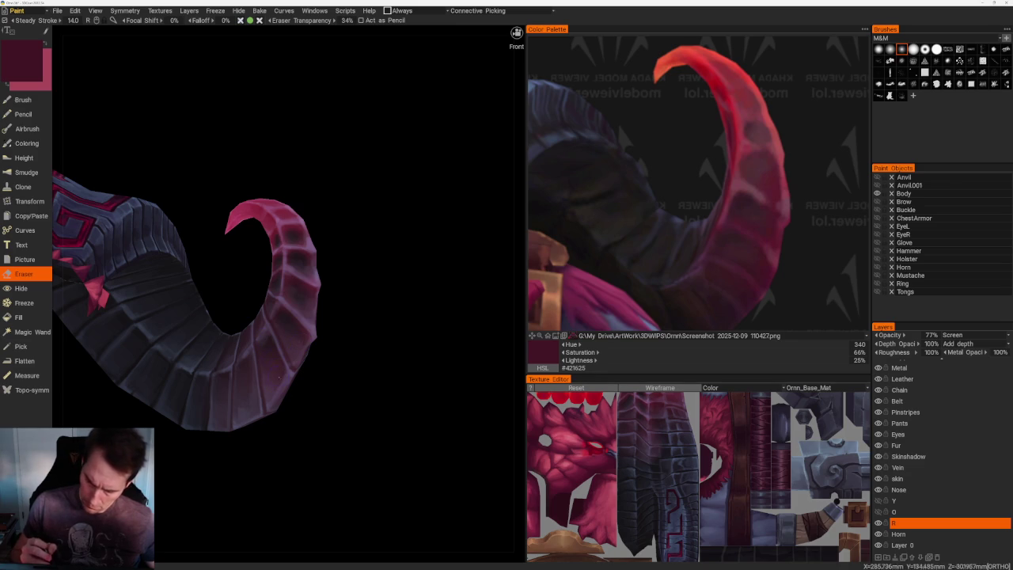
- Orbit around the whole model and close in on the horn's curved tip
{"action": "scroll", "coordinate": [353, 391], "scroll_direction": "down", "scroll_amount": 10}
{"action": "mouse_move", "coordinate": [314, 203]}
{"action": "left_mouse_down"}
{"action": "mouse_move", "coordinate": [389, 214]}
{"action": "mouse_move", "coordinate": [273, 182]}
{"action": "mouse_move", "coordinate": [280, 219]}
{"action": "left_mouse_up"}
{"action": "scroll", "coordinate": [407, 268], "scroll_direction": "up", "scroll_amount": 8}
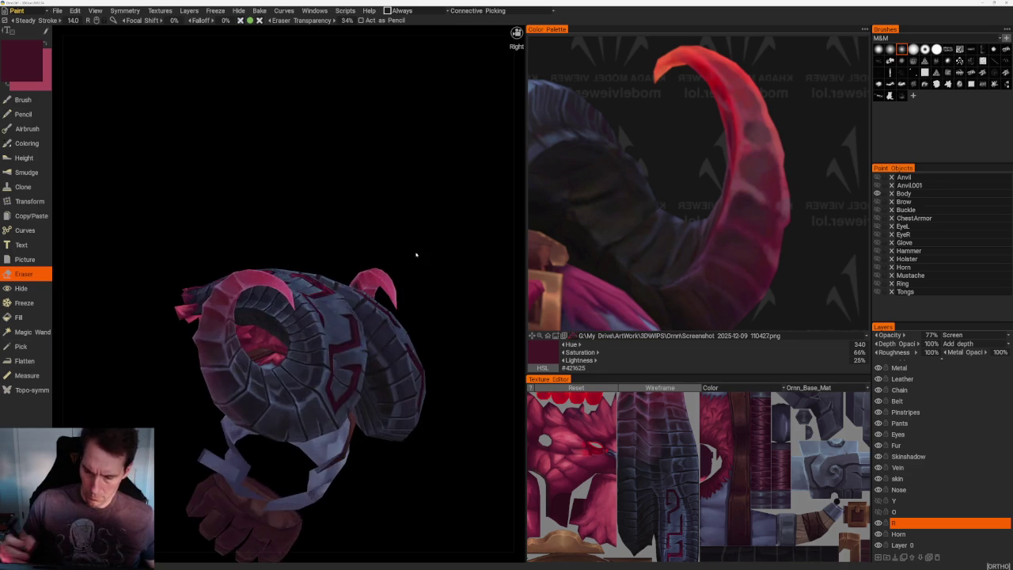
{"action": "left_click_drag", "start_coordinate": [405, 228], "coordinate": [259, 281]}
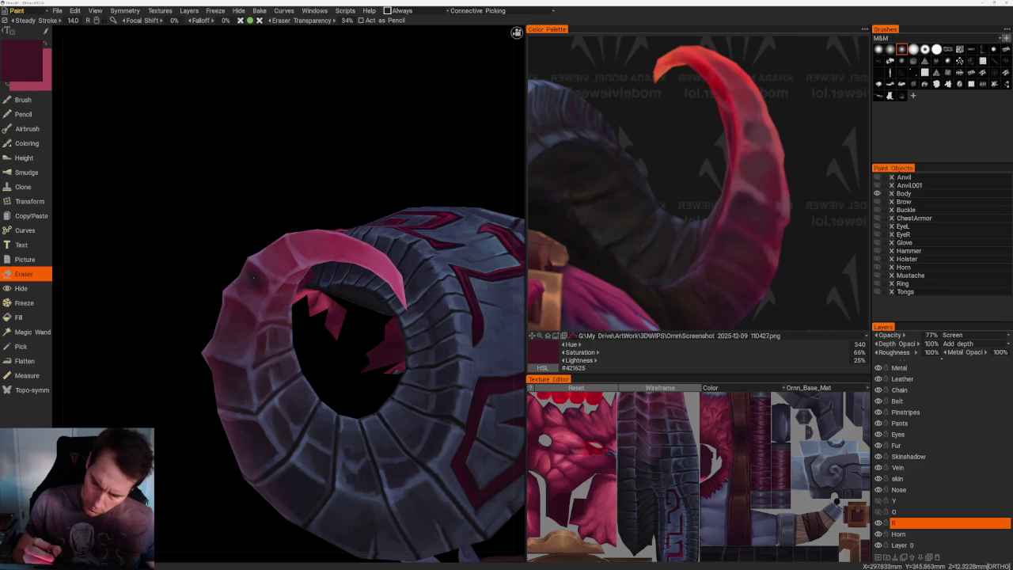
{"action": "left_click_drag", "start_coordinate": [296, 211], "coordinate": [289, 267]}
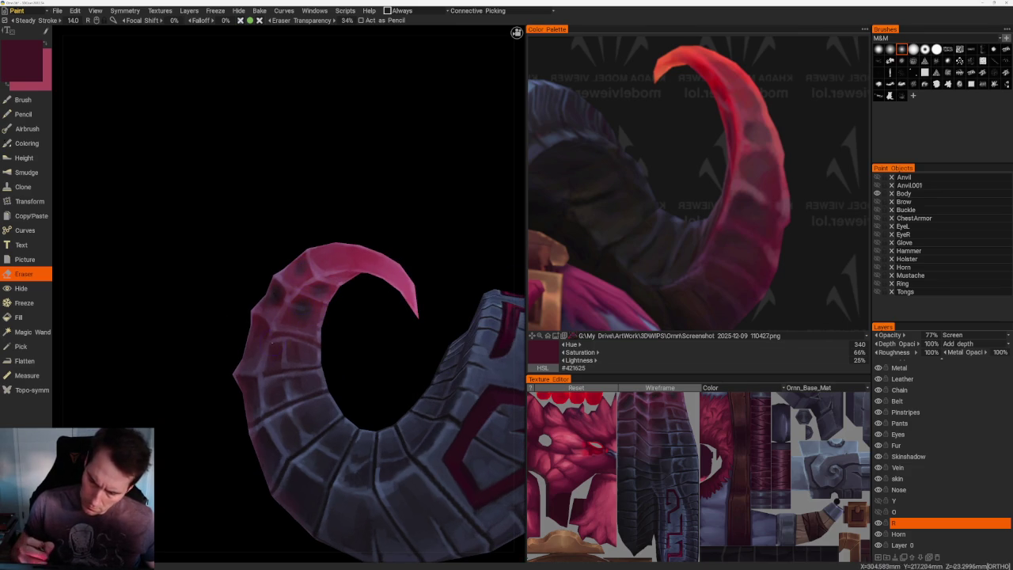
{"action": "left_click_drag", "start_coordinate": [256, 343], "coordinate": [289, 229]}
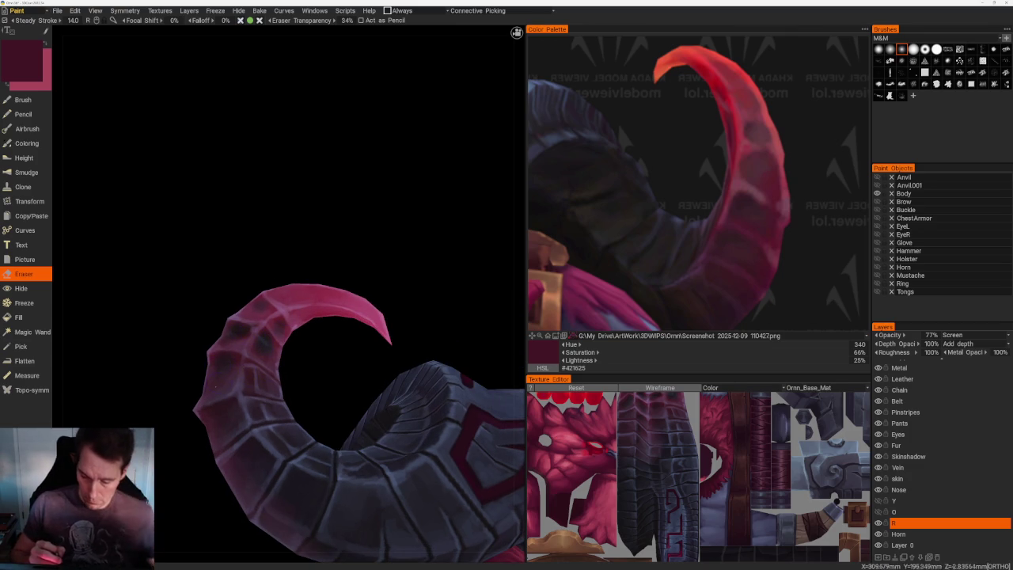
{"action": "left_click_drag", "start_coordinate": [215, 383], "coordinate": [311, 379]}
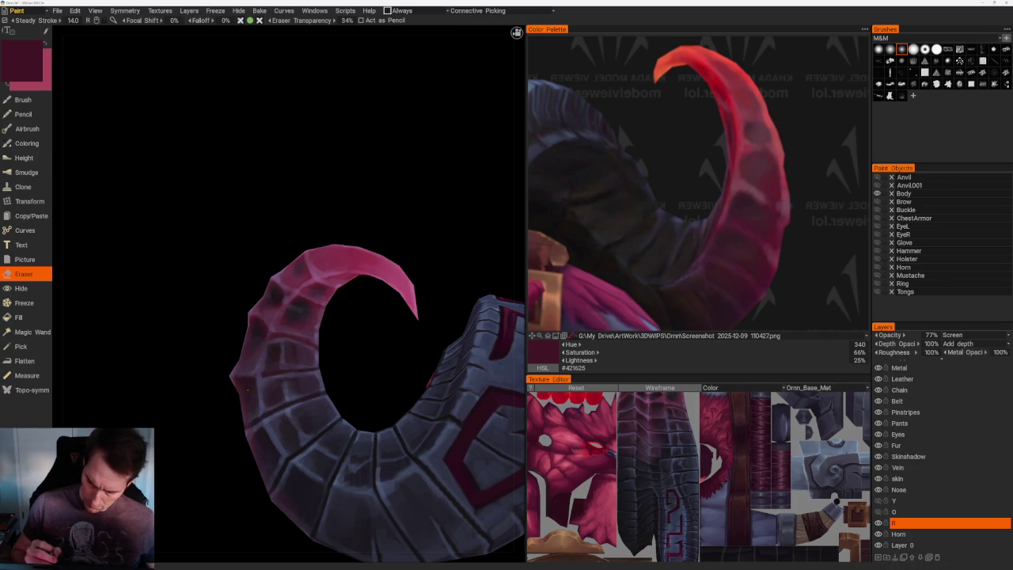
- Inspect the horn curl from several angles and switch back to the painting Brush
{"action": "middle_click_drag", "start_coordinate": [245, 390], "coordinate": [288, 379]}
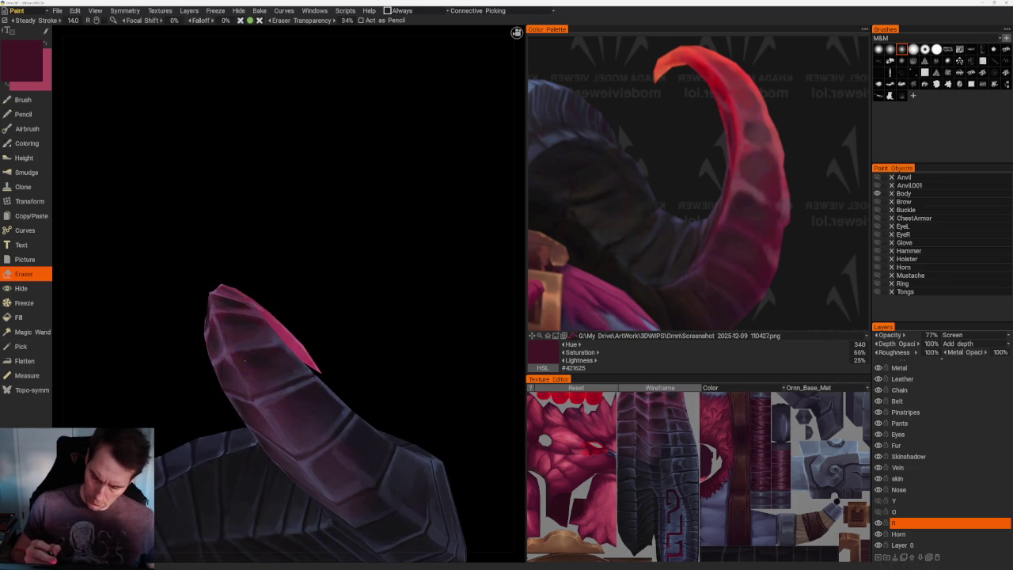
{"action": "mouse_move", "coordinate": [330, 308]}
{"action": "left_mouse_down"}
{"action": "mouse_move", "coordinate": [384, 277]}
{"action": "mouse_move", "coordinate": [340, 349]}
{"action": "left_mouse_up"}
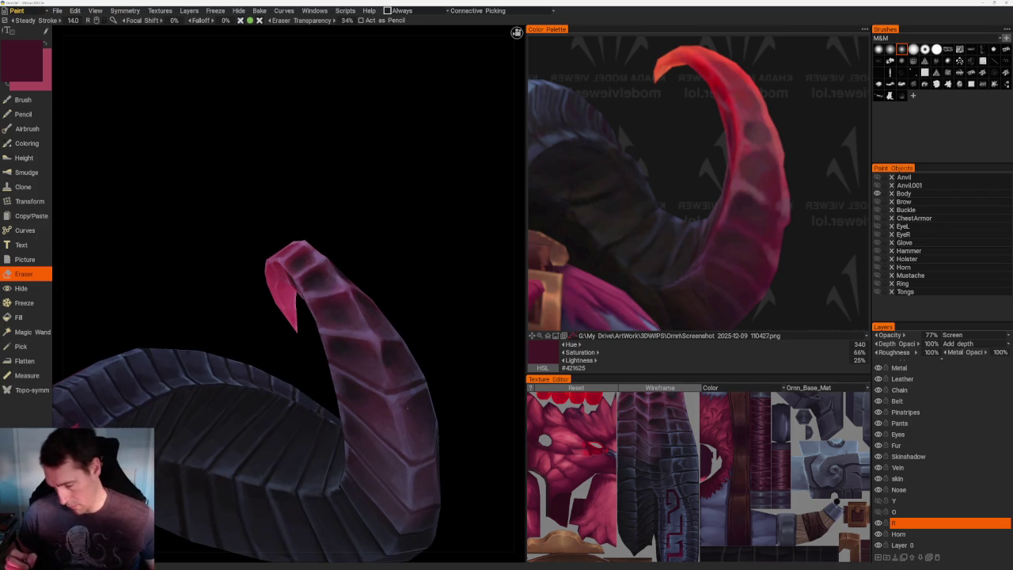
{"action": "mouse_move", "coordinate": [350, 392]}
{"action": "left_mouse_down"}
{"action": "mouse_move", "coordinate": [452, 413]}
{"action": "mouse_move", "coordinate": [328, 315]}
{"action": "left_mouse_up"}
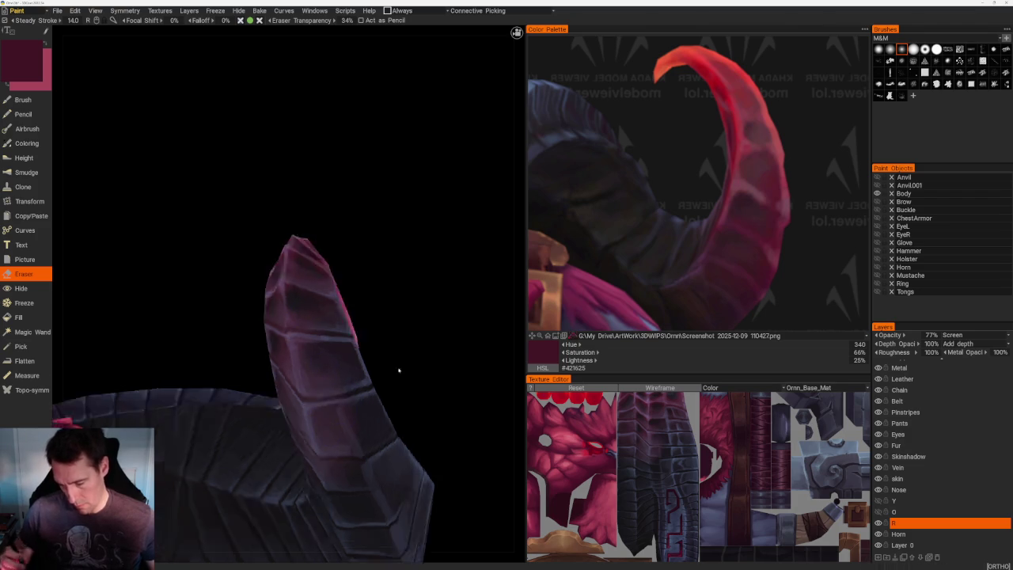
{"action": "left_click_drag", "start_coordinate": [409, 368], "coordinate": [443, 380]}
{"action": "key", "text": "e"}
{"action": "left_click_drag", "start_coordinate": [434, 239], "coordinate": [459, 261]}
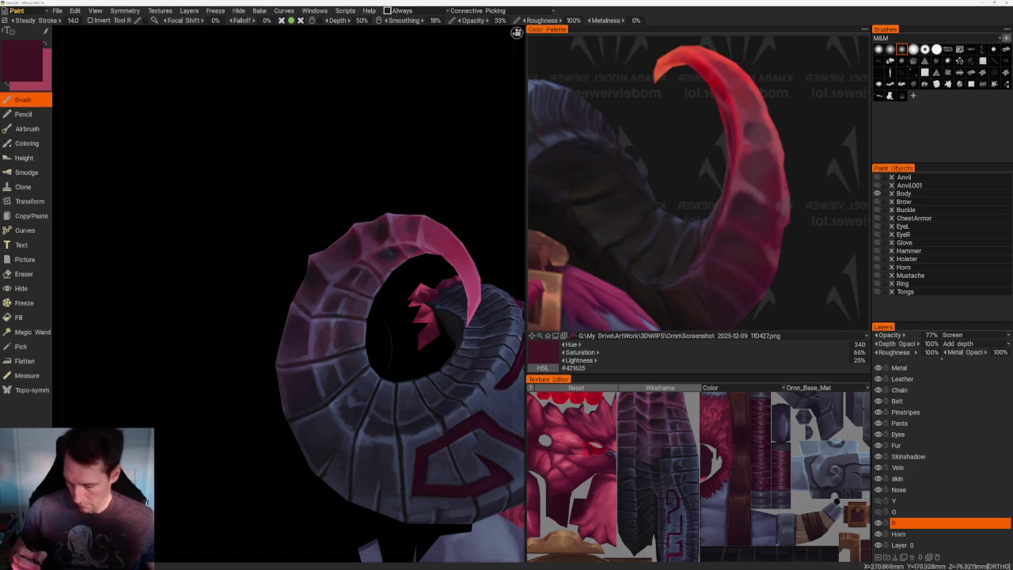
{"action": "left_click_drag", "start_coordinate": [393, 360], "coordinate": [317, 381], "text": "alt"}
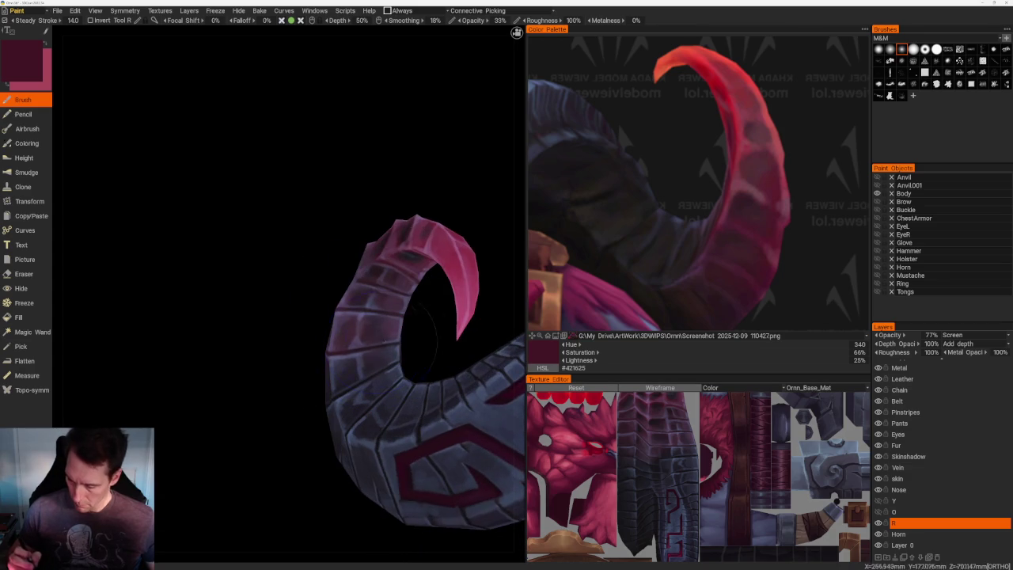
{"action": "left_click_drag", "start_coordinate": [308, 422], "coordinate": [276, 419], "text": "alt"}
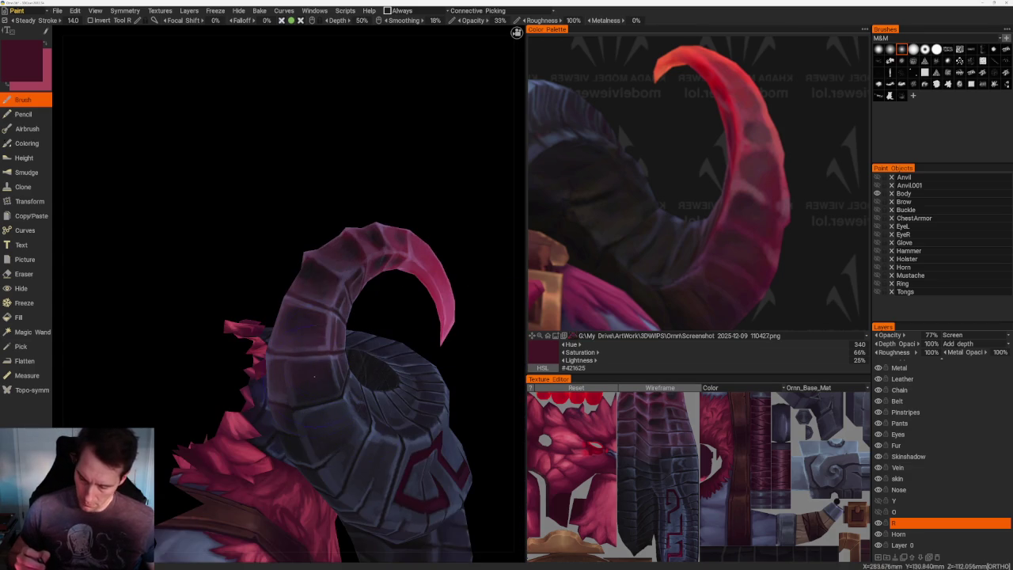
{"action": "left_click_drag", "start_coordinate": [405, 201], "coordinate": [346, 323], "text": "alt"}
{"action": "left_click_drag", "start_coordinate": [319, 379], "coordinate": [450, 252], "text": "alt"}
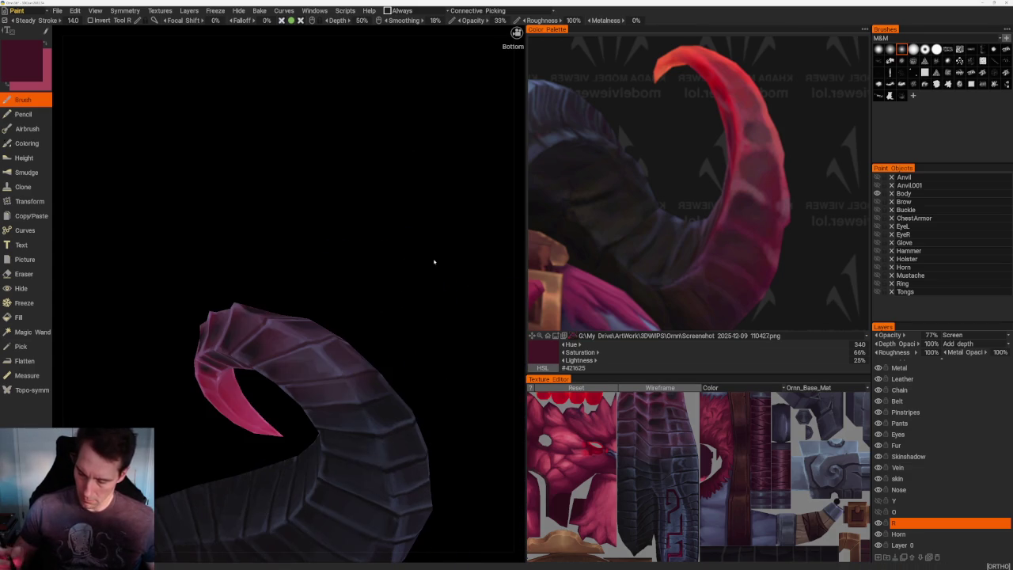
{"action": "mouse_move", "coordinate": [367, 377]}
{"action": "left_mouse_down", "text": "alt"}
{"action": "mouse_move", "coordinate": [434, 280]}
{"action": "mouse_move", "coordinate": [427, 294]}
{"action": "mouse_move", "coordinate": [470, 290]}
{"action": "mouse_move", "coordinate": [526, 261]}
{"action": "left_mouse_up", "text": "alt"}
{"action": "left_click_drag", "start_coordinate": [297, 447], "coordinate": [332, 419], "text": "alt"}
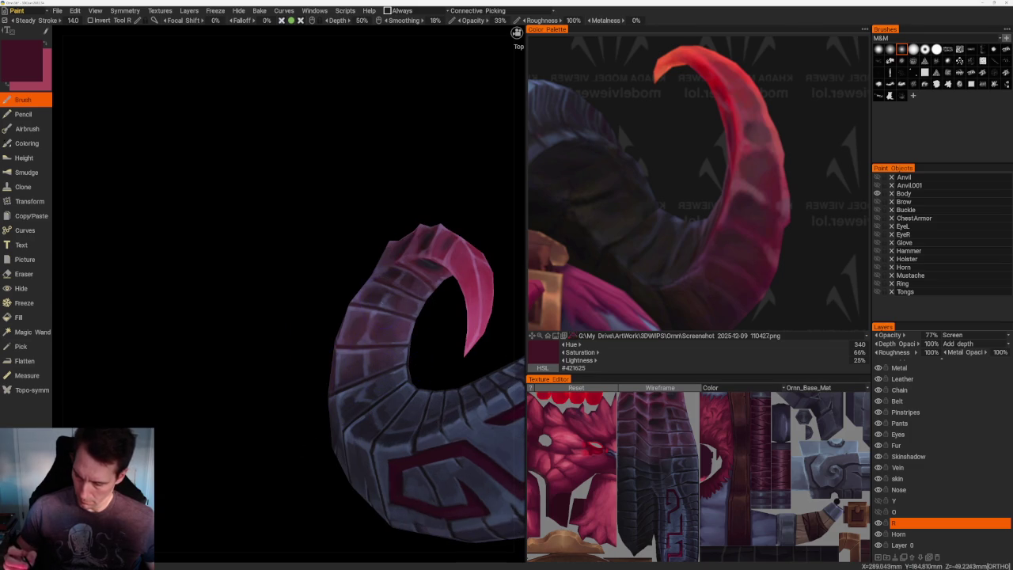
{"action": "left_click_drag", "start_coordinate": [456, 255], "coordinate": [290, 140], "text": "alt"}
{"action": "scroll", "coordinate": [330, 158], "scroll_direction": "down", "scroll_amount": 3}
{"action": "scroll", "coordinate": [409, 172], "scroll_direction": "down", "scroll_amount": 2}
{"action": "mouse_move", "coordinate": [409, 172]}
{"action": "left_mouse_down", "text": "alt"}
{"action": "mouse_move", "coordinate": [365, 278]}
{"action": "mouse_move", "coordinate": [418, 335]}
{"action": "mouse_move", "coordinate": [443, 316]}
{"action": "mouse_move", "coordinate": [492, 314]}
{"action": "left_mouse_up", "text": "alt"}
{"action": "scroll", "coordinate": [435, 293], "scroll_direction": "up", "scroll_amount": 3}
{"action": "left_click_drag", "start_coordinate": [435, 294], "coordinate": [446, 259], "text": "alt"}
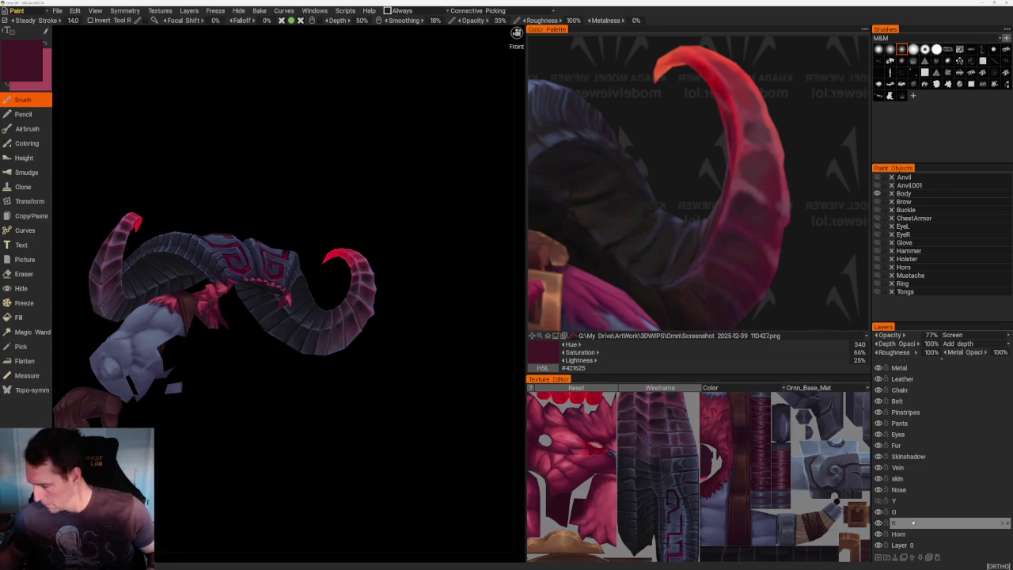
{"action": "left_click", "coordinate": [950, 523]}
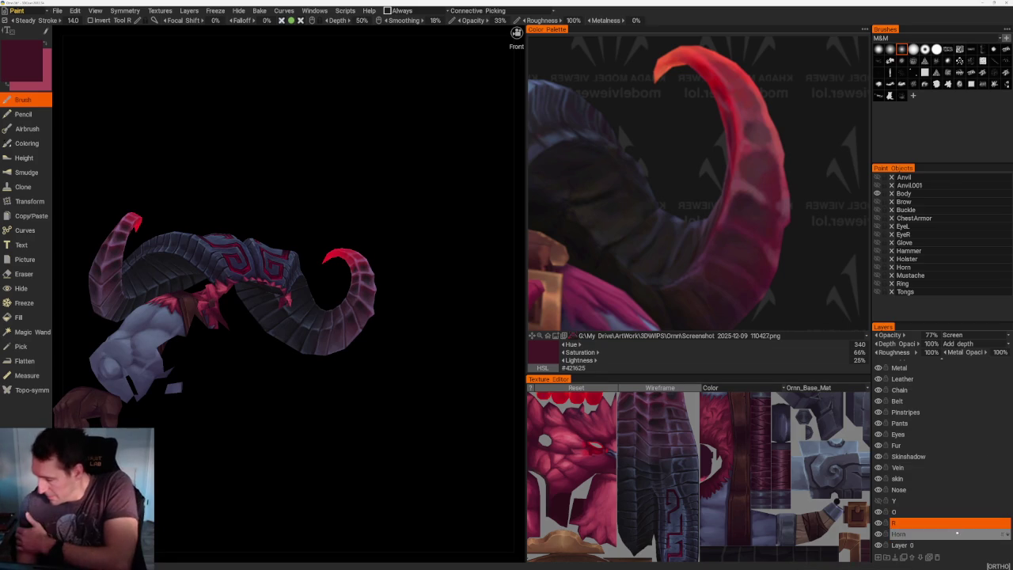
- Duplicate layer R as 'R copy' and set R's blend mode to Multiply
{"action": "double_click", "coordinate": [921, 526]}
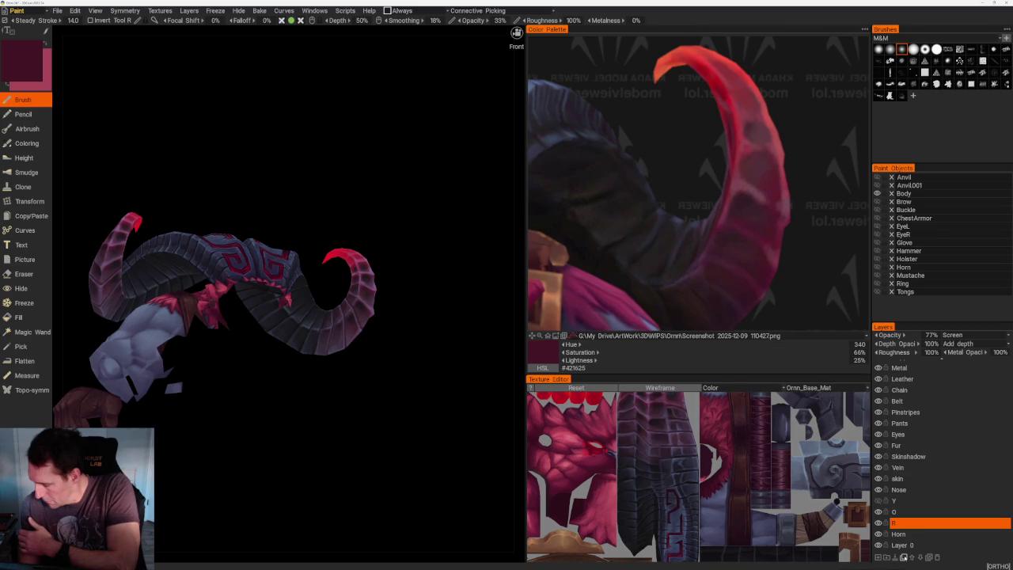
{"action": "left_click", "coordinate": [903, 557]}
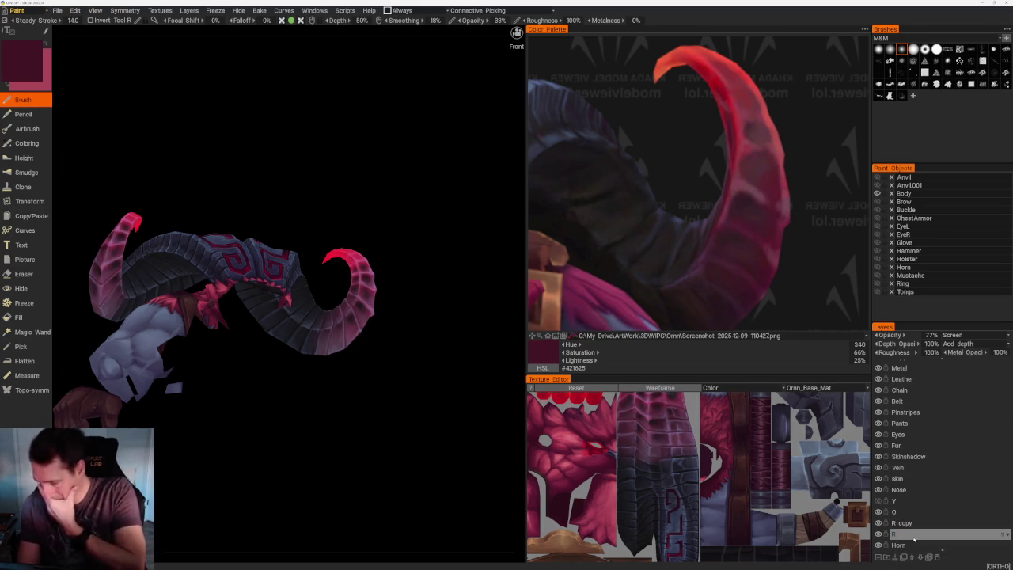
{"action": "left_click", "coordinate": [877, 534]}
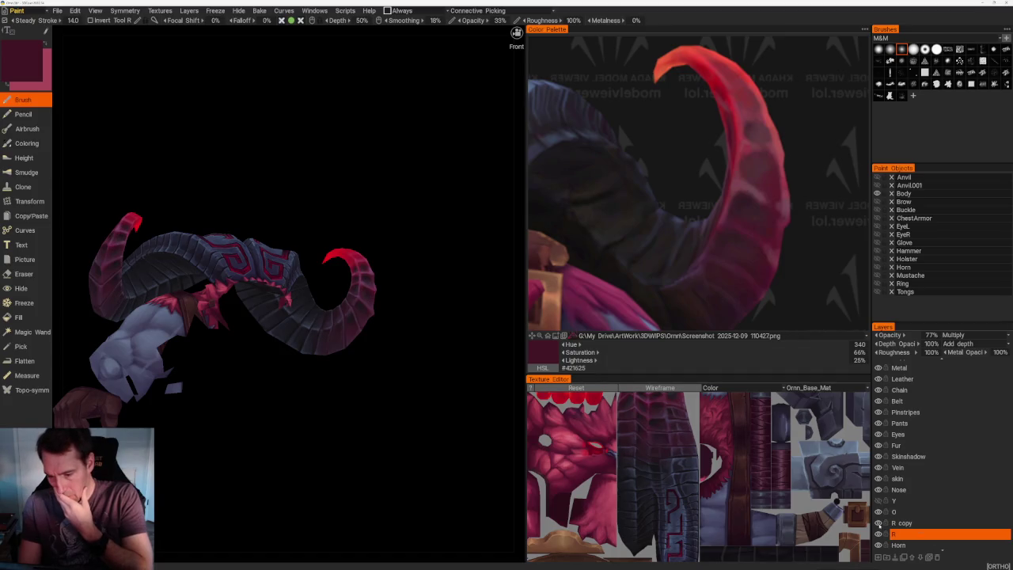
- Try Overlay and SoftLight on R copy, settle on Lighten, and view the horns frontally
{"action": "left_click", "coordinate": [890, 523]}
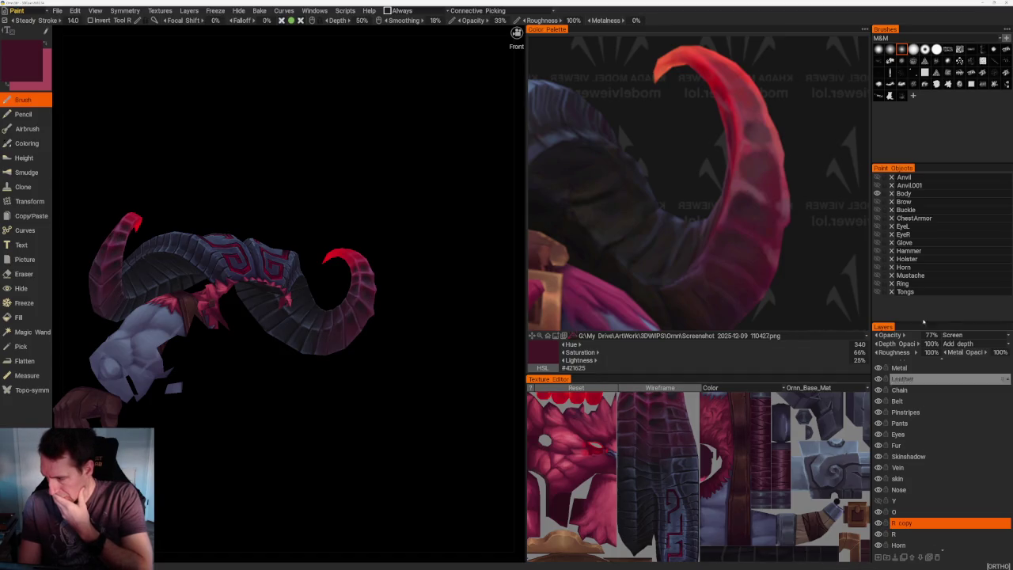
{"action": "left_click", "coordinate": [952, 334]}
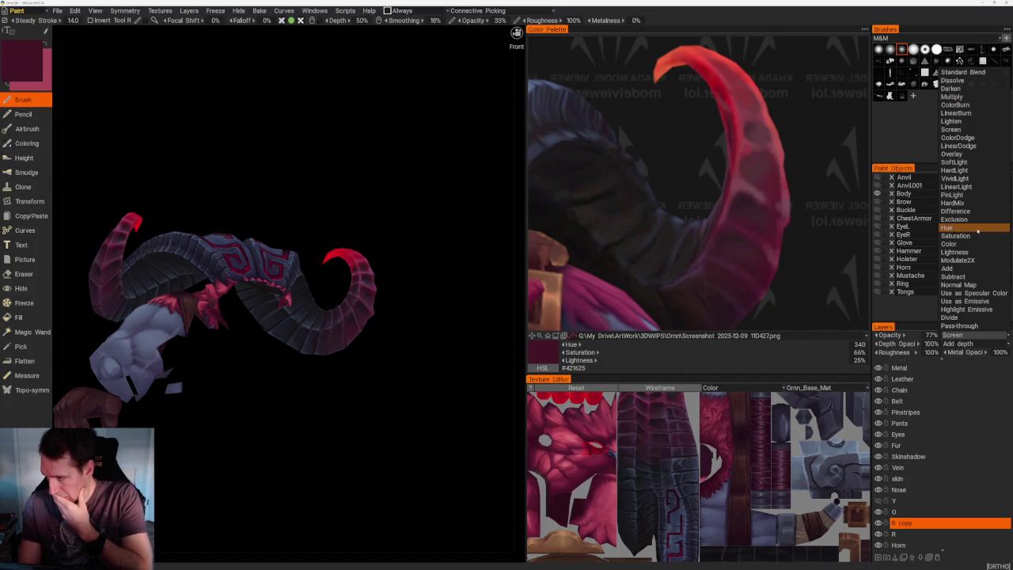
{"action": "left_click", "coordinate": [959, 154]}
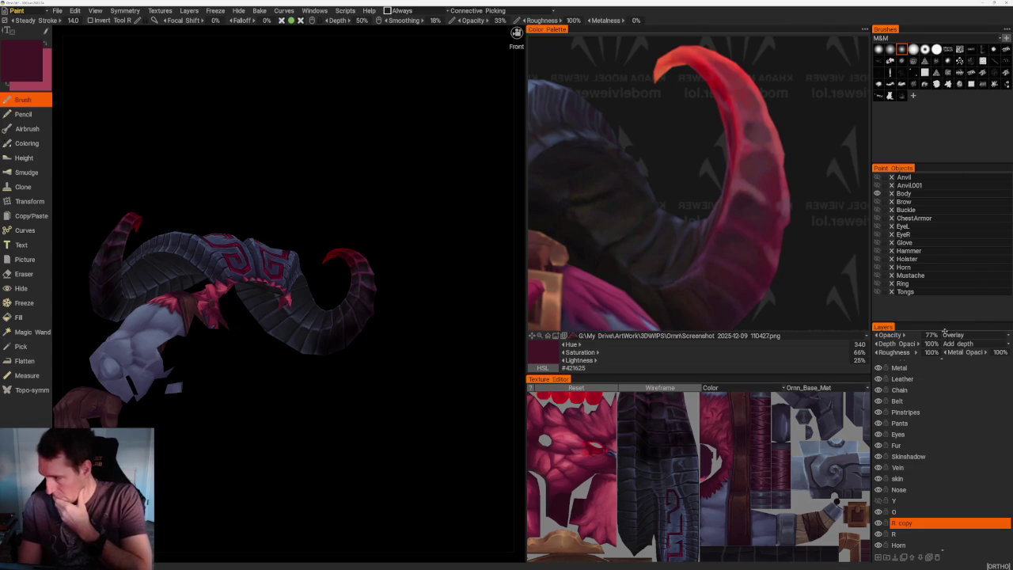
{"action": "left_click", "coordinate": [950, 336]}
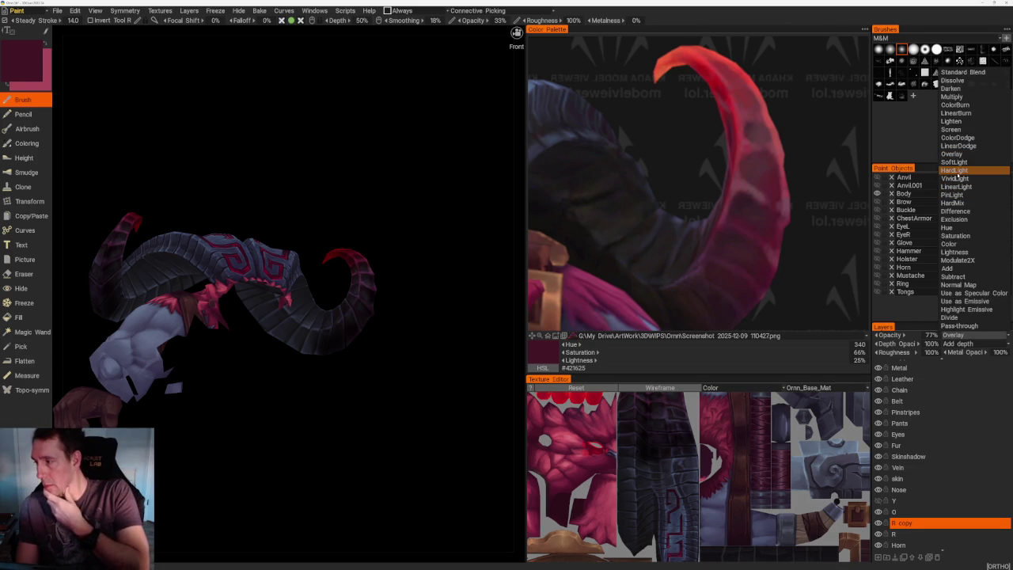
{"action": "left_click", "coordinate": [953, 162]}
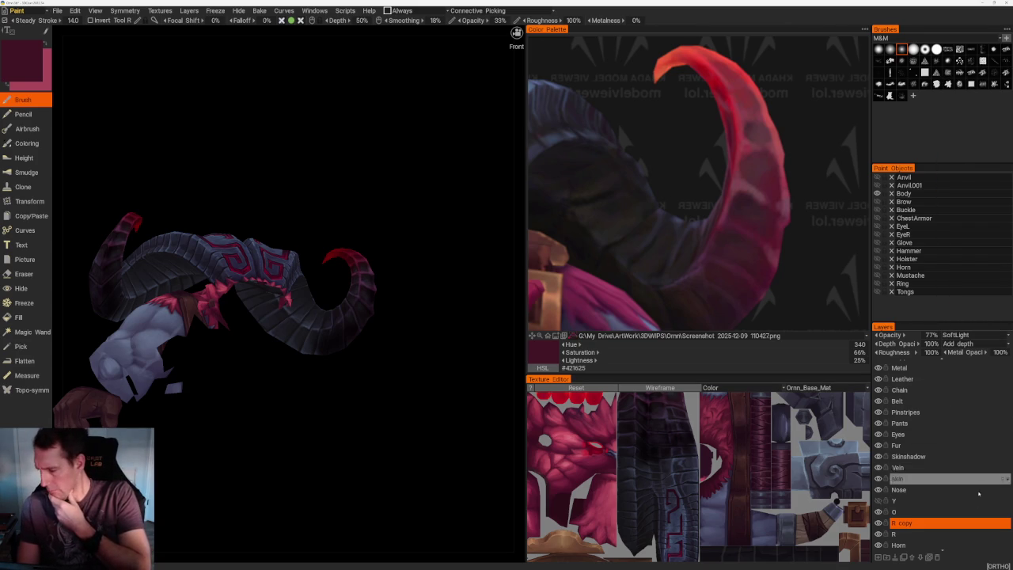
{"action": "left_click", "coordinate": [953, 335]}
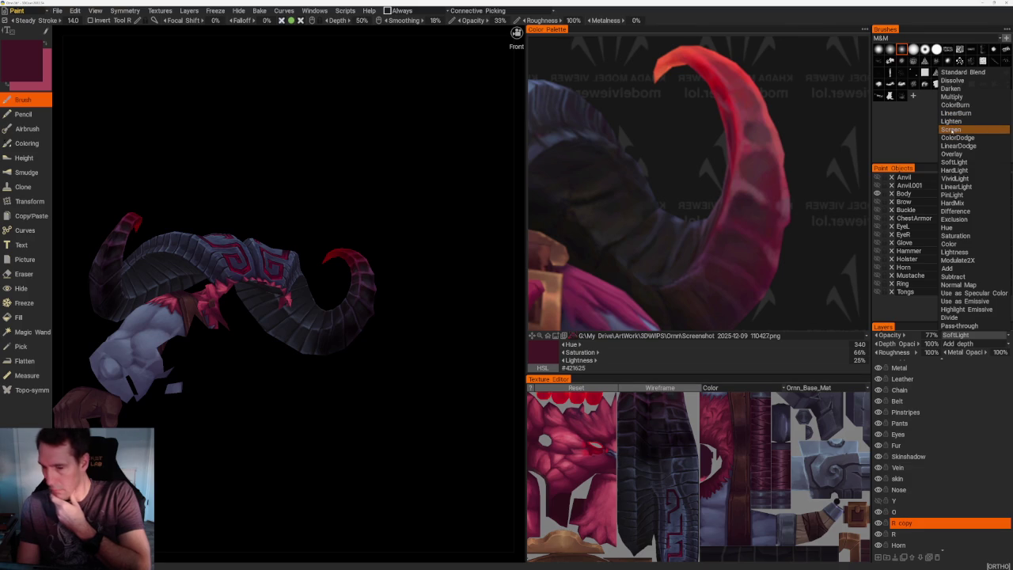
{"action": "left_click", "coordinate": [952, 123]}
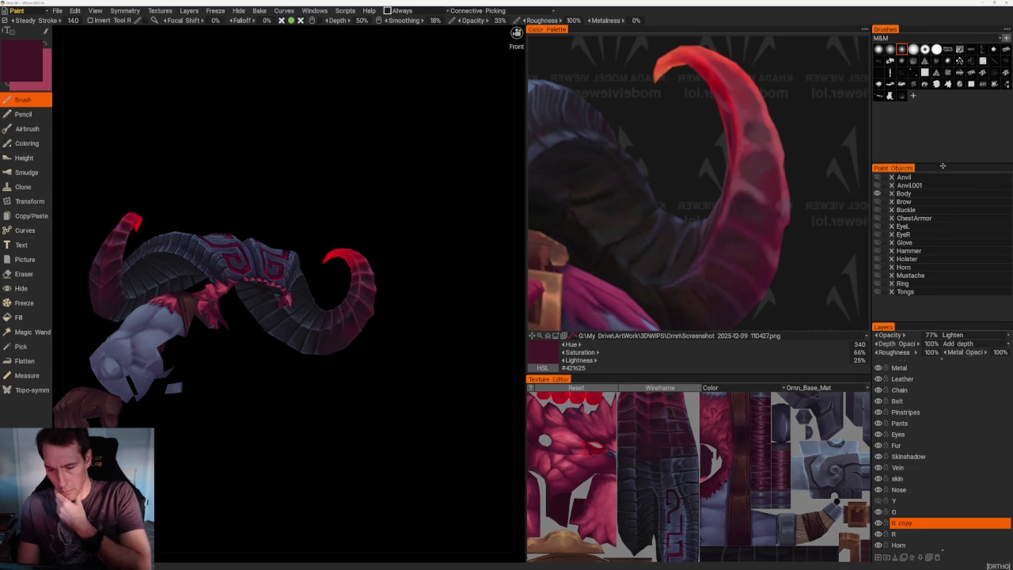
{"action": "mouse_move", "coordinate": [386, 293]}
{"action": "middle_mouse_down"}
{"action": "mouse_move", "coordinate": [361, 282]}
{"action": "mouse_move", "coordinate": [411, 269]}
{"action": "mouse_move", "coordinate": [416, 304]}
{"action": "middle_mouse_up"}
{"action": "scroll", "coordinate": [416, 305], "scroll_direction": "up", "scroll_amount": 1}
{"action": "scroll", "coordinate": [420, 314], "scroll_direction": "up", "scroll_amount": 2}
{"action": "scroll", "coordinate": [429, 340], "scroll_direction": "up", "scroll_amount": 1}
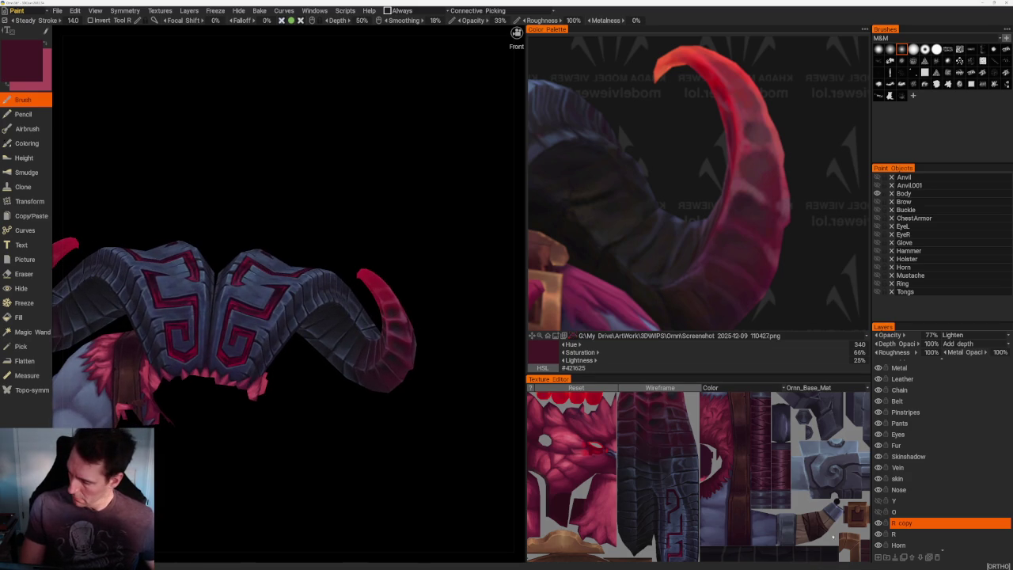
- After briefly hiding R copy, switch layer R's blend mode from Multiply to Overlay
{"action": "left_click", "coordinate": [878, 524]}
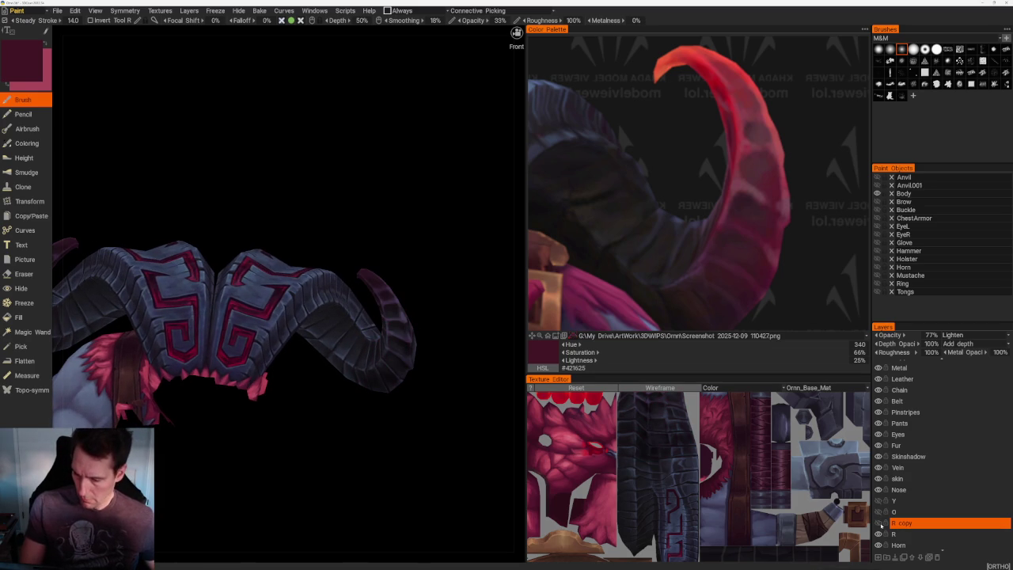
{"action": "left_click", "coordinate": [879, 525]}
{"action": "left_click", "coordinate": [909, 533]}
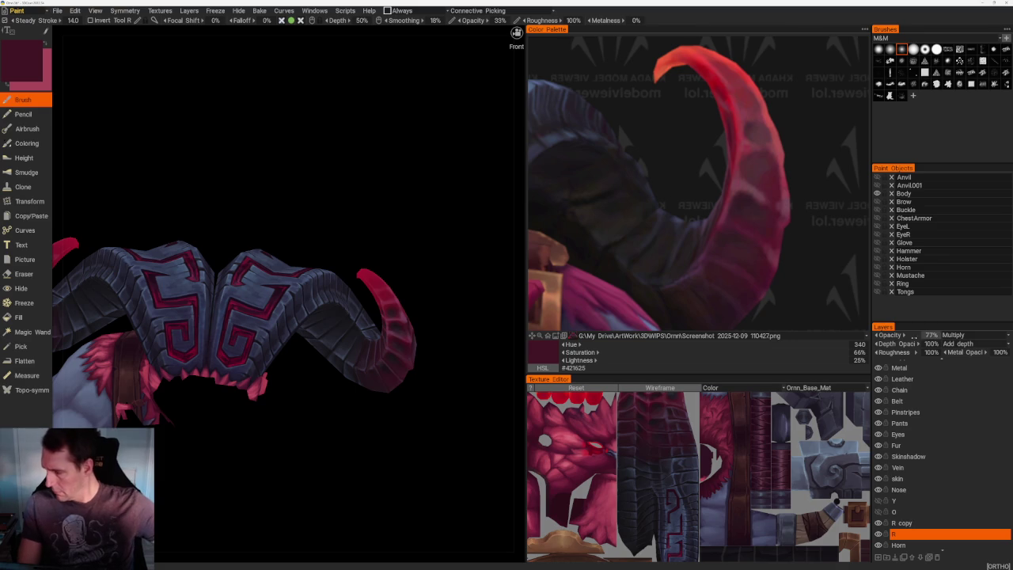
{"action": "left_click", "coordinate": [978, 336]}
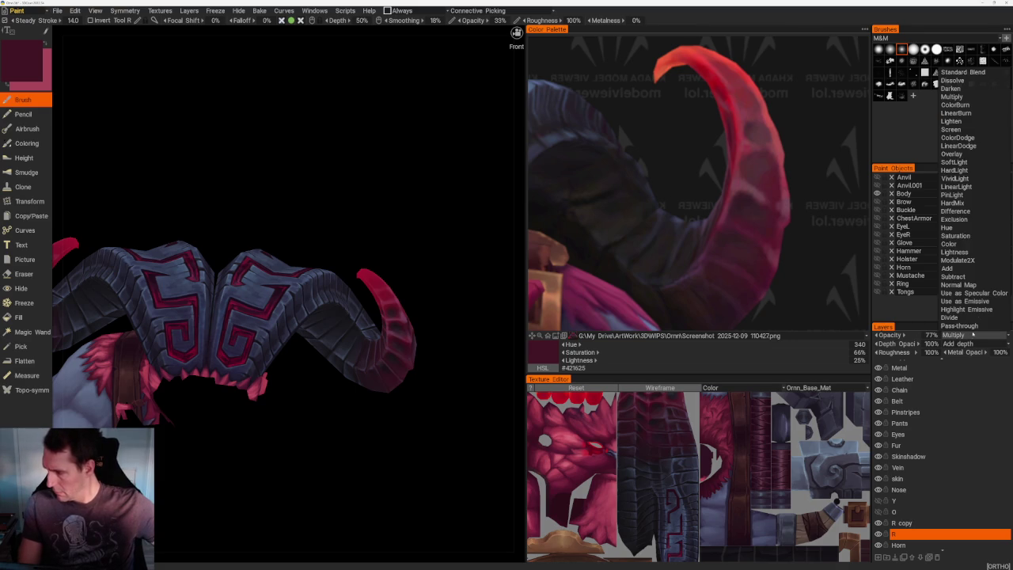
{"action": "left_click", "coordinate": [969, 157]}
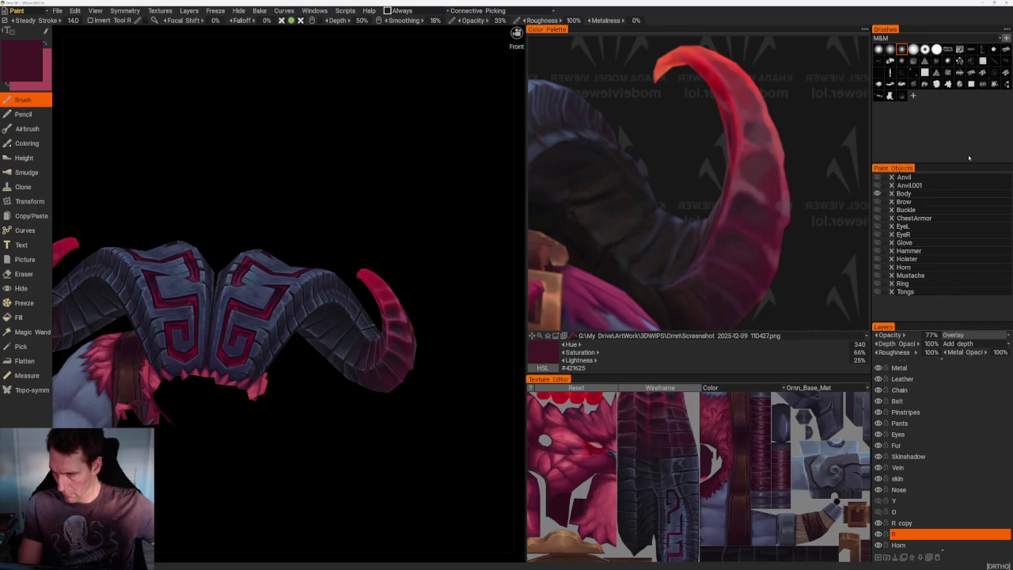
- Rotate the head and toggle R copy and layer R visibility to compare the crimson horn tips
{"action": "left_click_drag", "start_coordinate": [418, 380], "coordinate": [430, 434]}
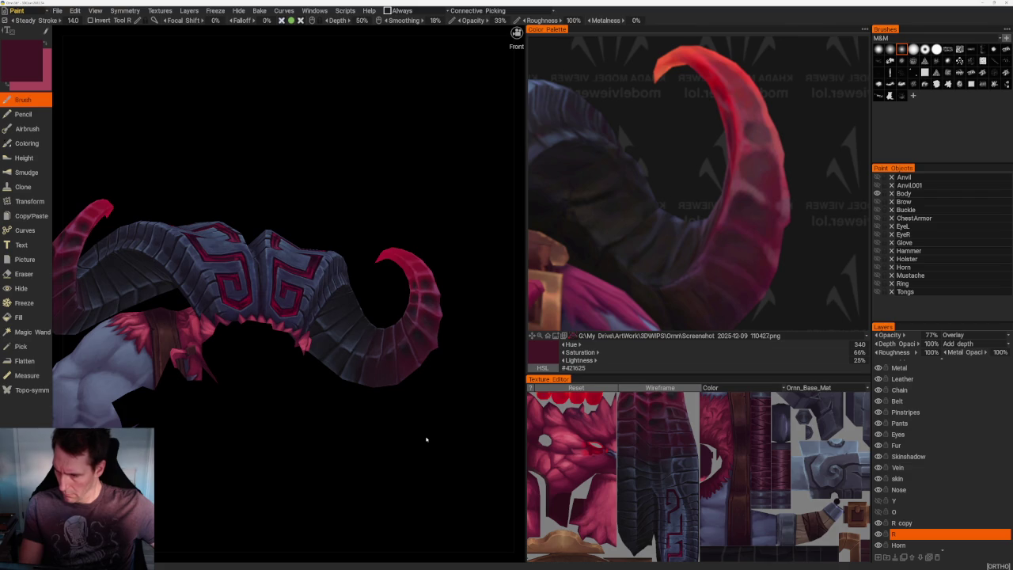
{"action": "left_click_drag", "start_coordinate": [426, 439], "coordinate": [413, 429]}
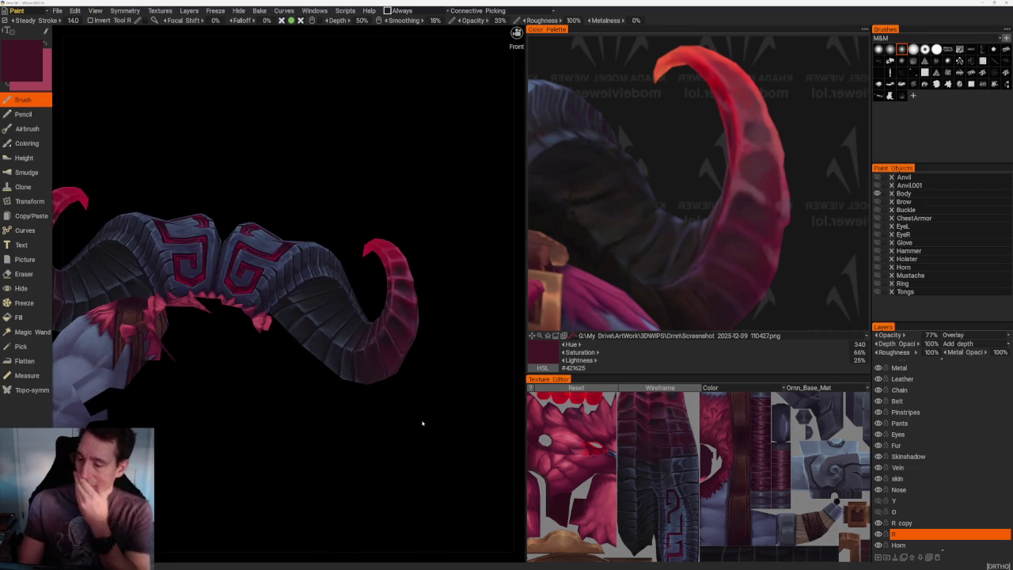
{"action": "left_click", "coordinate": [877, 523]}
{"action": "left_click", "coordinate": [877, 523]}
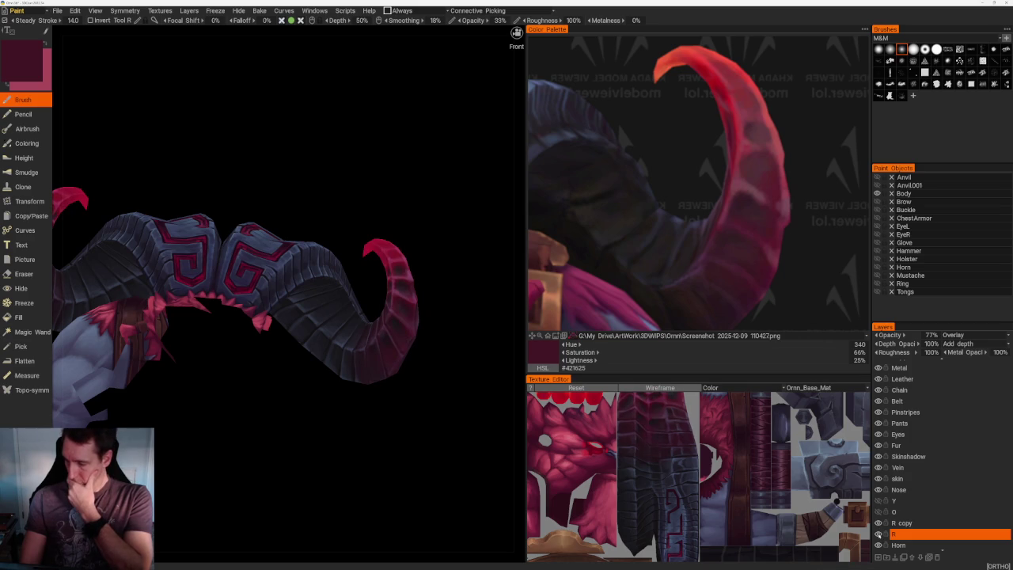
{"action": "left_click", "coordinate": [877, 534]}
{"action": "left_click", "coordinate": [878, 534]}
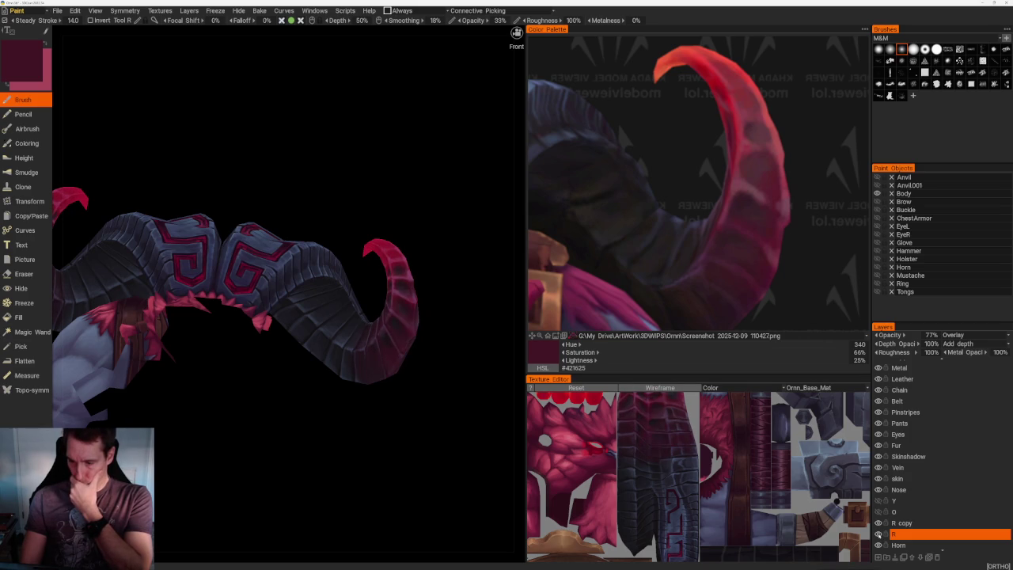
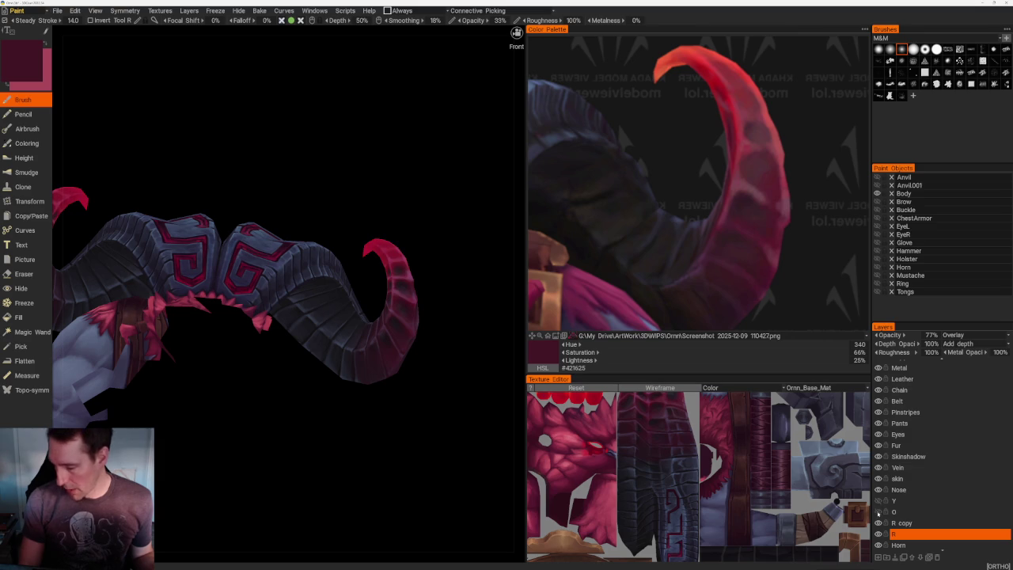
- Preview then hide layer Y, and set layer O to Color blend at 54% opacity
{"action": "left_click", "coordinate": [877, 500]}
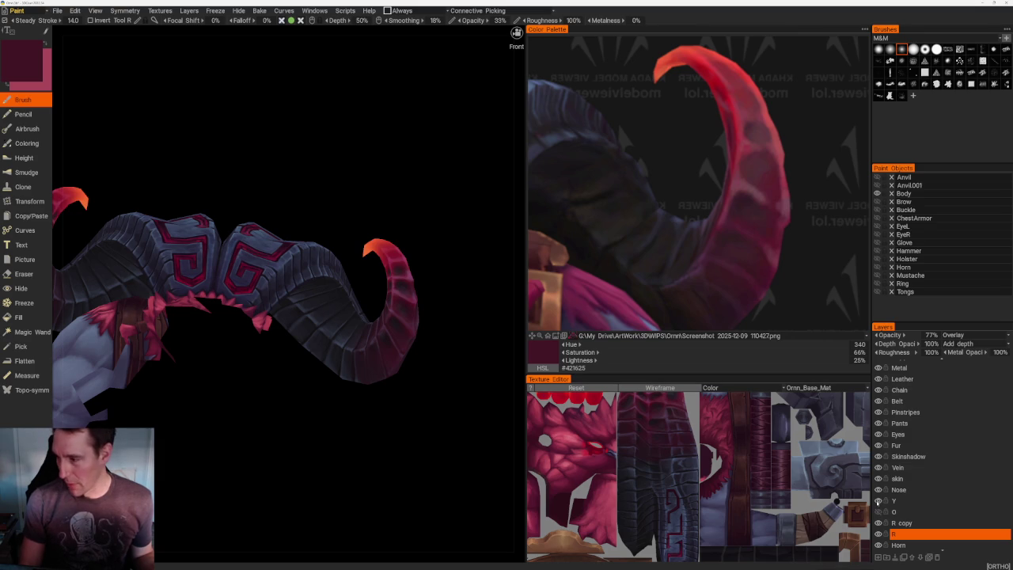
{"action": "left_click", "coordinate": [877, 501]}
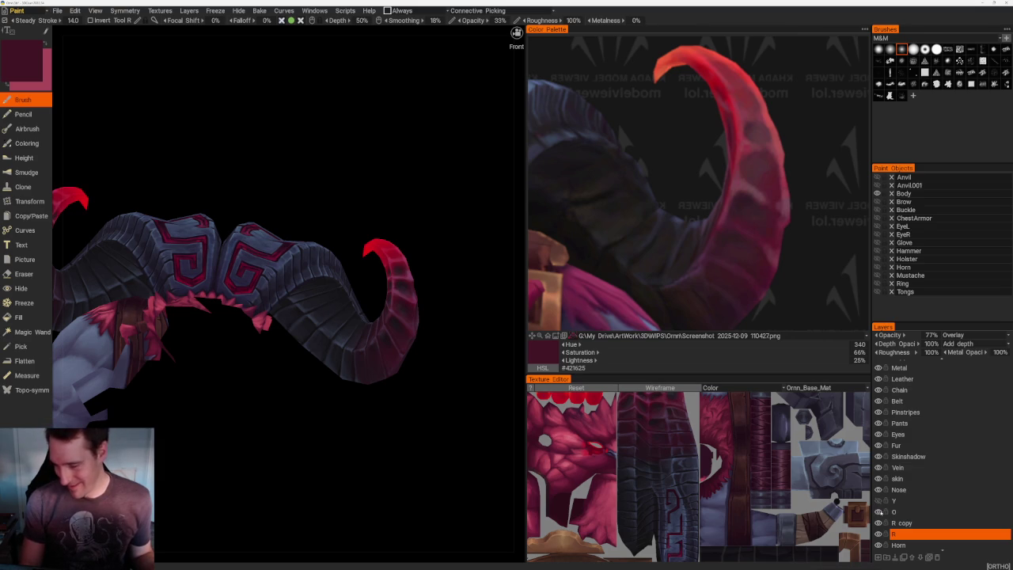
{"action": "left_click", "coordinate": [898, 512]}
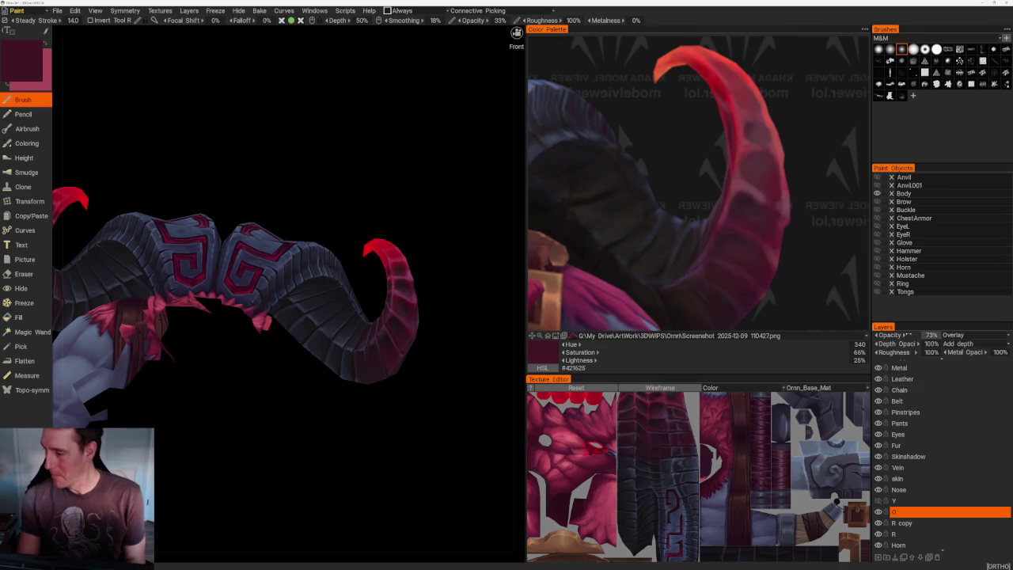
{"action": "left_click", "coordinate": [962, 337]}
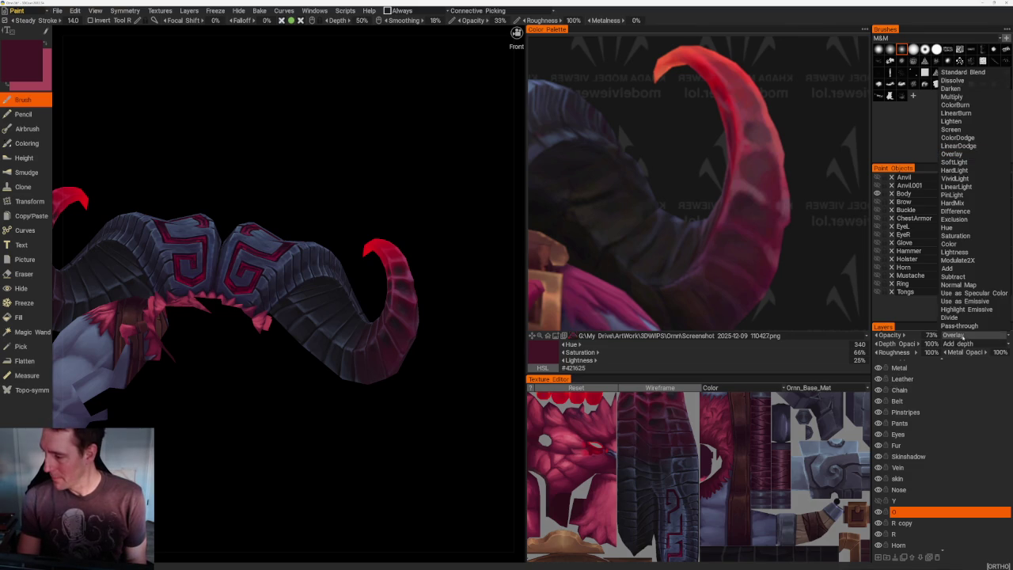
{"action": "left_click", "coordinate": [969, 246]}
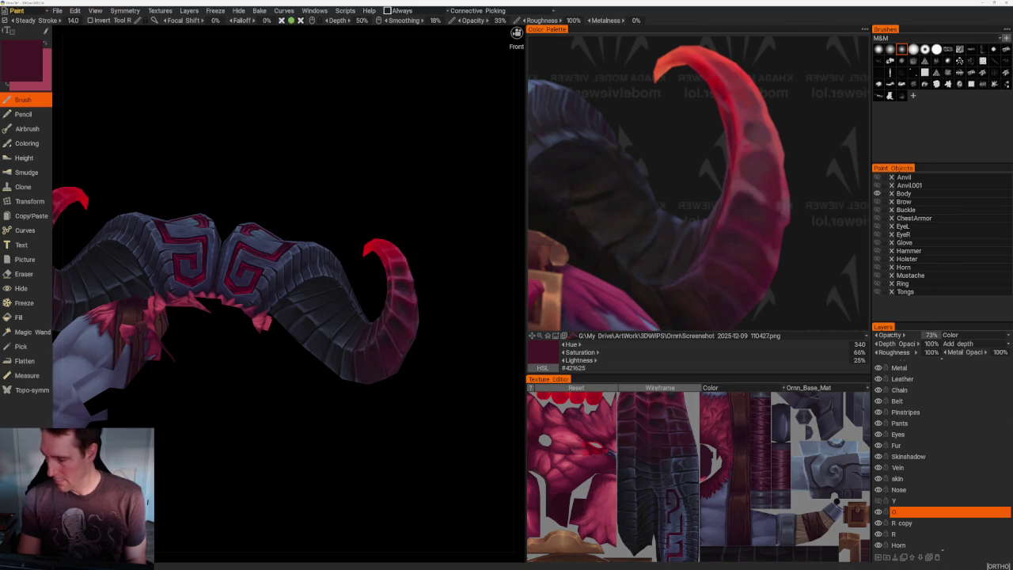
{"action": "left_click_drag", "start_coordinate": [868, 335], "coordinate": [871, 335]}
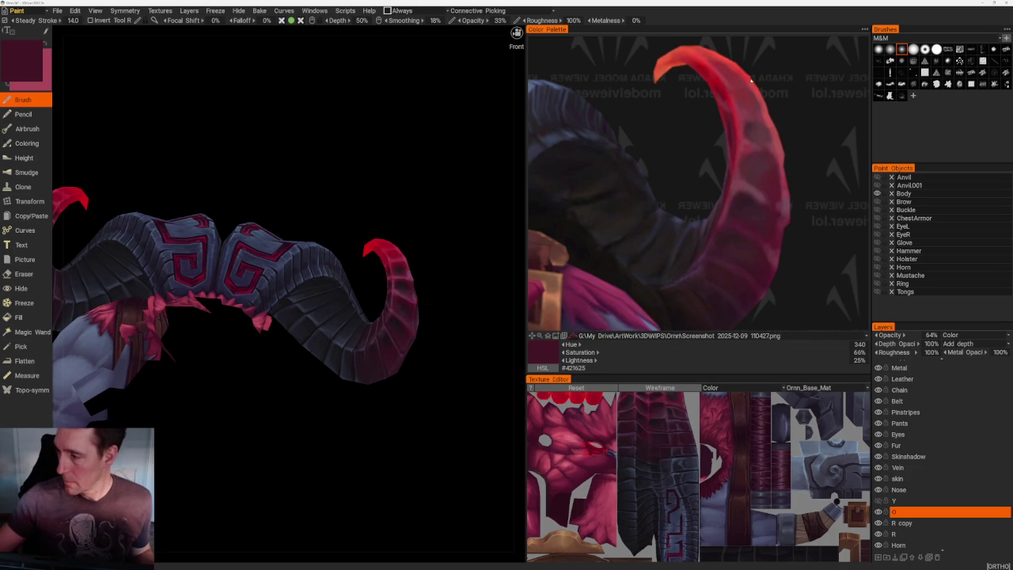
{"action": "key", "text": "v"}
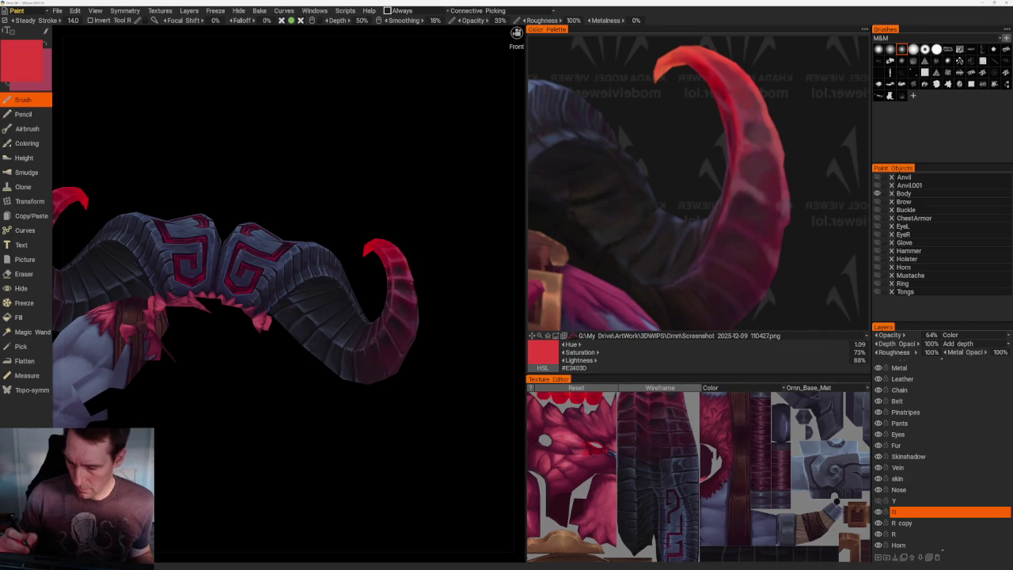
- Orbit around the horns and body, then return to the front view of the model
{"action": "mouse_move", "coordinate": [431, 319]}
{"action": "left_mouse_down"}
{"action": "mouse_move", "coordinate": [498, 329]}
{"action": "mouse_move", "coordinate": [402, 357]}
{"action": "left_mouse_up"}
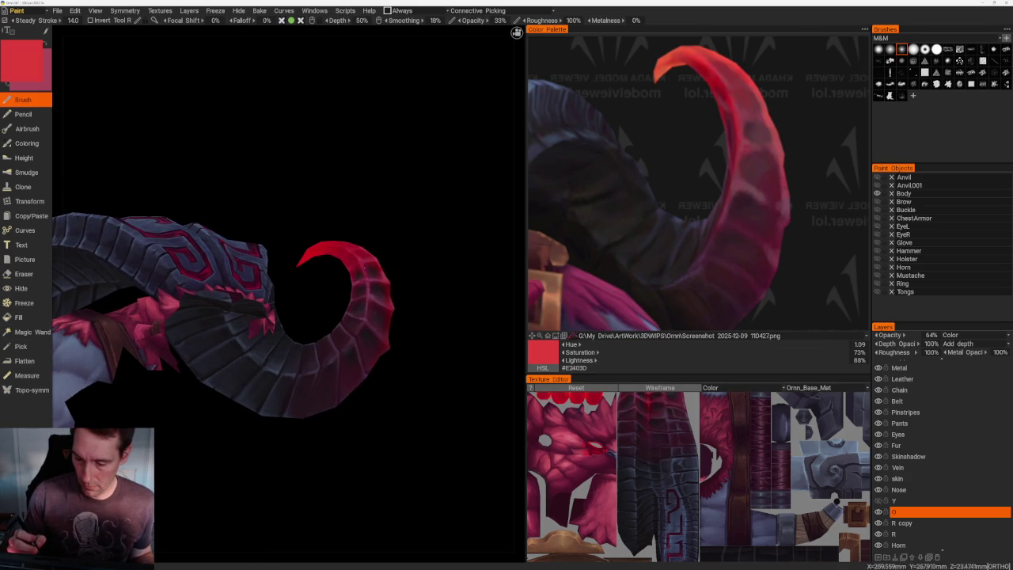
{"action": "left_click_drag", "start_coordinate": [402, 357], "coordinate": [420, 352]}
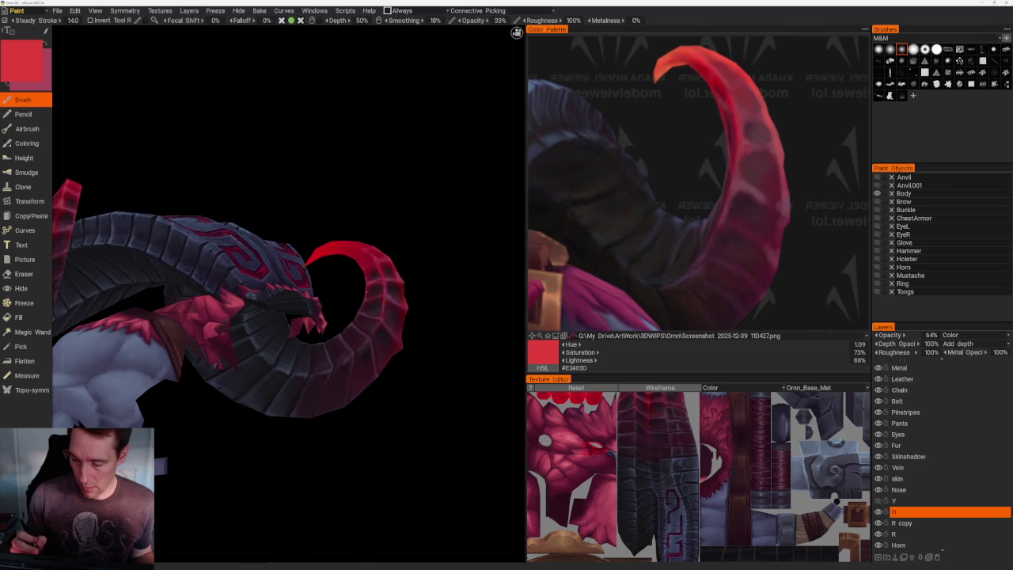
{"action": "key", "text": "KP_1"}
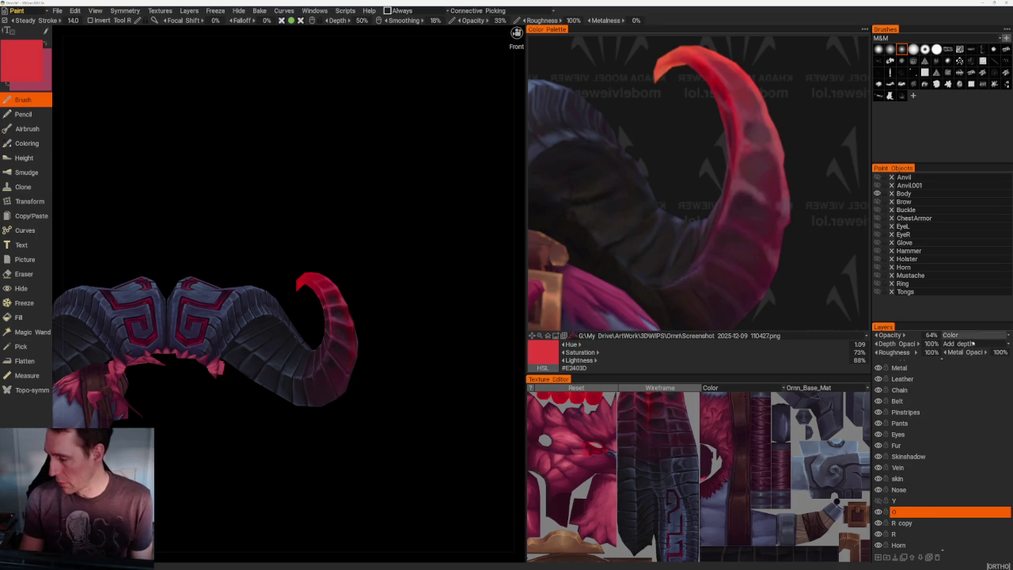
{"action": "left_click", "coordinate": [969, 335]}
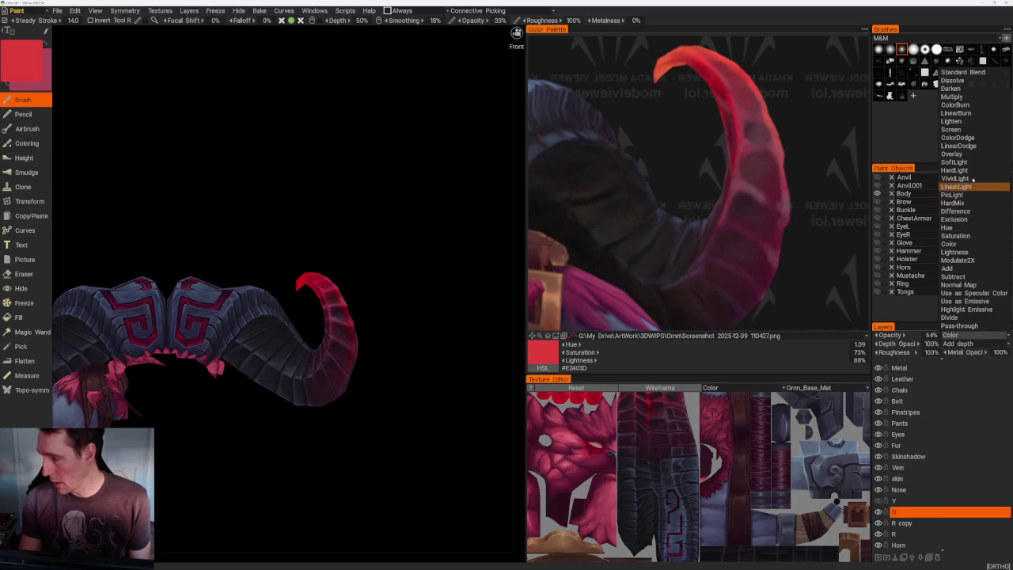
- Change layer O's blend mode from PinLight through the mode list to ColorDodge
{"action": "left_click", "coordinate": [970, 196]}
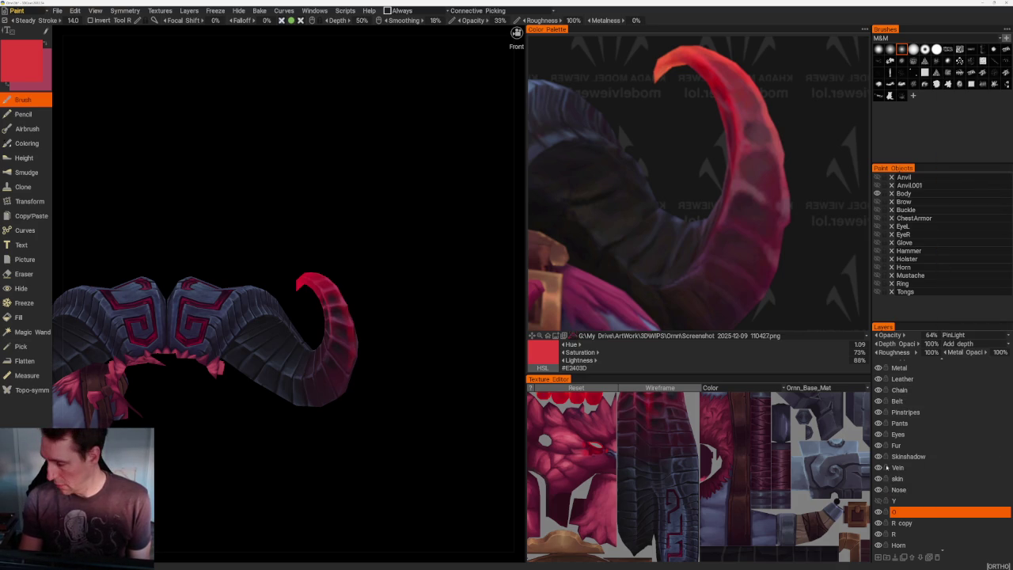
{"action": "scroll", "coordinate": [946, 335], "scroll_direction": "up", "scroll_amount": 1}
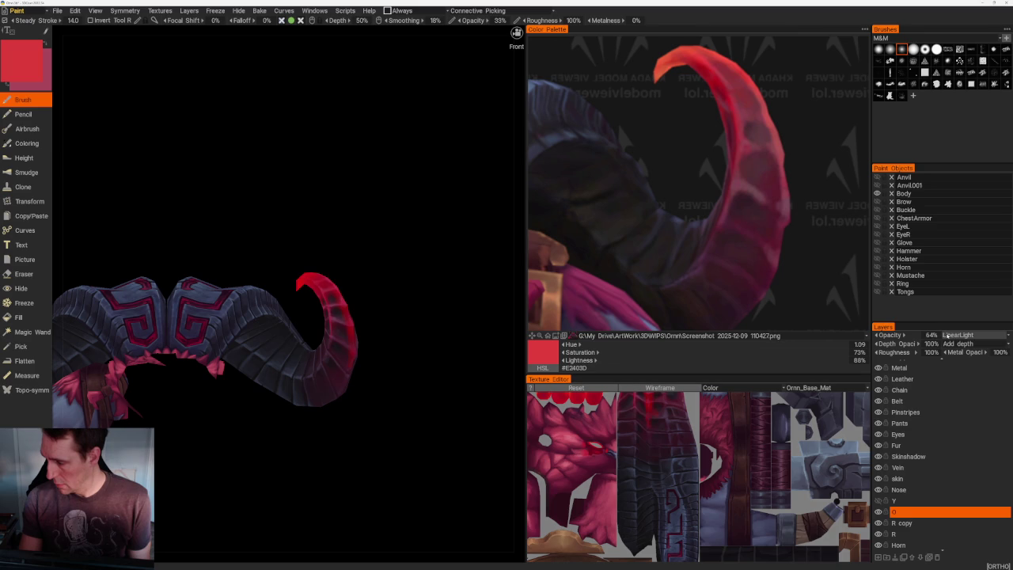
{"action": "scroll", "coordinate": [946, 335], "scroll_direction": "up", "scroll_amount": 2}
{"action": "scroll", "coordinate": [946, 336], "scroll_direction": "up", "scroll_amount": 2}
{"action": "scroll", "coordinate": [946, 335], "scroll_direction": "up", "scroll_amount": 1}
{"action": "scroll", "coordinate": [946, 335], "scroll_direction": "up", "scroll_amount": 1}
{"action": "scroll", "coordinate": [946, 336], "scroll_direction": "up", "scroll_amount": 1}
{"action": "scroll", "coordinate": [946, 336], "scroll_direction": "up", "scroll_amount": 1}
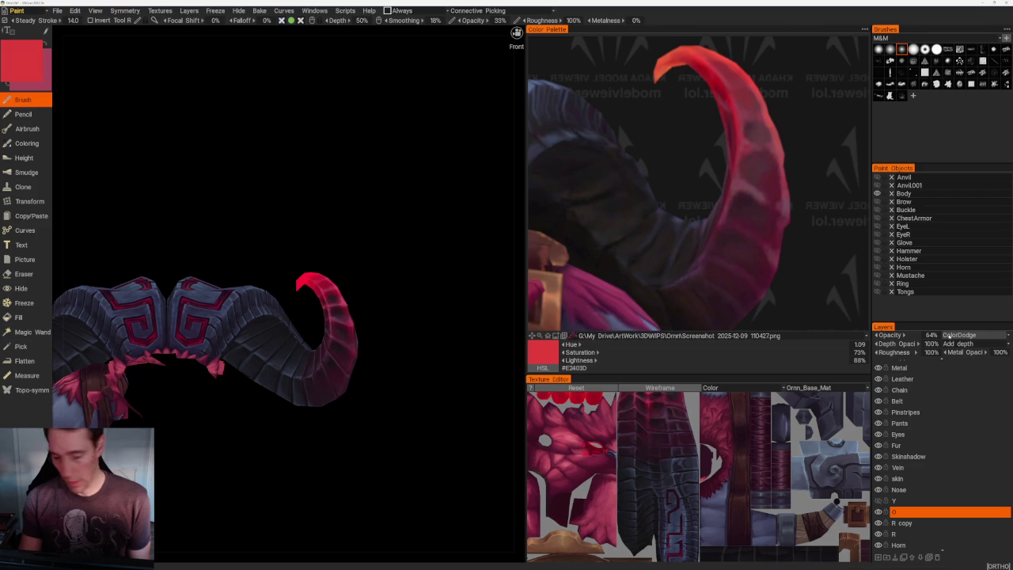
{"action": "scroll", "coordinate": [946, 336], "scroll_direction": "up", "scroll_amount": 1}
{"action": "scroll", "coordinate": [947, 335], "scroll_direction": "down", "scroll_amount": 1}
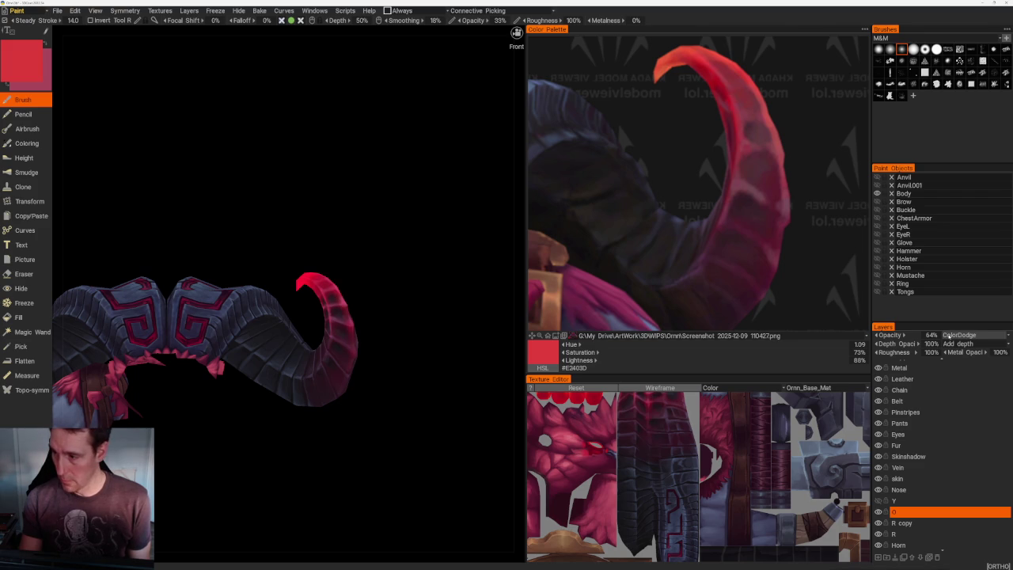
{"action": "scroll", "coordinate": [947, 336], "scroll_direction": "up", "scroll_amount": 1}
{"action": "scroll", "coordinate": [947, 335], "scroll_direction": "down", "scroll_amount": 1}
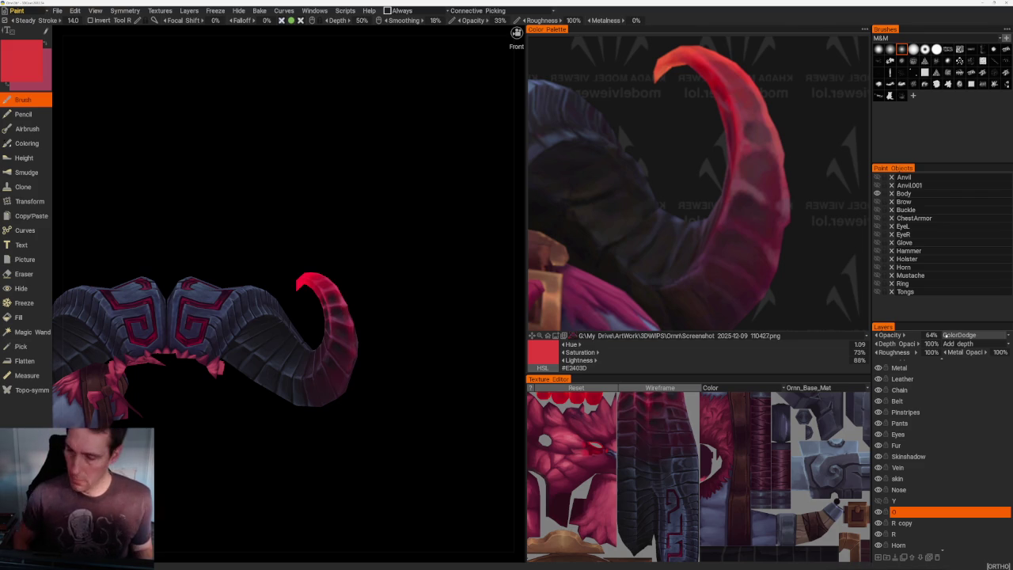
{"action": "left_click_drag", "start_coordinate": [408, 373], "coordinate": [389, 369]}
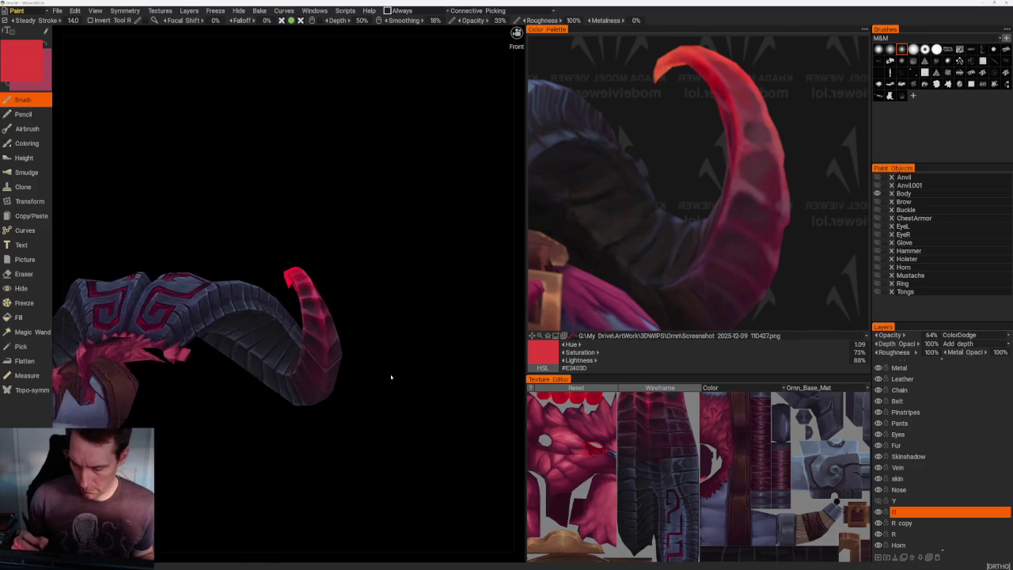
- Zoom and orbit close onto the red horn tip, then activate the Eraser tool
{"action": "scroll", "coordinate": [388, 369], "scroll_direction": "up", "scroll_amount": 2}
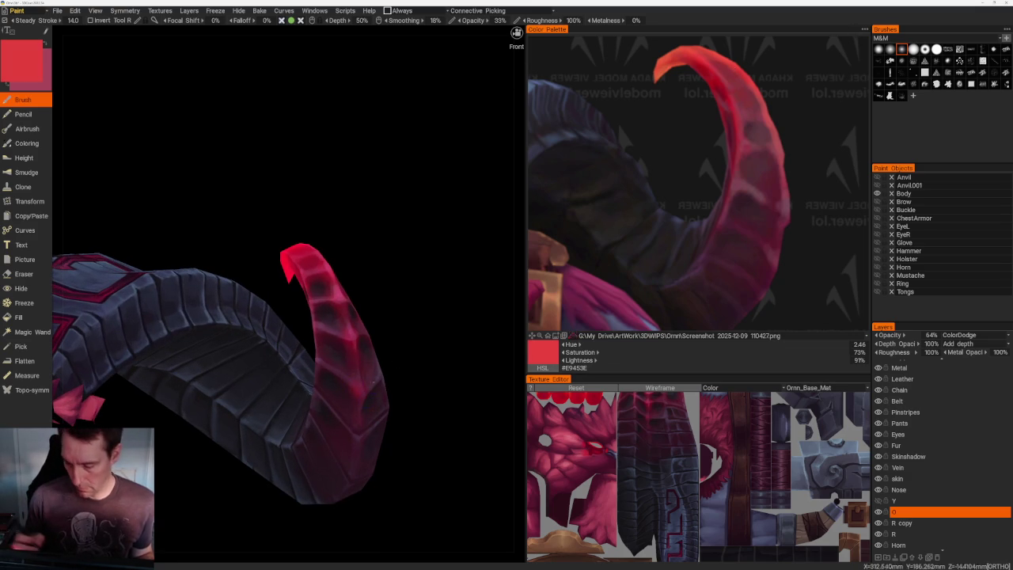
{"action": "left_click_drag", "start_coordinate": [516, 32], "coordinate": [516, 33]}
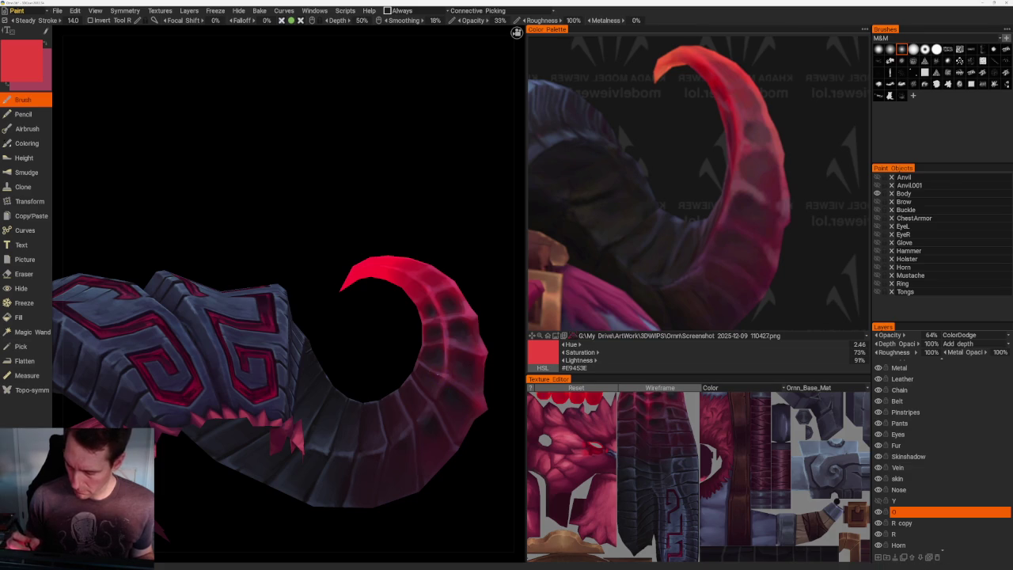
{"action": "left_click_drag", "start_coordinate": [491, 478], "coordinate": [458, 435]}
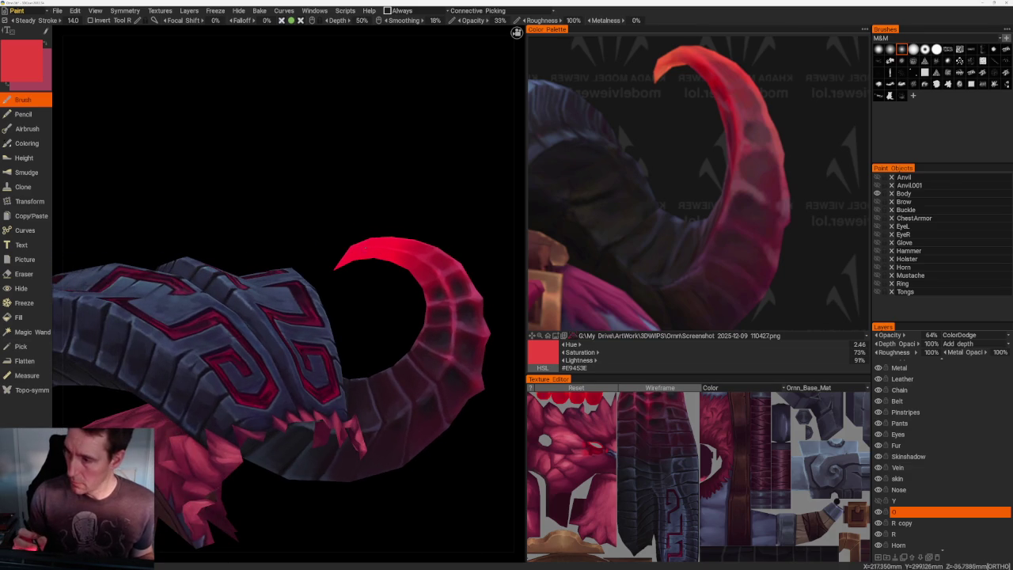
{"action": "left_click_drag", "start_coordinate": [451, 239], "coordinate": [445, 217]}
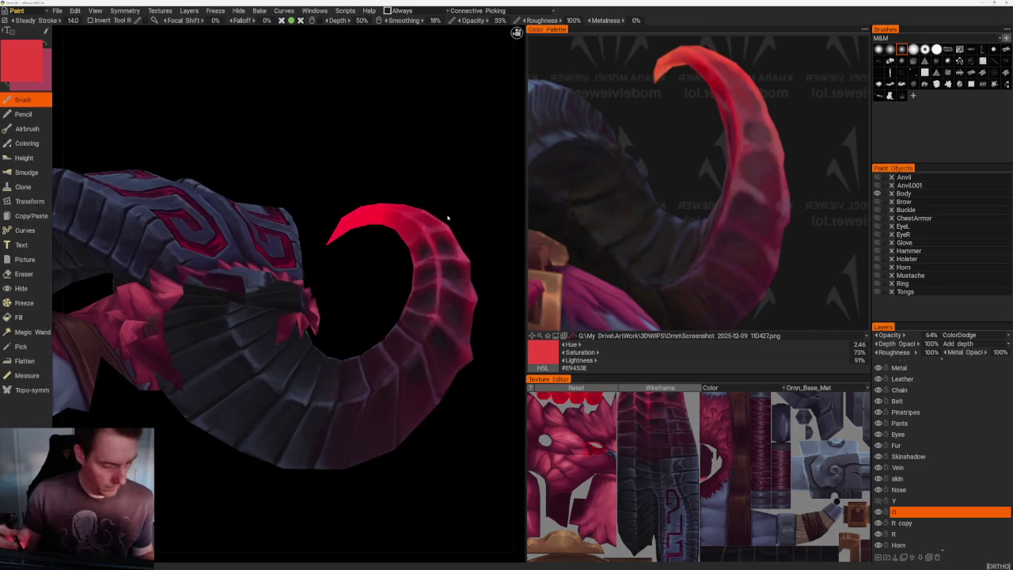
{"action": "key", "text": "e"}
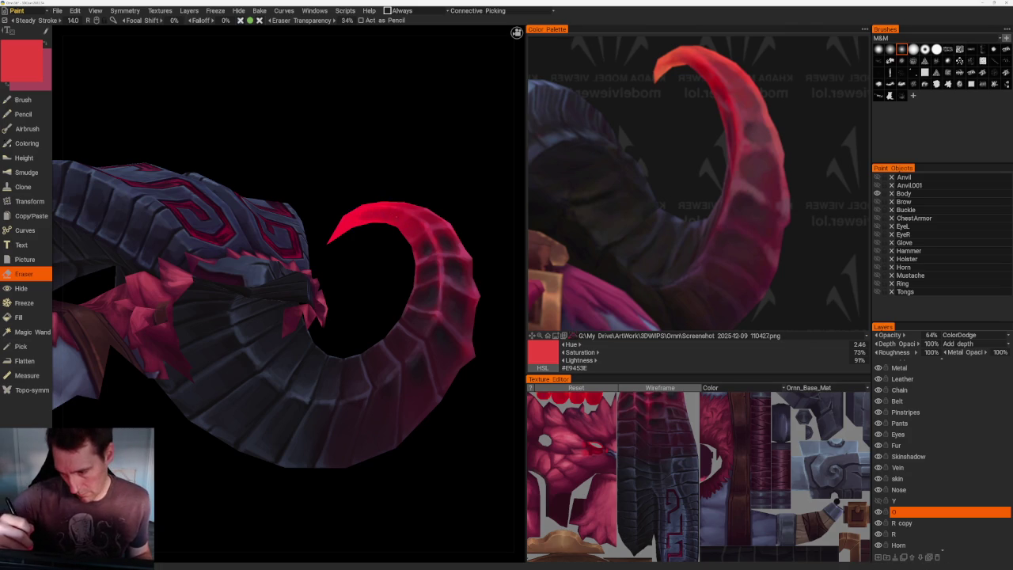
{"action": "mouse_move", "coordinate": [412, 231]}
{"action": "left_mouse_down"}
{"action": "mouse_move", "coordinate": [463, 185]}
{"action": "mouse_move", "coordinate": [403, 269]}
{"action": "mouse_move", "coordinate": [346, 323]}
{"action": "mouse_move", "coordinate": [265, 205]}
{"action": "left_mouse_up"}
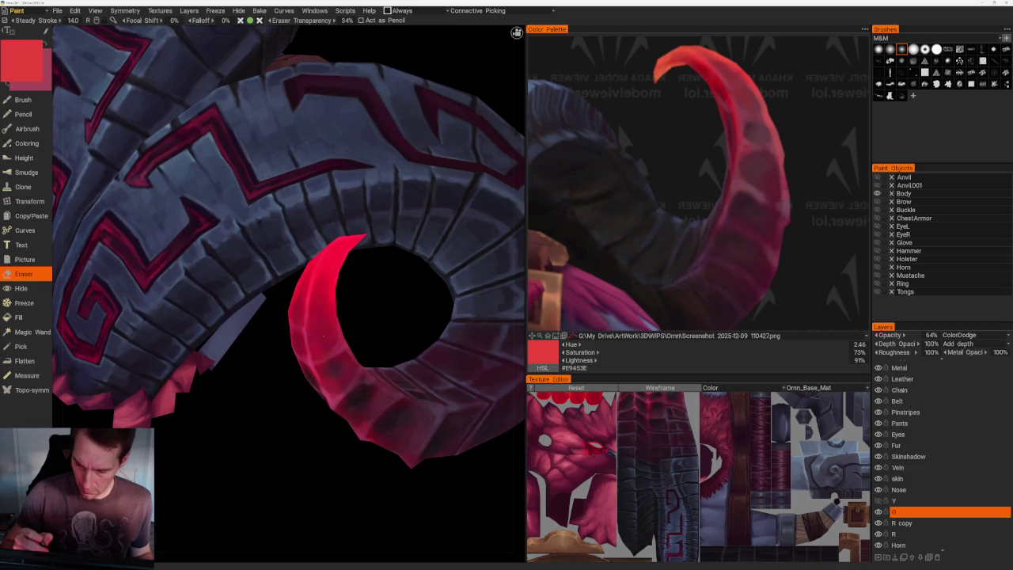
{"action": "left_click_drag", "start_coordinate": [376, 319], "coordinate": [315, 320]}
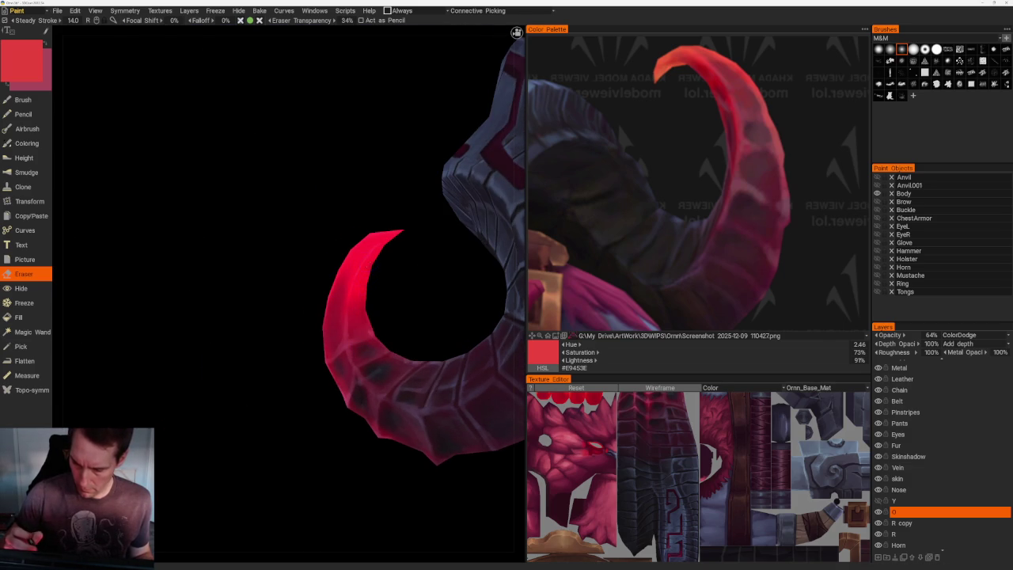
{"action": "scroll", "coordinate": [380, 370], "scroll_direction": "down", "scroll_amount": 5}
{"action": "mouse_move", "coordinate": [381, 369]}
{"action": "left_mouse_down"}
{"action": "mouse_move", "coordinate": [380, 172]}
{"action": "mouse_move", "coordinate": [432, 155]}
{"action": "mouse_move", "coordinate": [423, 174]}
{"action": "left_mouse_up"}
{"action": "scroll", "coordinate": [423, 174], "scroll_direction": "up", "scroll_amount": 5}
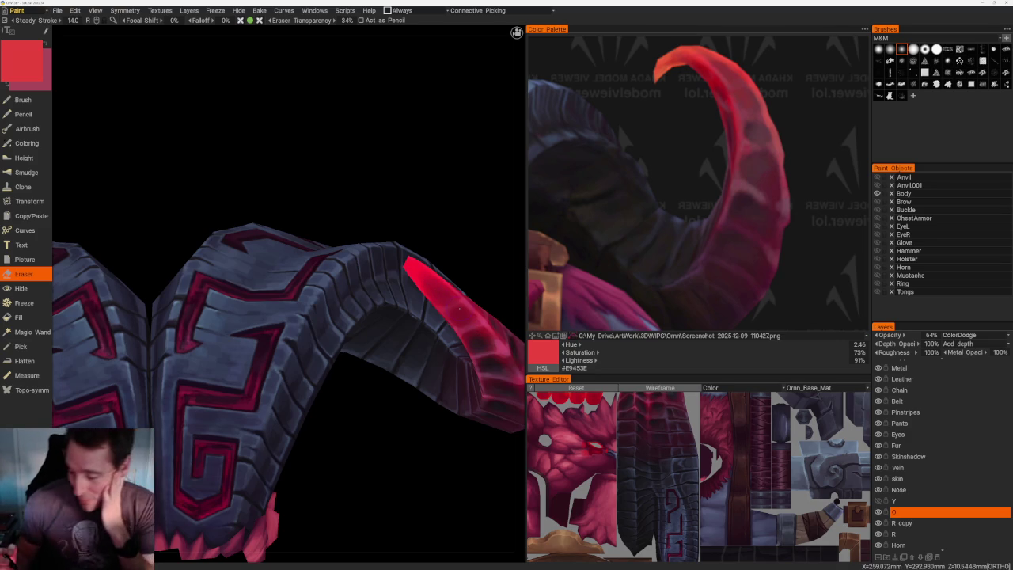
{"action": "mouse_move", "coordinate": [451, 237]}
{"action": "left_mouse_down"}
{"action": "mouse_move", "coordinate": [461, 221]}
{"action": "mouse_move", "coordinate": [402, 226]}
{"action": "mouse_move", "coordinate": [443, 229]}
{"action": "left_mouse_up"}
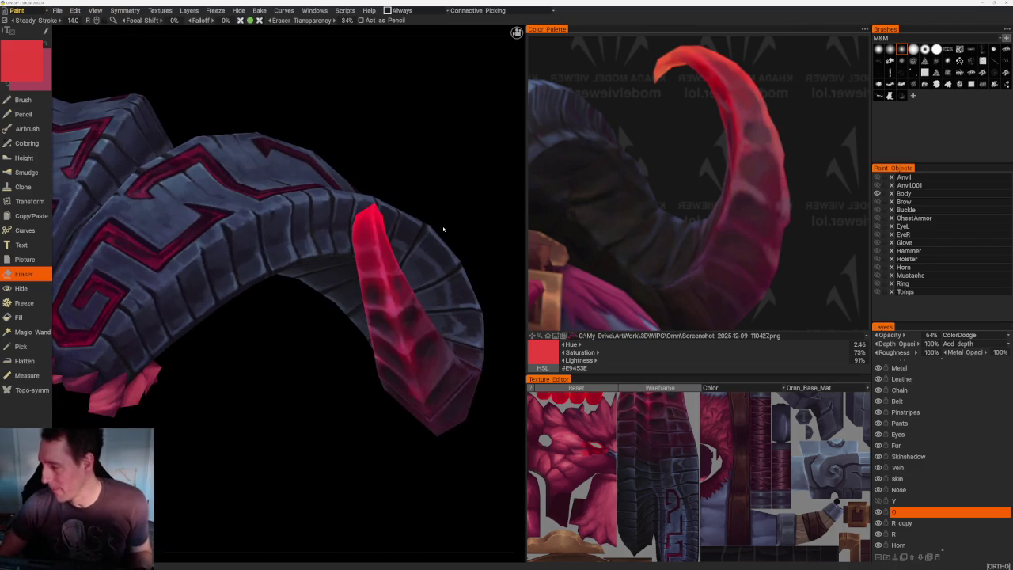
{"action": "scroll", "coordinate": [962, 338], "scroll_direction": "up", "scroll_amount": 2}
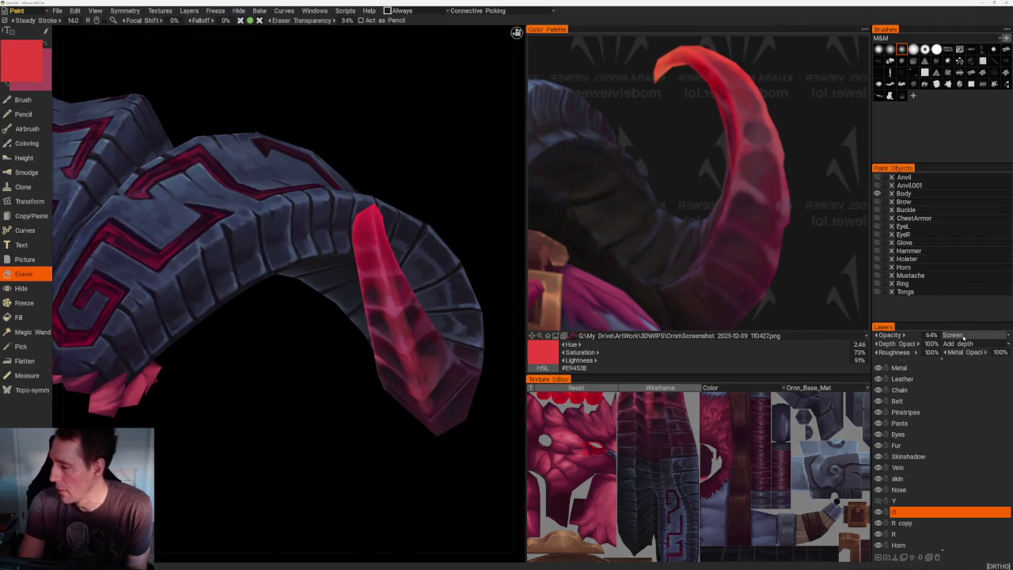
- Frame the inward-curling horn from several angles and switch back to the Brush tool
{"action": "scroll", "coordinate": [962, 339], "scroll_direction": "up", "scroll_amount": 2}
{"action": "scroll", "coordinate": [963, 339], "scroll_direction": "up", "scroll_amount": 1}
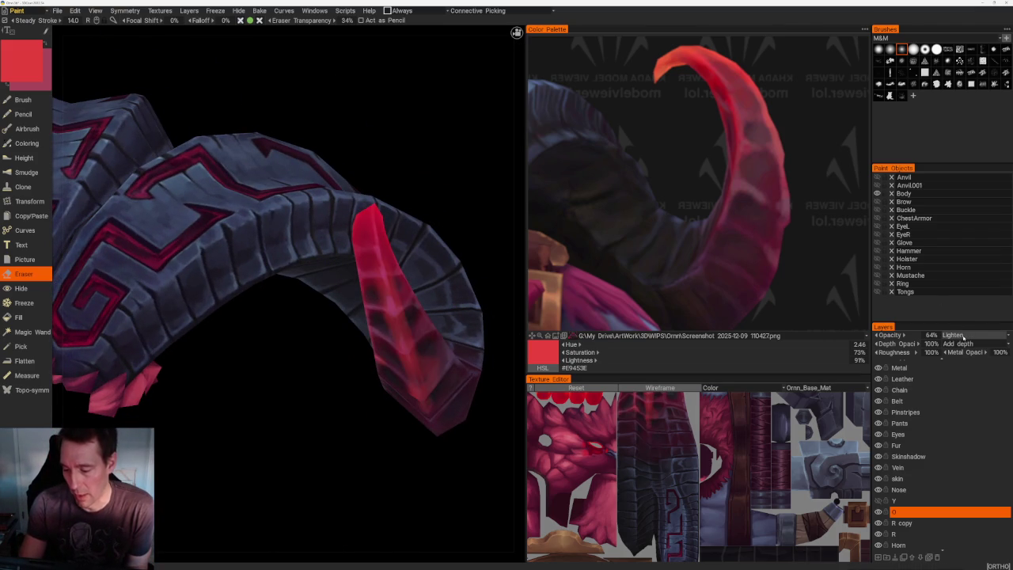
{"action": "mouse_move", "coordinate": [282, 86]}
{"action": "left_mouse_down"}
{"action": "mouse_move", "coordinate": [331, 87]}
{"action": "mouse_move", "coordinate": [208, 140]}
{"action": "mouse_move", "coordinate": [403, 307]}
{"action": "mouse_move", "coordinate": [422, 394]}
{"action": "mouse_move", "coordinate": [452, 398]}
{"action": "left_mouse_up"}
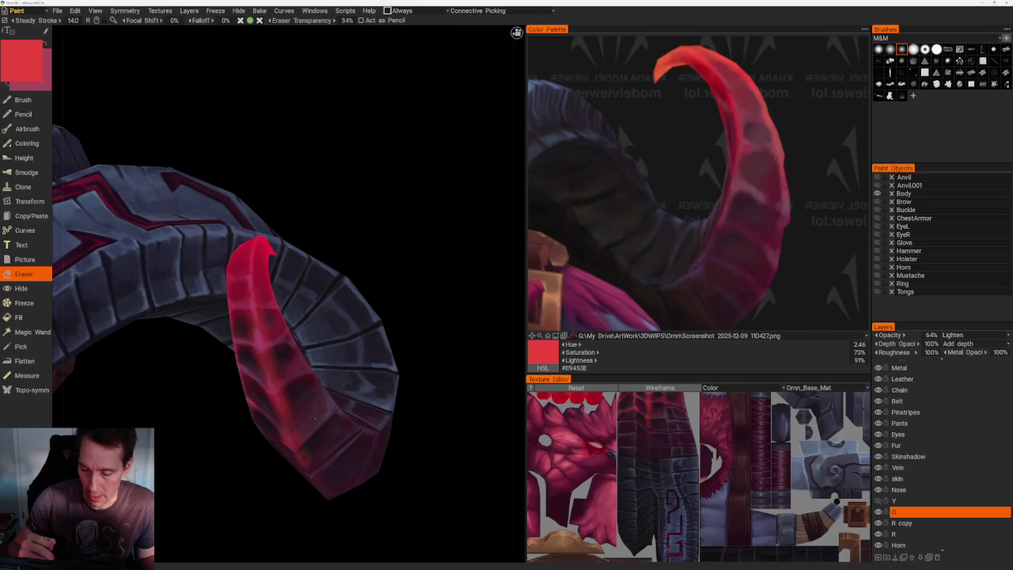
{"action": "left_click_drag", "start_coordinate": [298, 401], "coordinate": [356, 314]}
{"action": "middle_click_drag", "start_coordinate": [356, 314], "coordinate": [275, 393]}
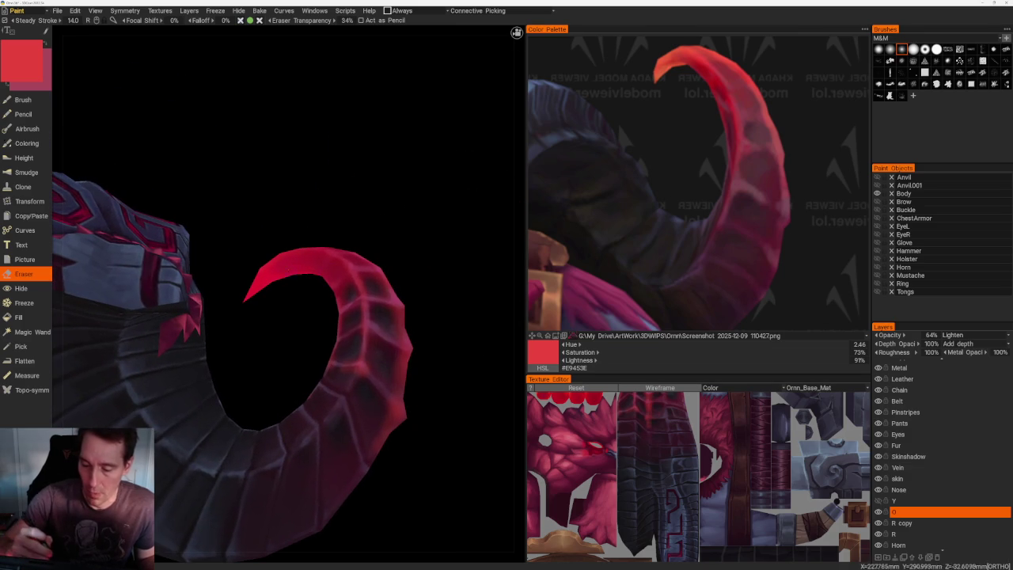
{"action": "mouse_move", "coordinate": [352, 314]}
{"action": "left_mouse_down"}
{"action": "mouse_move", "coordinate": [388, 232]}
{"action": "mouse_move", "coordinate": [368, 272]}
{"action": "mouse_move", "coordinate": [398, 290]}
{"action": "mouse_move", "coordinate": [386, 301]}
{"action": "left_mouse_up"}
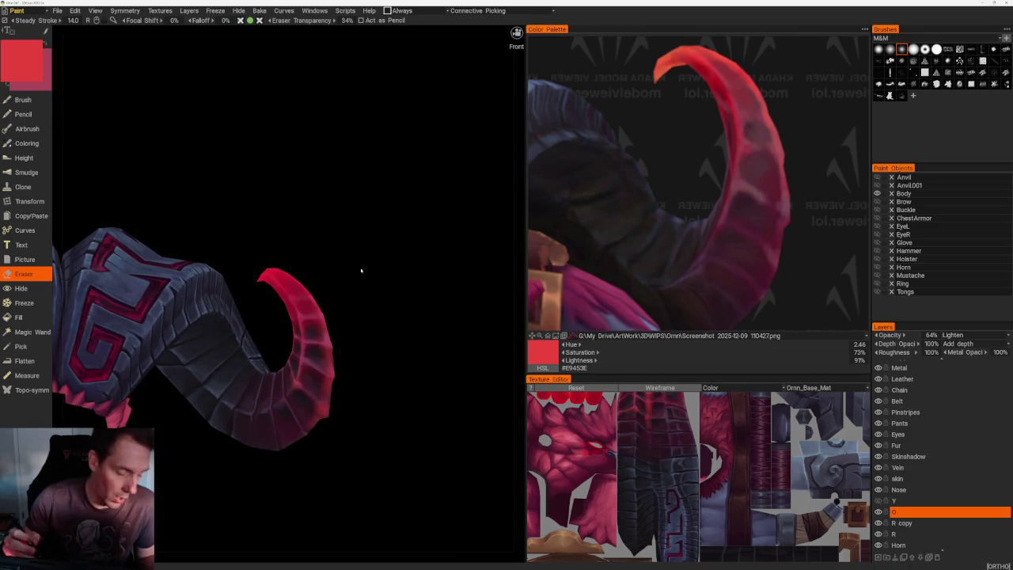
{"action": "key", "text": "b"}
{"action": "left_click_drag", "start_coordinate": [378, 267], "coordinate": [387, 258]}
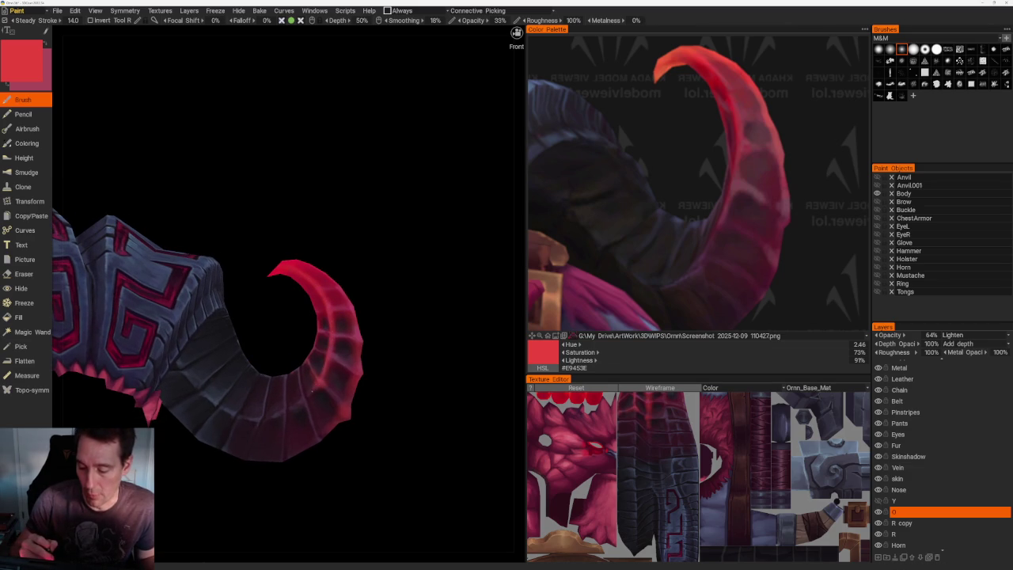
- Inspect the horn and armour band from several sides, then switch to the Eraser
{"action": "mouse_move", "coordinate": [306, 396]}
{"action": "left_mouse_down"}
{"action": "mouse_move", "coordinate": [413, 364]}
{"action": "mouse_move", "coordinate": [408, 375]}
{"action": "mouse_move", "coordinate": [459, 396]}
{"action": "mouse_move", "coordinate": [429, 395]}
{"action": "mouse_move", "coordinate": [423, 332]}
{"action": "mouse_move", "coordinate": [410, 340]}
{"action": "left_mouse_up"}
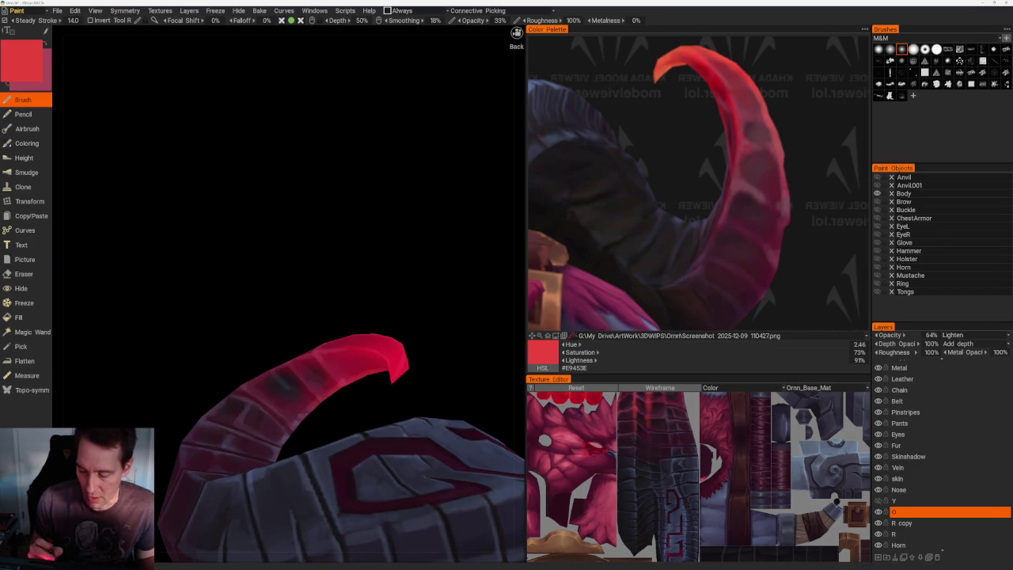
{"action": "scroll", "coordinate": [323, 226], "scroll_direction": "down", "scroll_amount": 5}
{"action": "left_click_drag", "start_coordinate": [324, 226], "coordinate": [348, 332]}
{"action": "scroll", "coordinate": [369, 434], "scroll_direction": "up", "scroll_amount": 4}
{"action": "left_click_drag", "start_coordinate": [370, 434], "coordinate": [253, 475]}
{"action": "scroll", "coordinate": [253, 475], "scroll_direction": "up", "scroll_amount": 3}
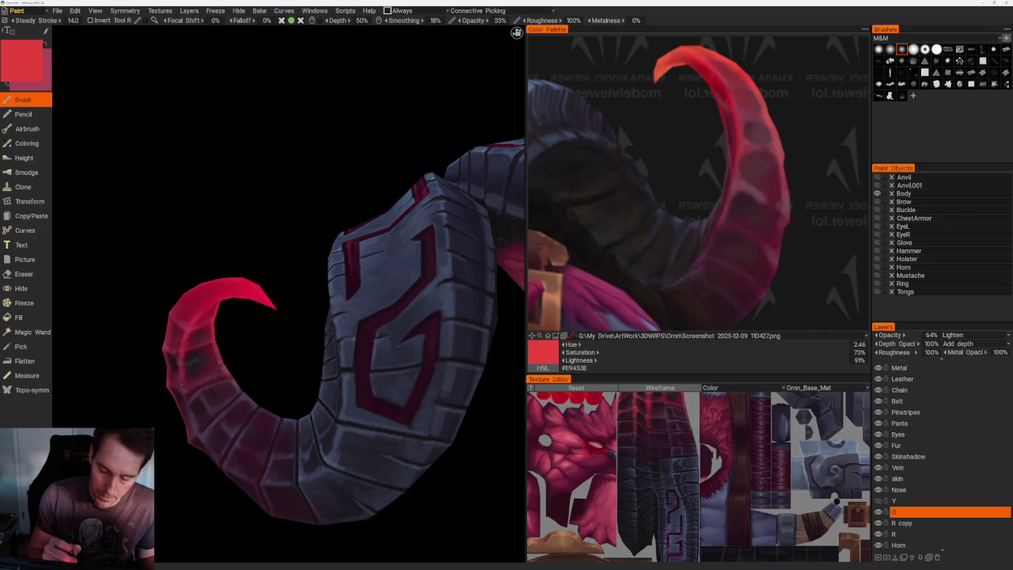
{"action": "scroll", "coordinate": [256, 368], "scroll_direction": "down", "scroll_amount": 4}
{"action": "scroll", "coordinate": [249, 341], "scroll_direction": "down", "scroll_amount": 3}
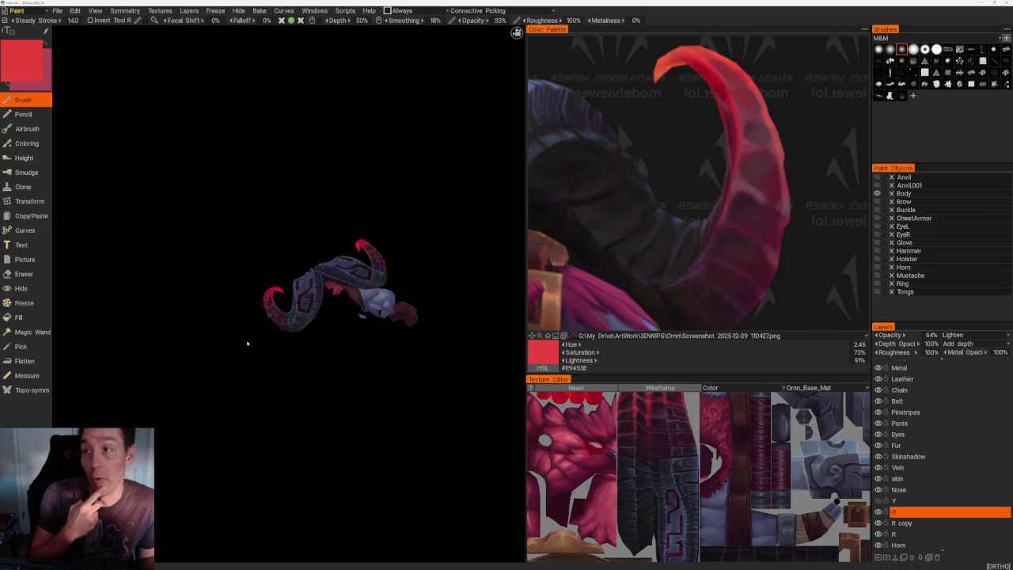
{"action": "left_click_drag", "start_coordinate": [247, 343], "coordinate": [312, 398]}
{"action": "scroll", "coordinate": [317, 411], "scroll_direction": "up", "scroll_amount": 2}
{"action": "scroll", "coordinate": [340, 447], "scroll_direction": "up", "scroll_amount": 2}
{"action": "scroll", "coordinate": [357, 463], "scroll_direction": "up", "scroll_amount": 4}
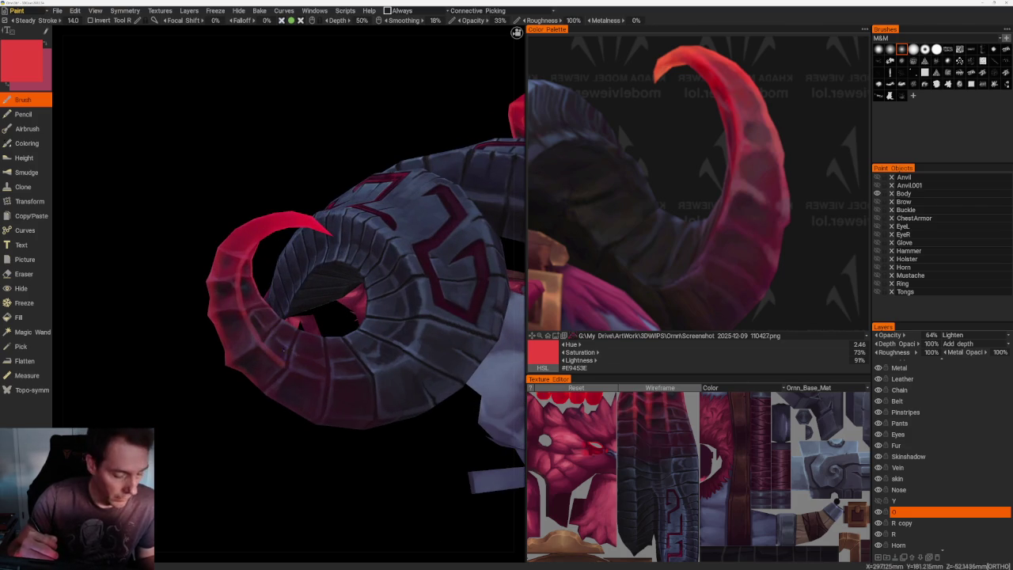
{"action": "key", "text": "e"}
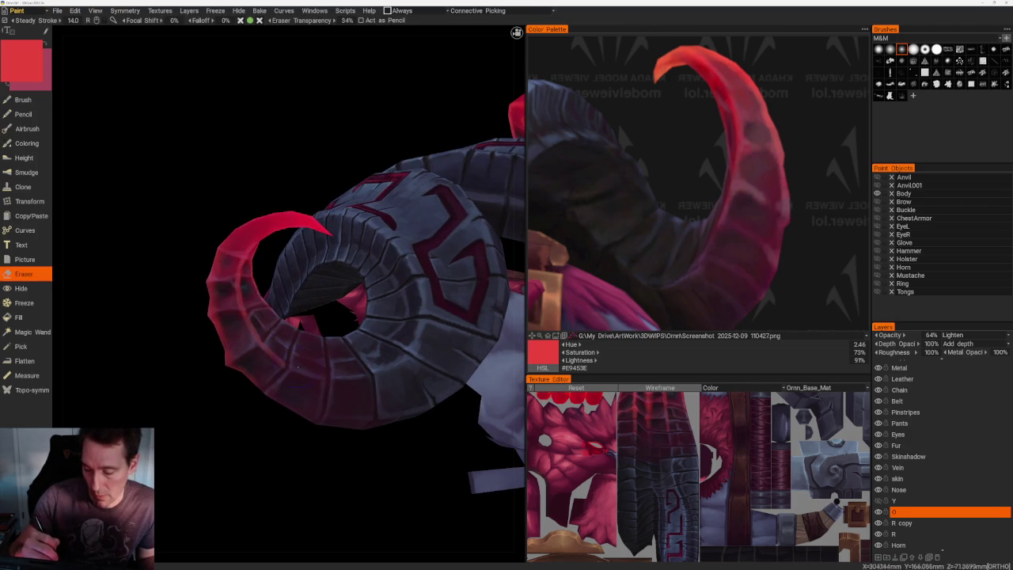
- Orbit around the horn and head from many angles, then switch back to the Brush
{"action": "mouse_move", "coordinate": [315, 387]}
{"action": "left_mouse_down"}
{"action": "mouse_move", "coordinate": [327, 445]}
{"action": "mouse_move", "coordinate": [267, 398]}
{"action": "mouse_move", "coordinate": [388, 422]}
{"action": "left_mouse_up"}
{"action": "scroll", "coordinate": [284, 407], "scroll_direction": "down", "scroll_amount": 4}
{"action": "scroll", "coordinate": [388, 421], "scroll_direction": "up", "scroll_amount": 3}
{"action": "scroll", "coordinate": [369, 358], "scroll_direction": "up", "scroll_amount": 2}
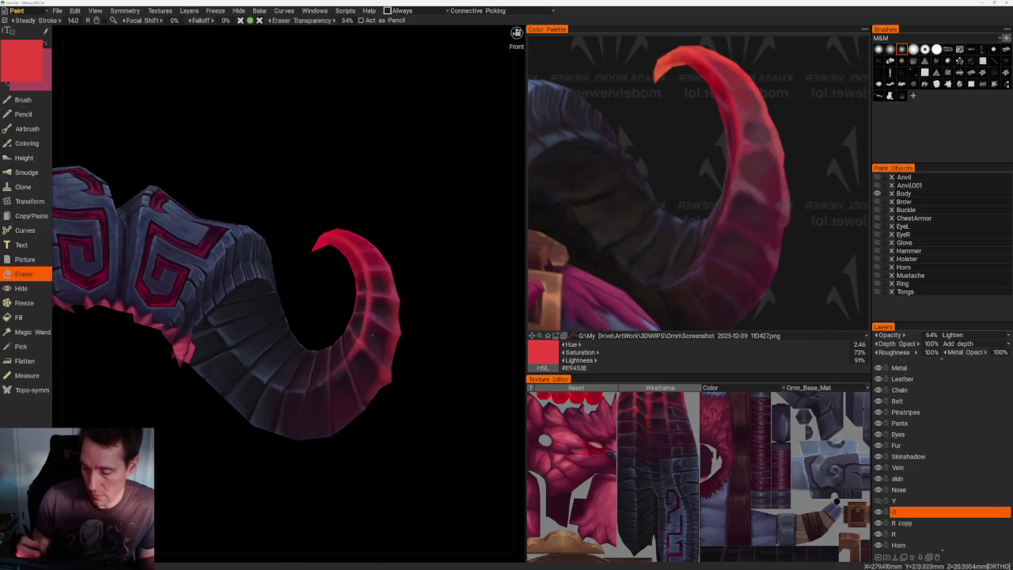
{"action": "left_click_drag", "start_coordinate": [388, 340], "coordinate": [417, 337]}
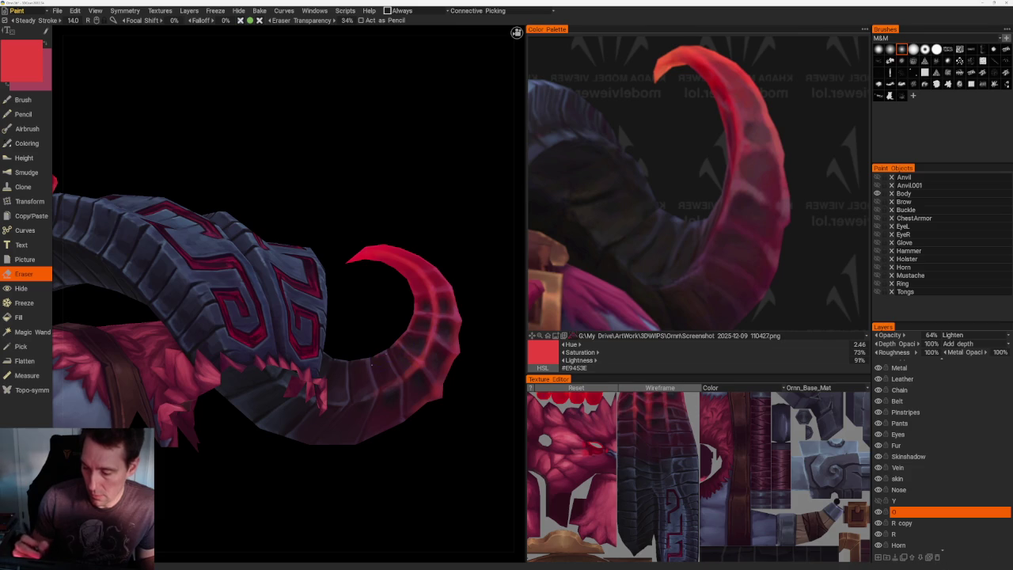
{"action": "right_click_drag", "start_coordinate": [376, 358], "coordinate": [356, 344], "text": "shift"}
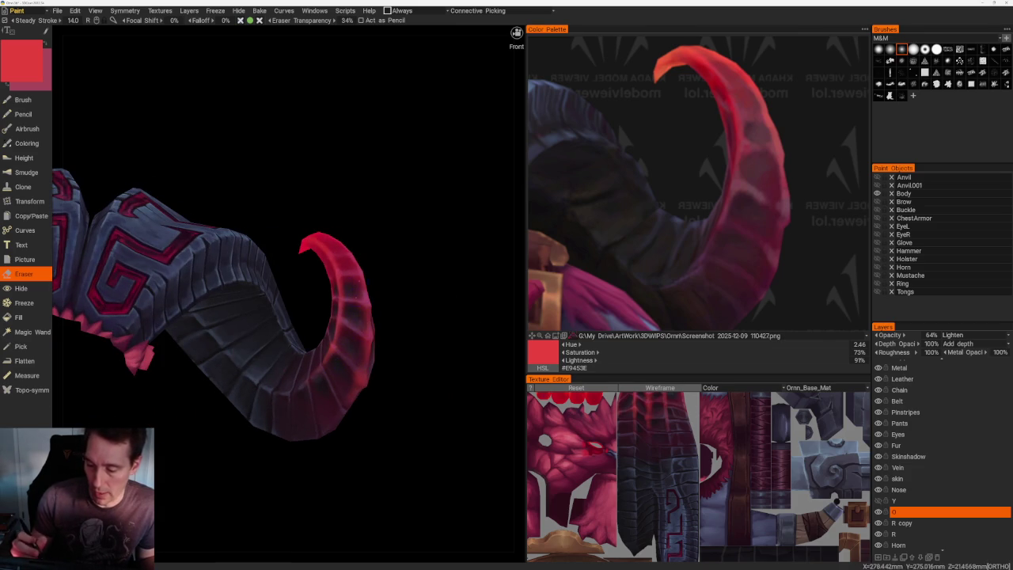
{"action": "mouse_move", "coordinate": [360, 287]}
{"action": "right_mouse_down"}
{"action": "mouse_move", "coordinate": [374, 309]}
{"action": "mouse_move", "coordinate": [454, 289]}
{"action": "mouse_move", "coordinate": [313, 261]}
{"action": "right_mouse_up"}
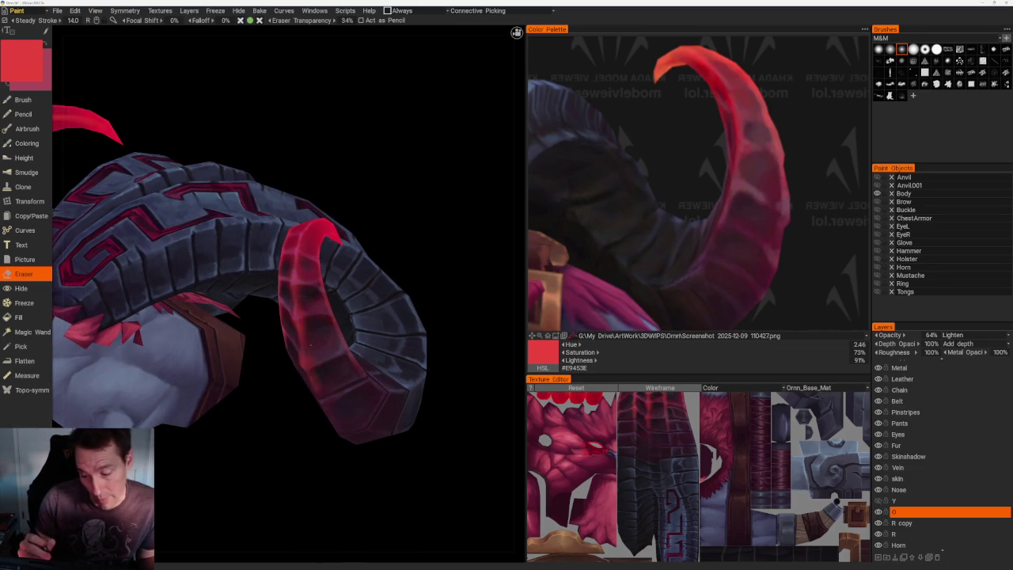
{"action": "mouse_move", "coordinate": [319, 369]}
{"action": "right_mouse_down"}
{"action": "mouse_move", "coordinate": [308, 289]}
{"action": "mouse_move", "coordinate": [301, 356]}
{"action": "mouse_move", "coordinate": [319, 408]}
{"action": "right_mouse_up"}
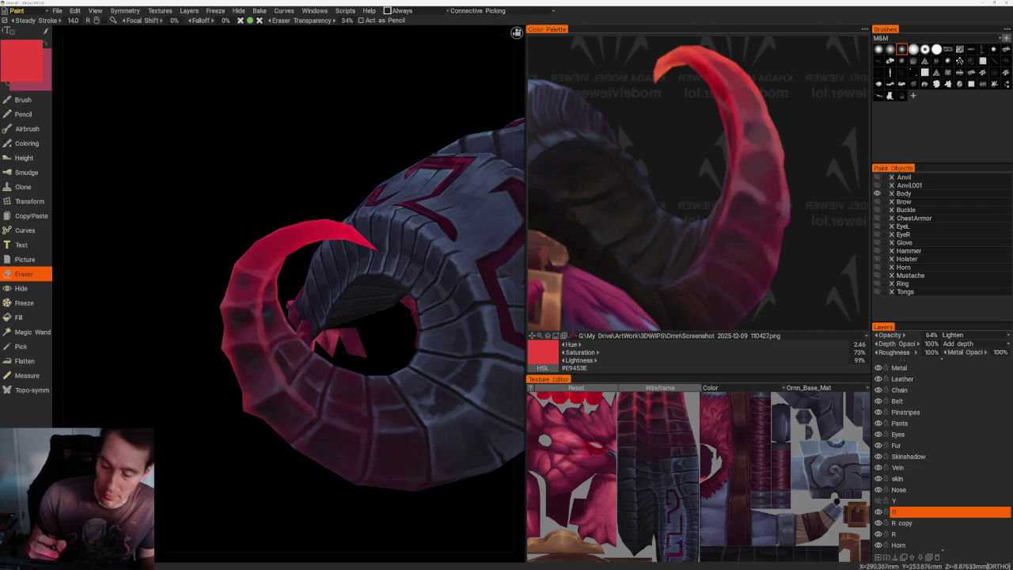
{"action": "mouse_move", "coordinate": [286, 315]}
{"action": "right_mouse_down"}
{"action": "mouse_move", "coordinate": [230, 419]}
{"action": "mouse_move", "coordinate": [339, 458]}
{"action": "mouse_move", "coordinate": [262, 475]}
{"action": "mouse_move", "coordinate": [396, 412]}
{"action": "mouse_move", "coordinate": [372, 404]}
{"action": "right_mouse_up"}
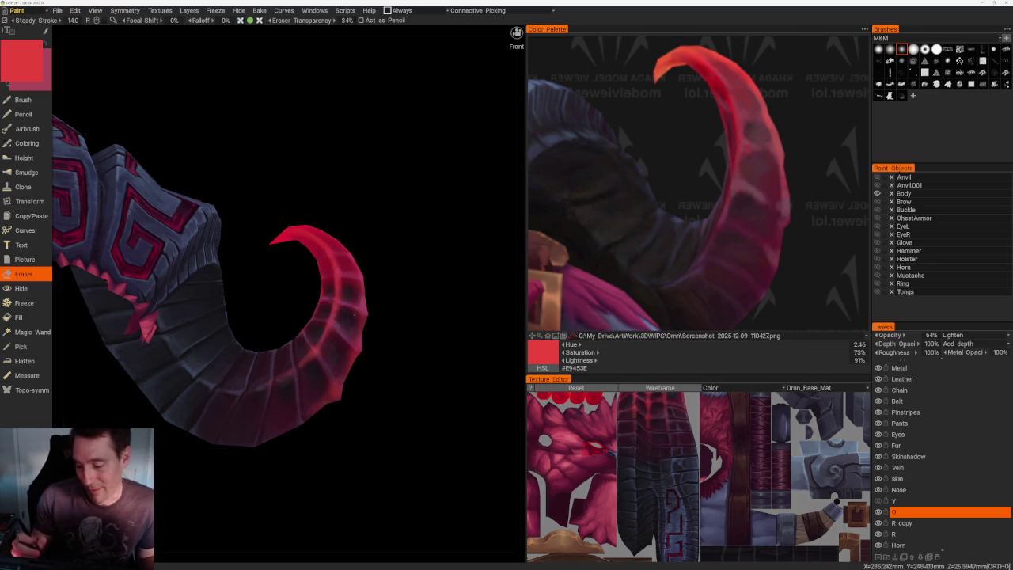
{"action": "mouse_move", "coordinate": [332, 341]}
{"action": "right_mouse_down"}
{"action": "mouse_move", "coordinate": [371, 388]}
{"action": "mouse_move", "coordinate": [333, 332]}
{"action": "right_mouse_up"}
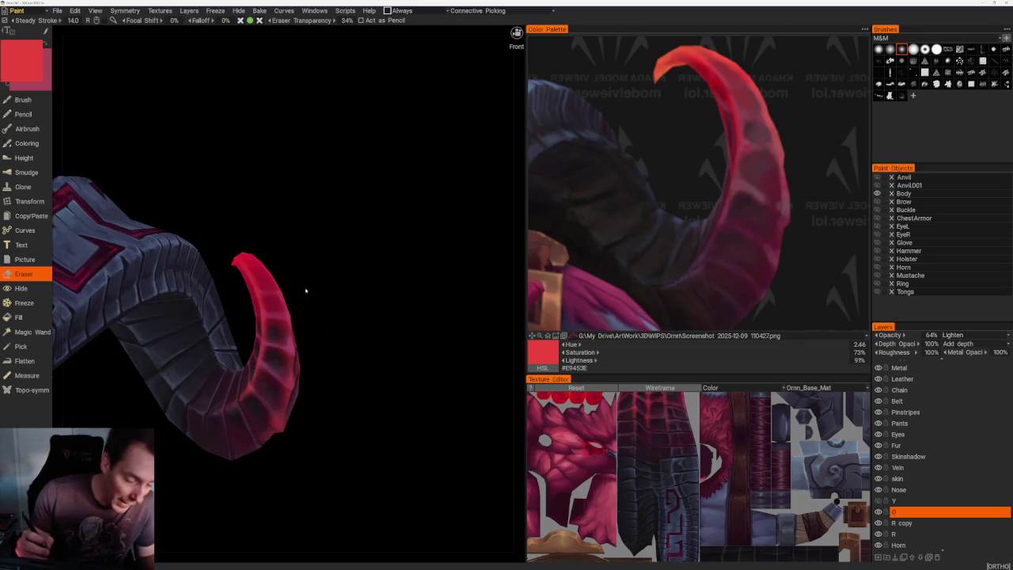
{"action": "key", "text": "b"}
{"action": "mouse_move", "coordinate": [305, 289]}
{"action": "right_mouse_down"}
{"action": "mouse_move", "coordinate": [334, 278]}
{"action": "mouse_move", "coordinate": [253, 255]}
{"action": "mouse_move", "coordinate": [285, 316]}
{"action": "right_mouse_up"}
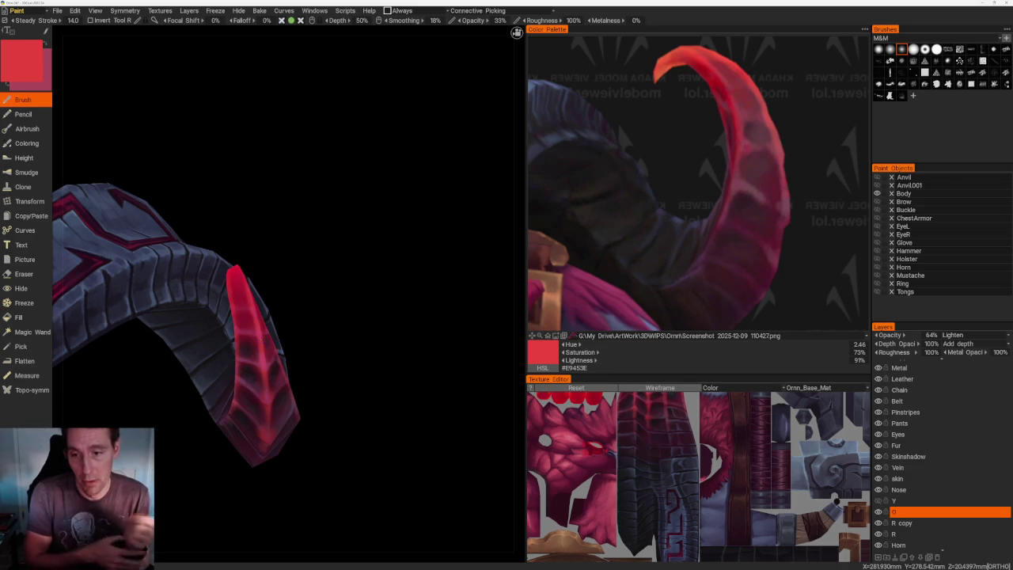
- Return to a straight front view of the horns and make layer Y the working layer
{"action": "mouse_move", "coordinate": [335, 289]}
{"action": "left_mouse_down"}
{"action": "mouse_move", "coordinate": [411, 261]}
{"action": "mouse_move", "coordinate": [437, 335]}
{"action": "left_mouse_up"}
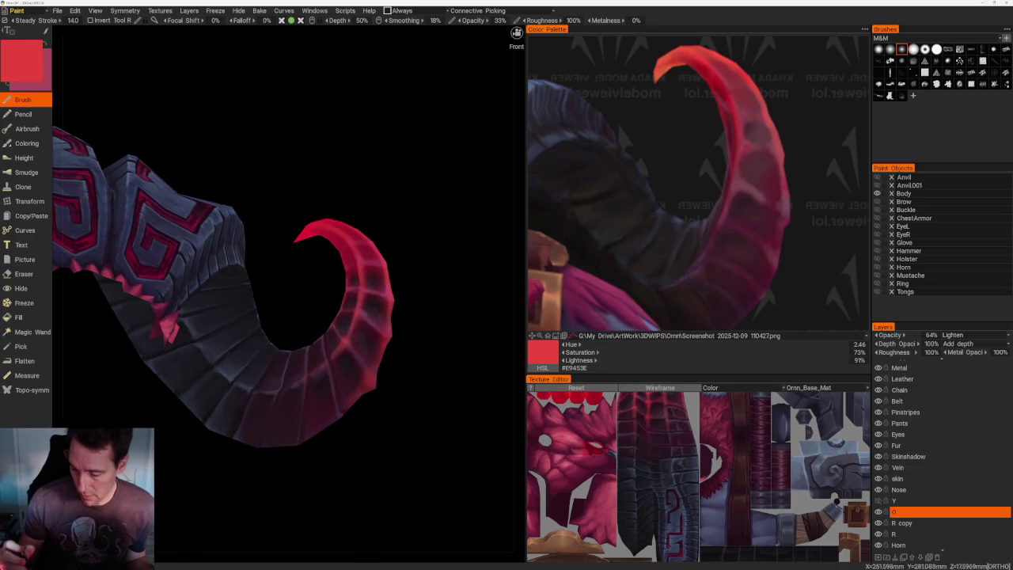
{"action": "scroll", "coordinate": [399, 217], "scroll_direction": "down", "scroll_amount": 5}
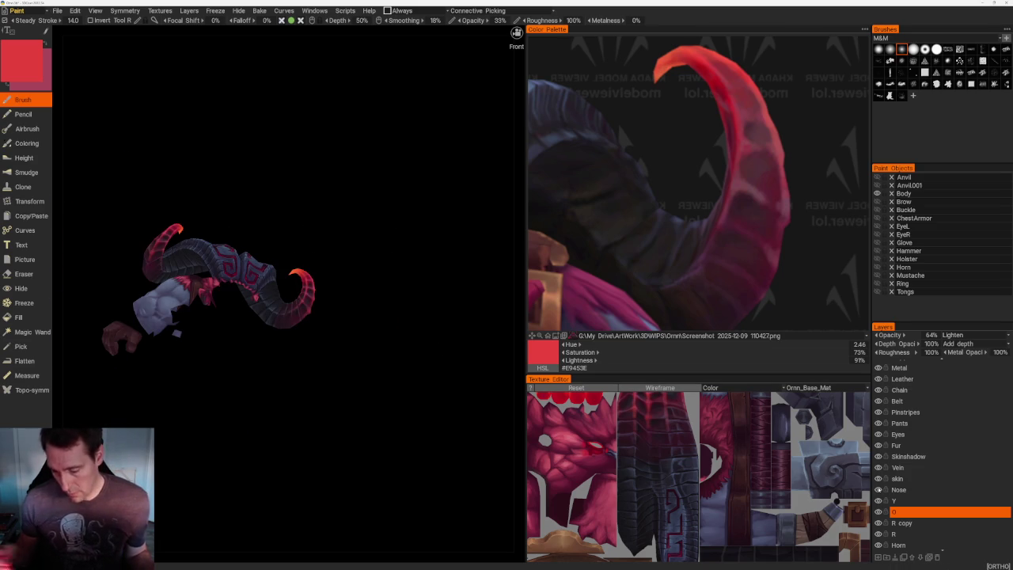
{"action": "left_click_drag", "start_coordinate": [395, 332], "coordinate": [420, 359]}
{"action": "scroll", "coordinate": [431, 399], "scroll_direction": "up", "scroll_amount": 5}
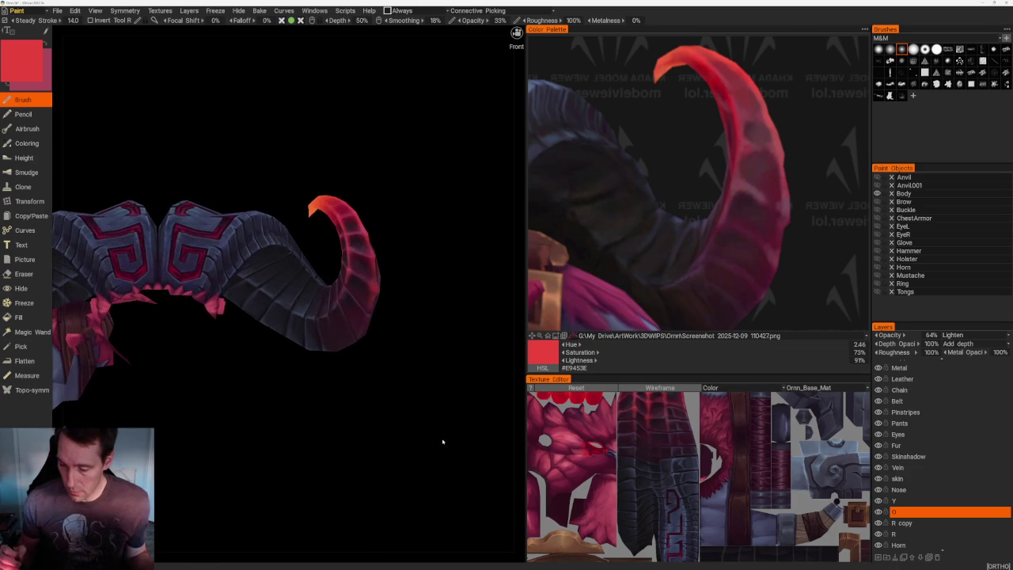
{"action": "left_click", "coordinate": [922, 501]}
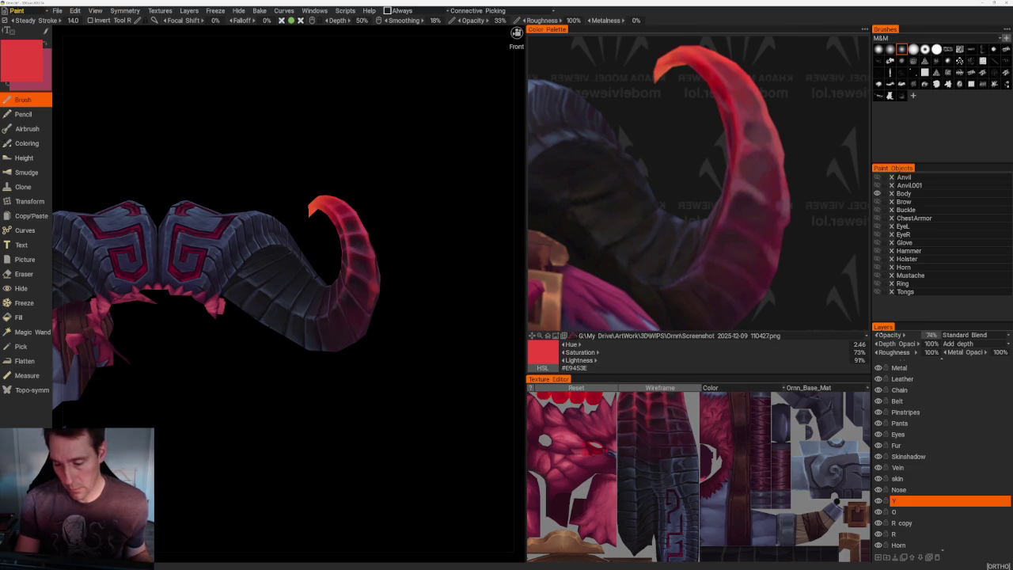
- Zoom and orbit in close on the right horn
{"action": "left_click_drag", "start_coordinate": [504, 166], "coordinate": [467, 189]}
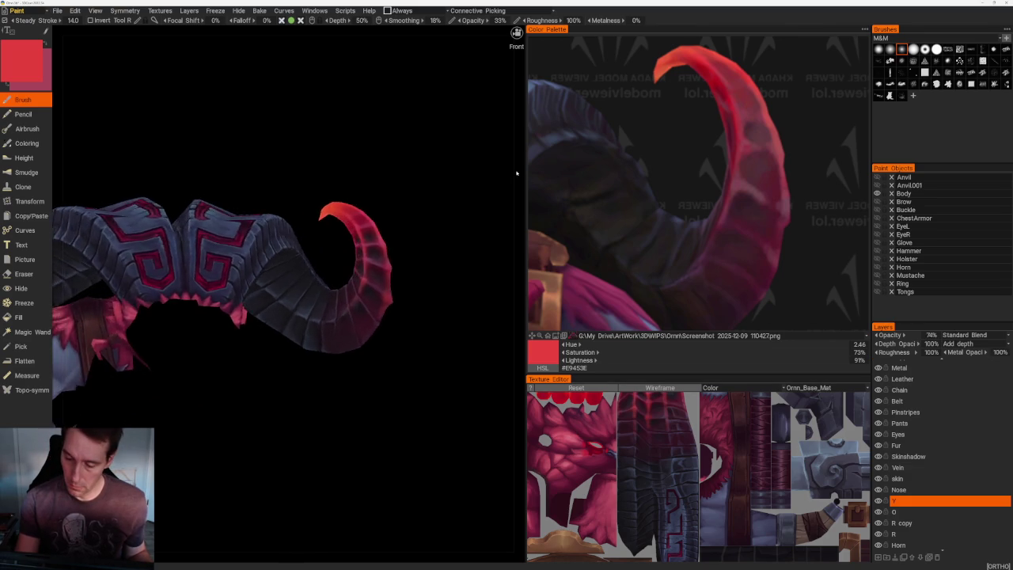
{"action": "scroll", "coordinate": [440, 204], "scroll_direction": "down", "scroll_amount": 5}
{"action": "scroll", "coordinate": [455, 269], "scroll_direction": "up", "scroll_amount": 5}
{"action": "mouse_move", "coordinate": [474, 328]}
{"action": "left_mouse_down"}
{"action": "mouse_move", "coordinate": [448, 332]}
{"action": "mouse_move", "coordinate": [466, 332]}
{"action": "left_mouse_up"}
{"action": "scroll", "coordinate": [453, 287], "scroll_direction": "down", "scroll_amount": 5}
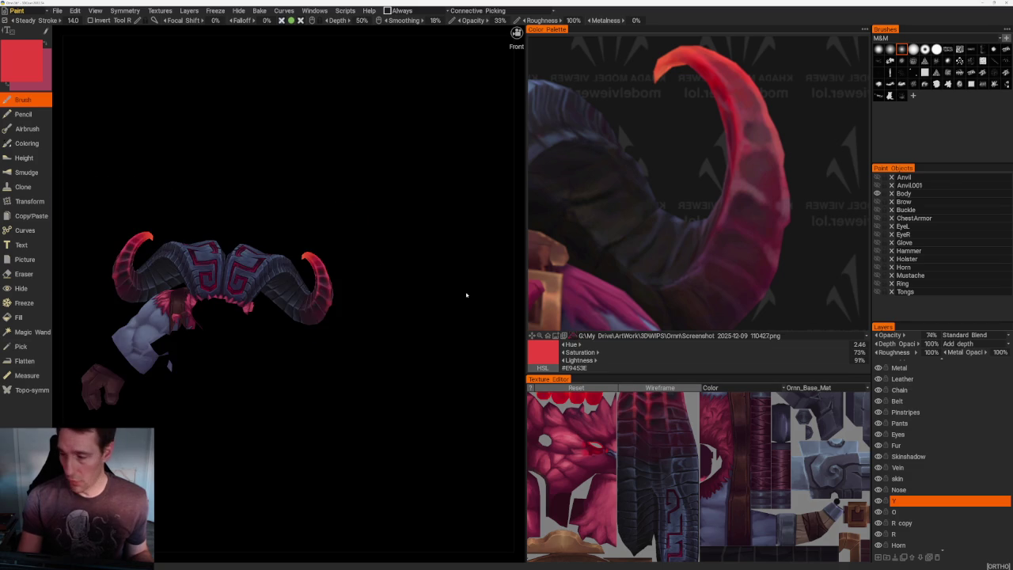
{"action": "scroll", "coordinate": [455, 309], "scroll_direction": "up", "scroll_amount": 2}
{"action": "scroll", "coordinate": [461, 309], "scroll_direction": "up", "scroll_amount": 2}
{"action": "scroll", "coordinate": [447, 338], "scroll_direction": "up", "scroll_amount": 3}
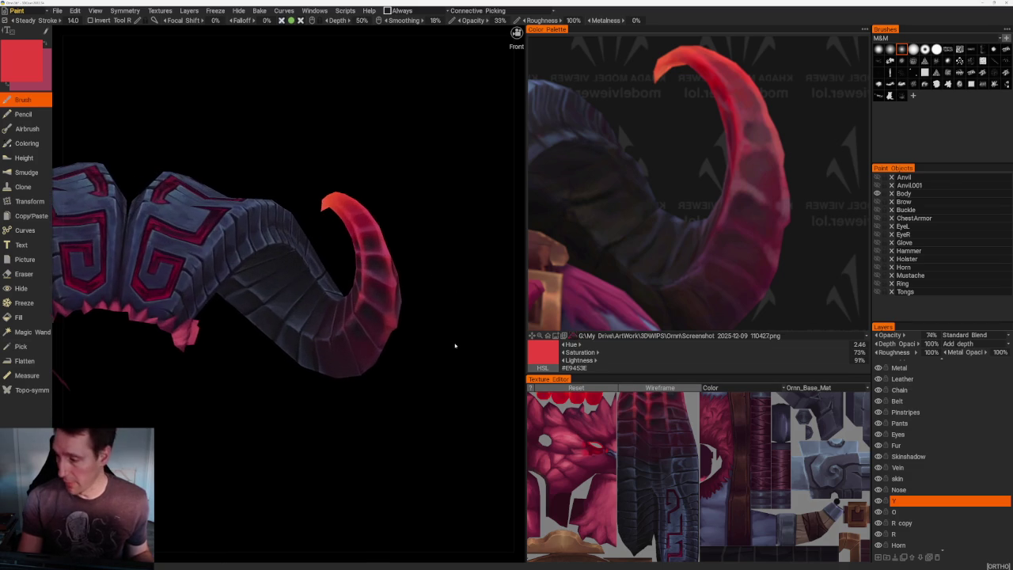
{"action": "left_click_drag", "start_coordinate": [455, 345], "coordinate": [420, 380]}
{"action": "scroll", "coordinate": [427, 373], "scroll_direction": "up", "scroll_amount": 2}
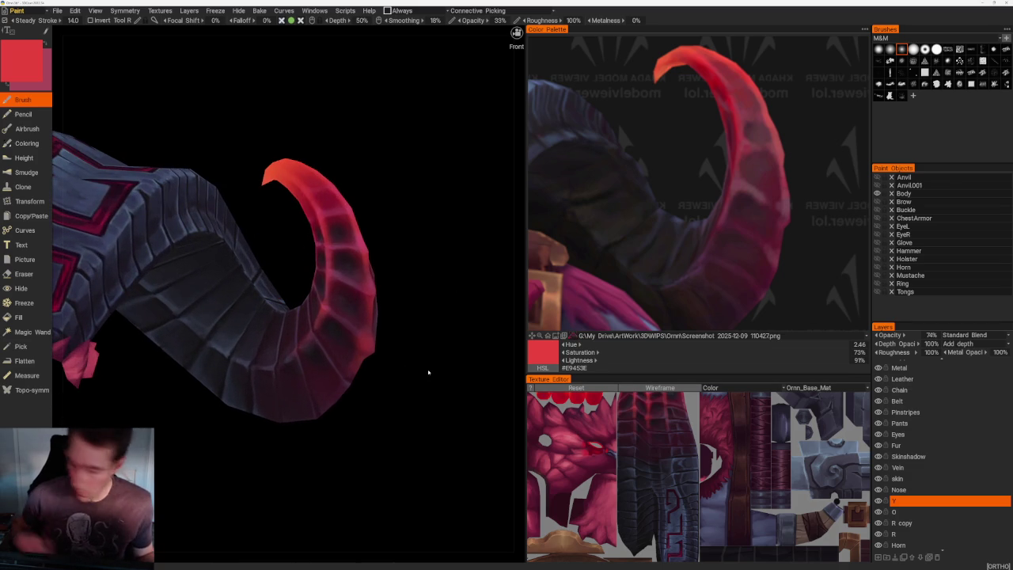
- Raise brush opacity to 100% and sample reds from the reference, ending on crimson #B62C37
{"action": "key", "text": "v"}
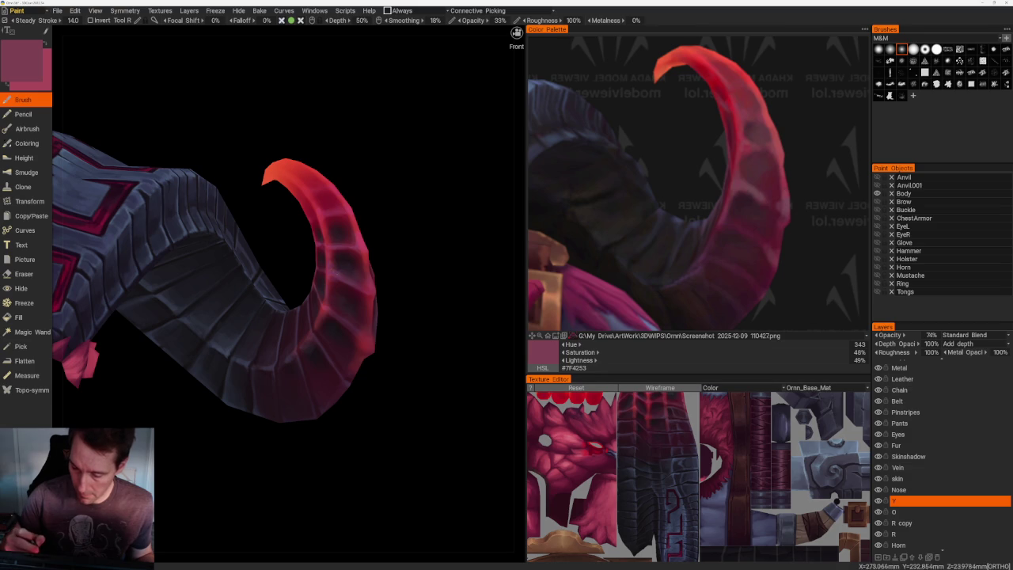
{"action": "left_click_drag", "start_coordinate": [497, 19], "coordinate": [523, 20]}
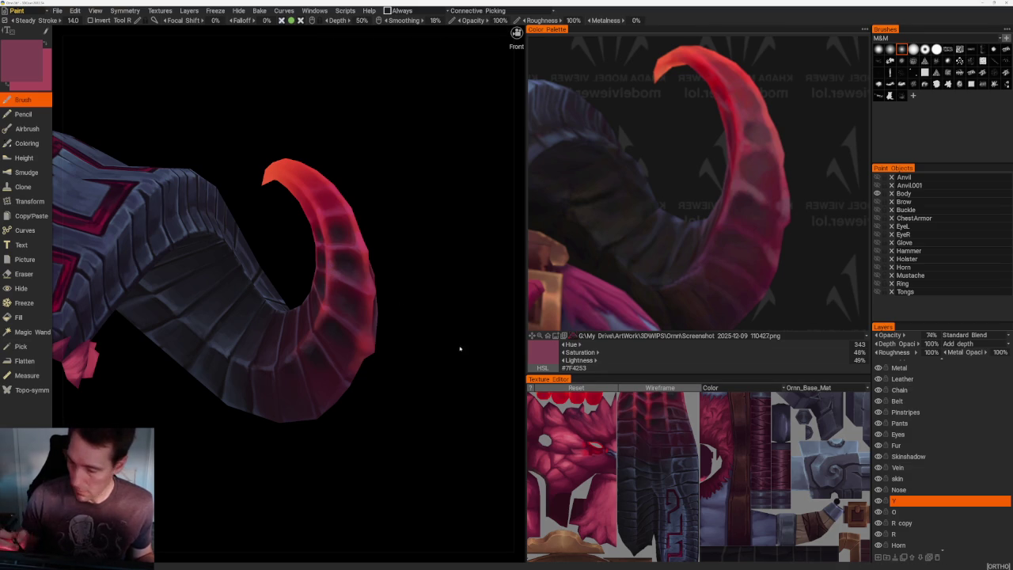
{"action": "left_click", "coordinate": [786, 194]}
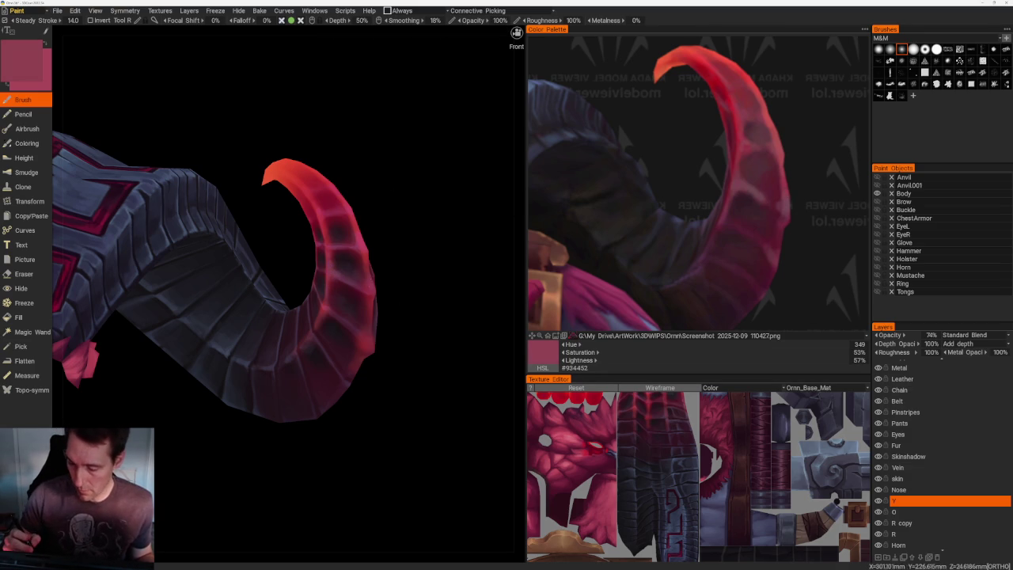
{"action": "middle_click_drag", "start_coordinate": [412, 259], "coordinate": [325, 310]}
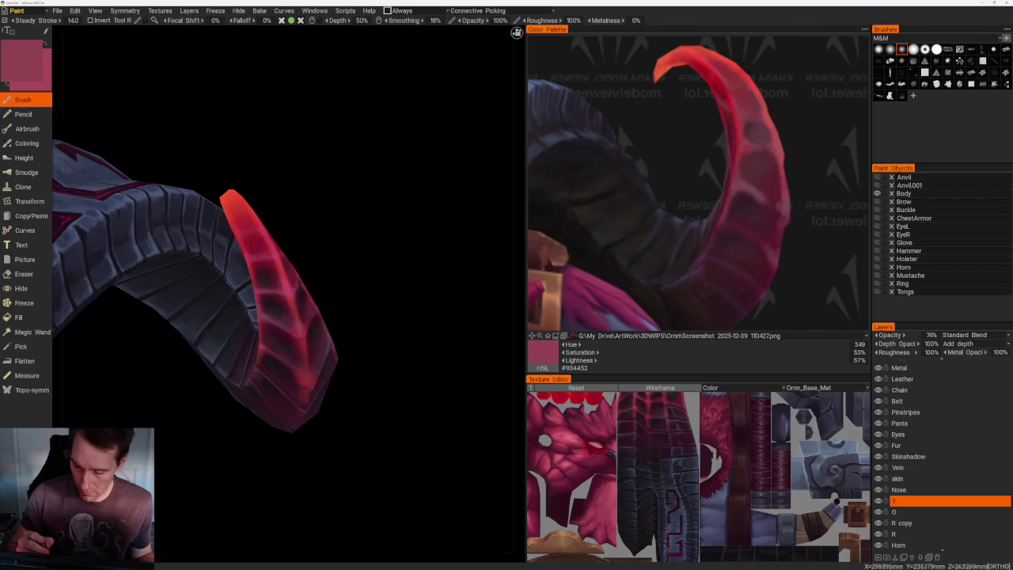
{"action": "left_click", "coordinate": [751, 150]}
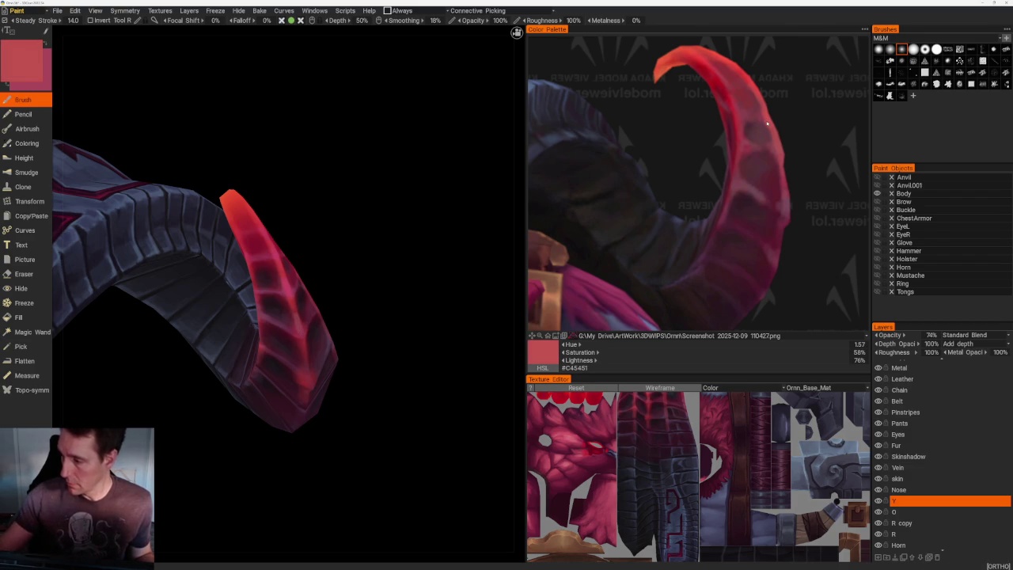
{"action": "middle_click_drag", "start_coordinate": [316, 277], "coordinate": [364, 261]}
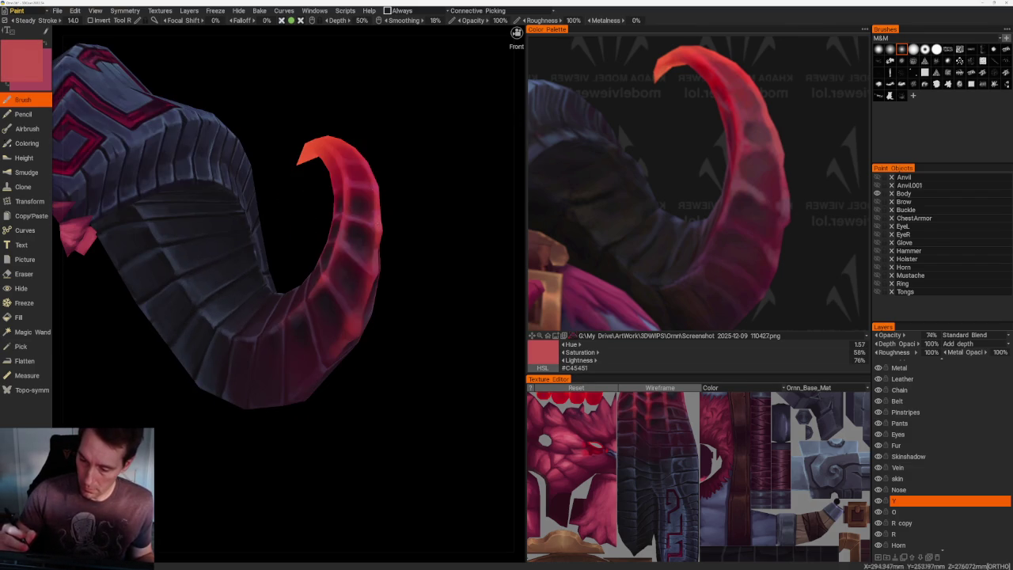
{"action": "left_click", "coordinate": [738, 124]}
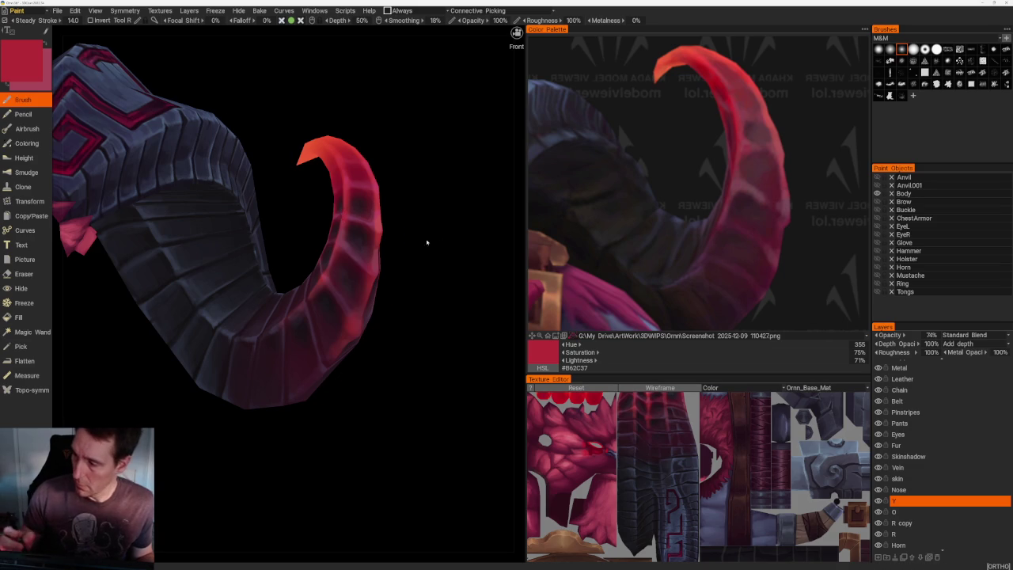
{"action": "middle_click_drag", "start_coordinate": [418, 241], "coordinate": [443, 237]}
{"action": "middle_click_drag", "start_coordinate": [439, 345], "coordinate": [350, 366]}
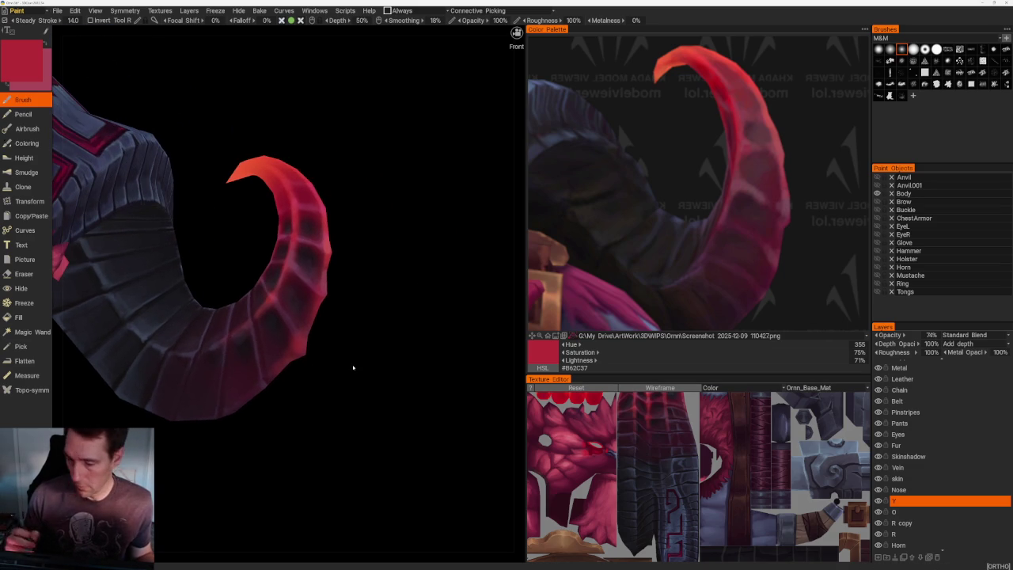
- Compare the horn with layer O hidden and shown, then make R copy the working layer
{"action": "left_click", "coordinate": [877, 512]}
{"action": "left_click", "coordinate": [877, 513]}
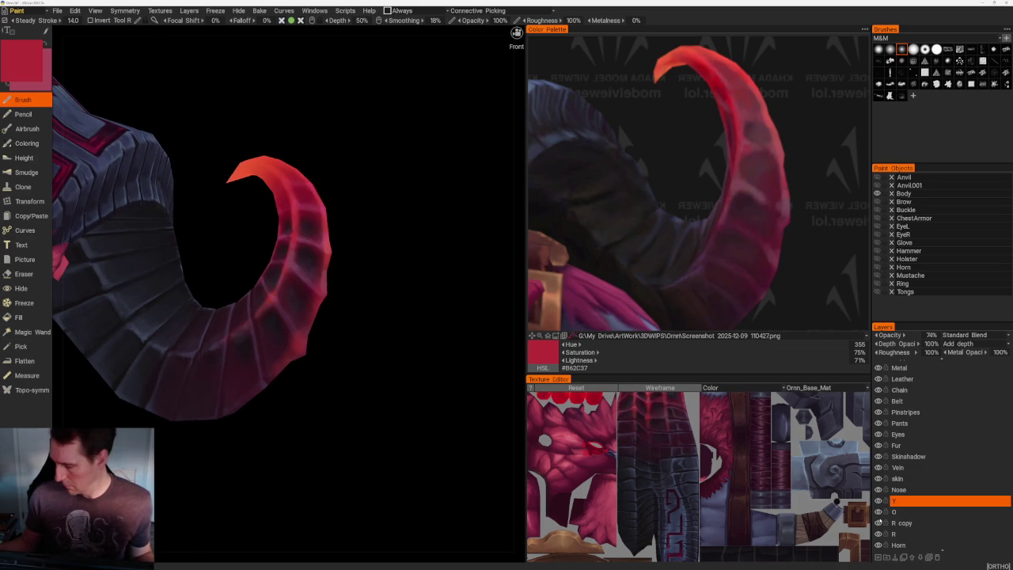
{"action": "left_click", "coordinate": [902, 523]}
{"action": "middle_click_drag", "start_coordinate": [405, 300], "coordinate": [415, 296]}
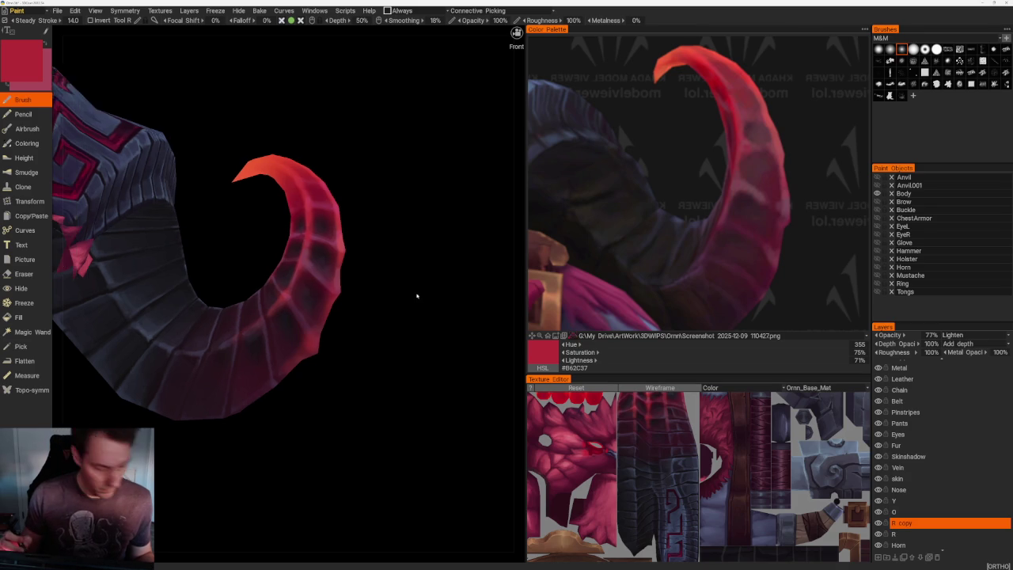
- Make layer Y the working layer again and leave the Eraser tool active
{"action": "key", "text": "e"}
{"action": "middle_click_drag", "start_coordinate": [321, 202], "coordinate": [339, 198]}
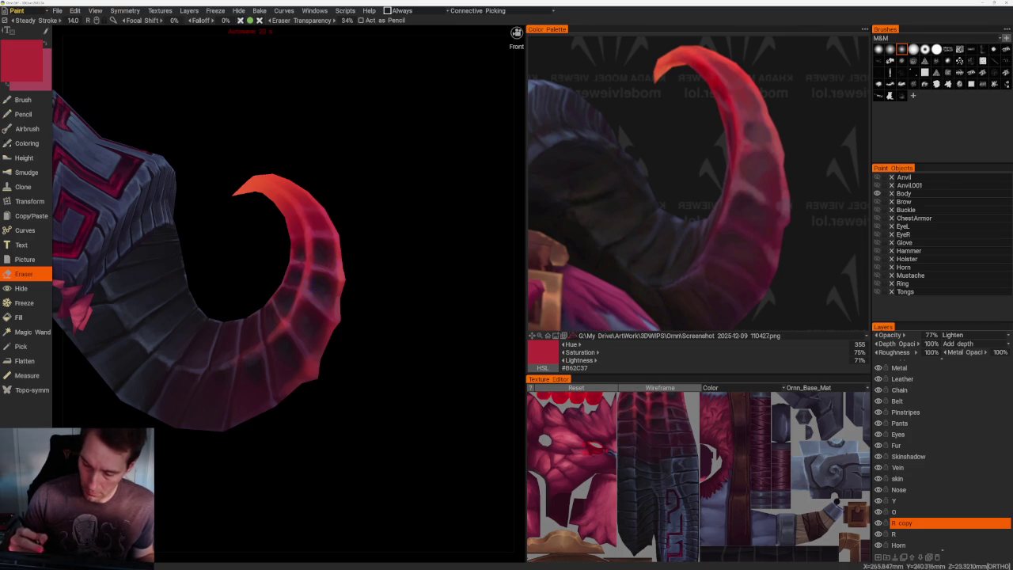
{"action": "key", "text": "b"}
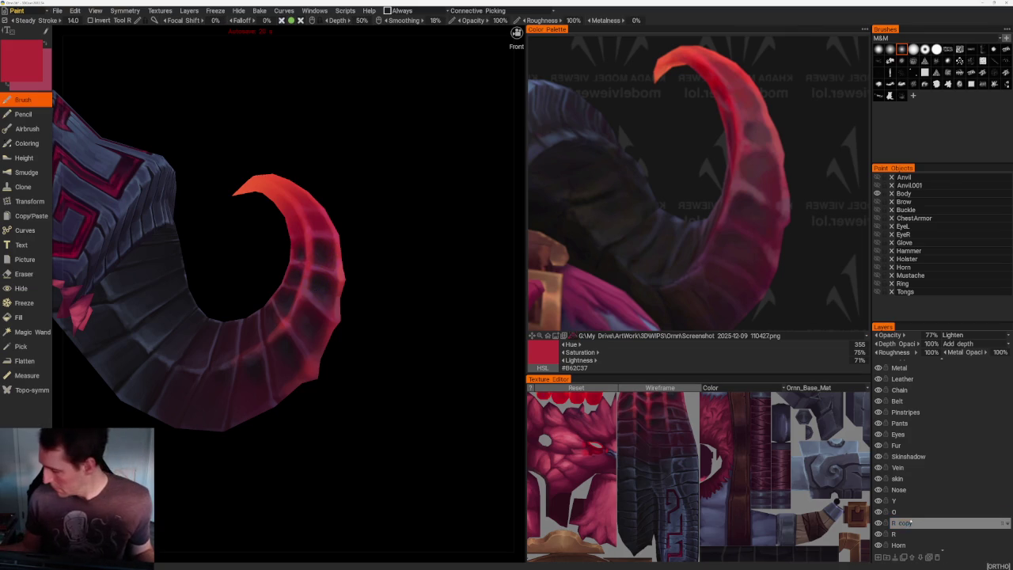
{"action": "left_click", "coordinate": [934, 500]}
{"action": "key", "text": "e"}
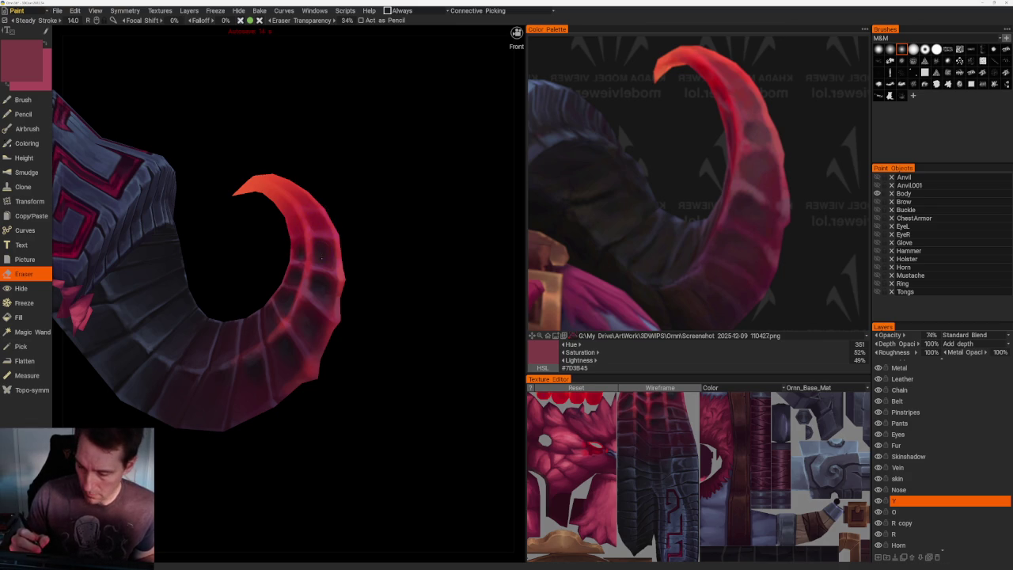
- Switch to the brush at 56% opacity and sample dark reds from #613B41 to #4A2832 from the reference horn
{"action": "key", "text": "b"}
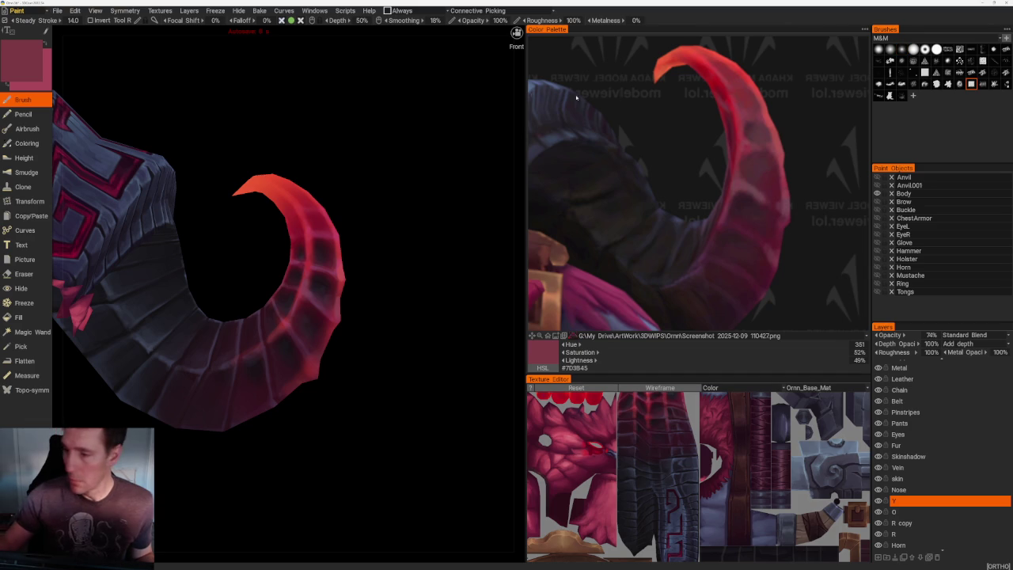
{"action": "left_click_drag", "start_coordinate": [496, 20], "coordinate": [475, 20]}
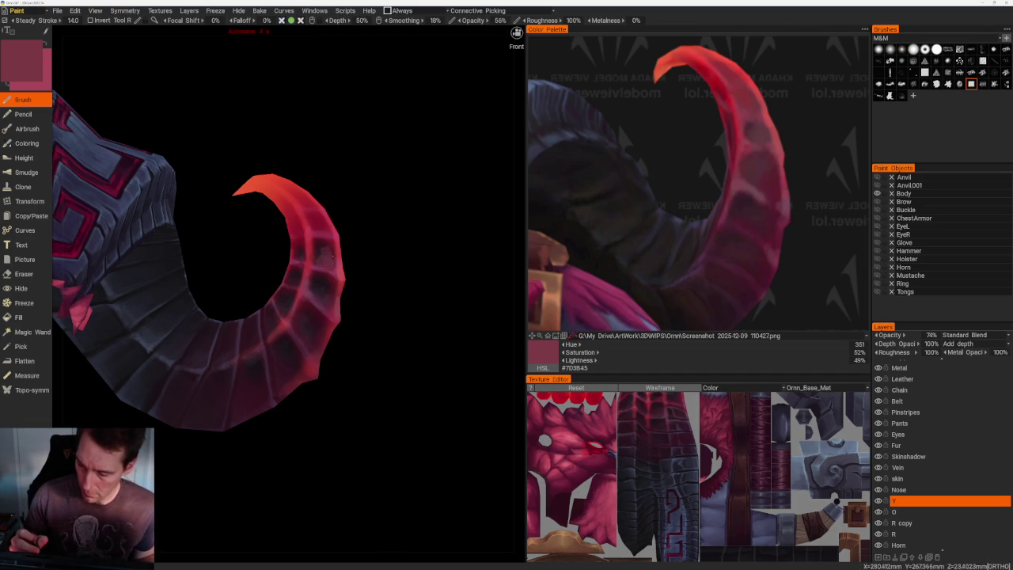
{"action": "left_click", "coordinate": [755, 131]}
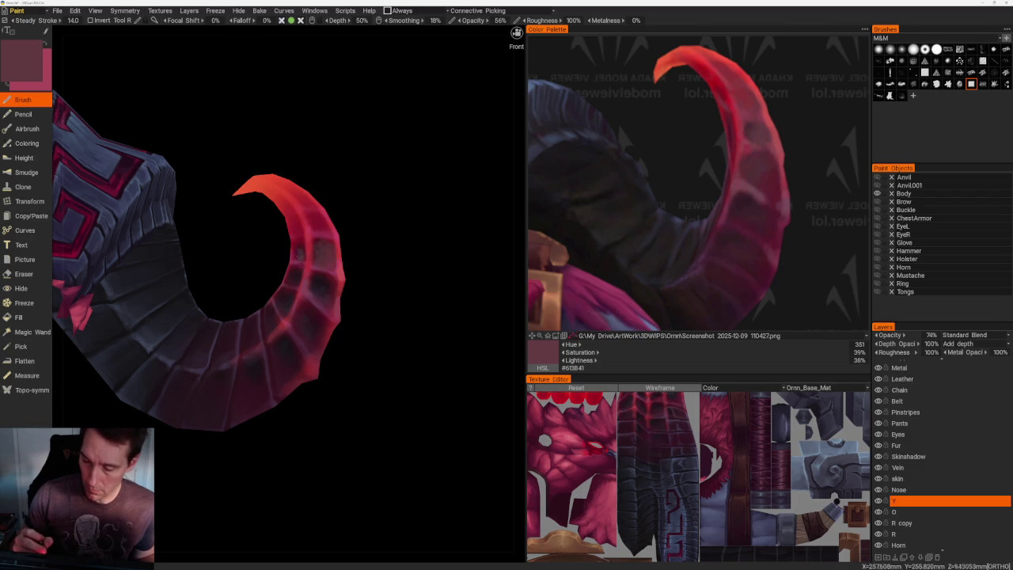
{"action": "left_click", "coordinate": [668, 147]}
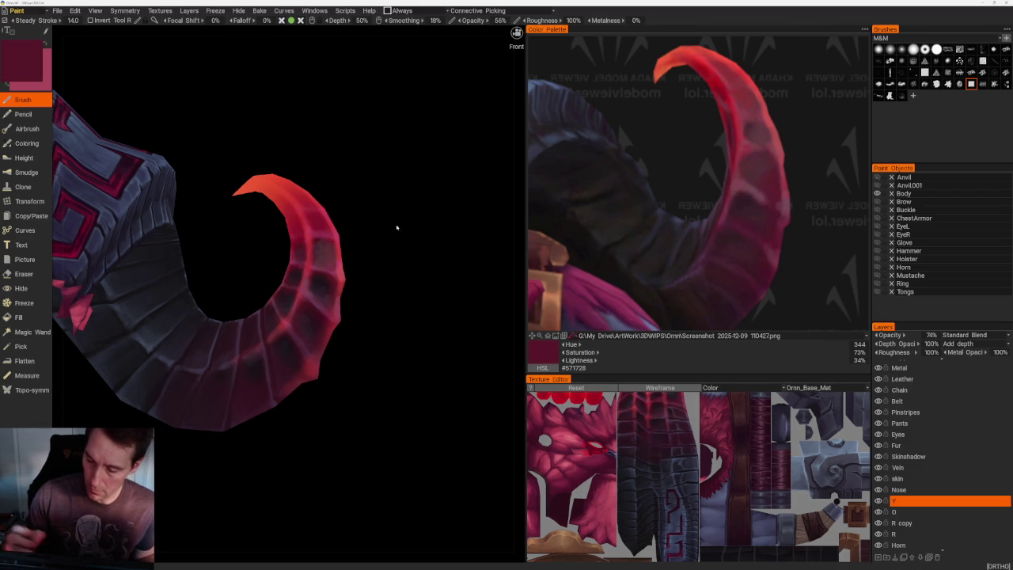
{"action": "left_click", "coordinate": [774, 191]}
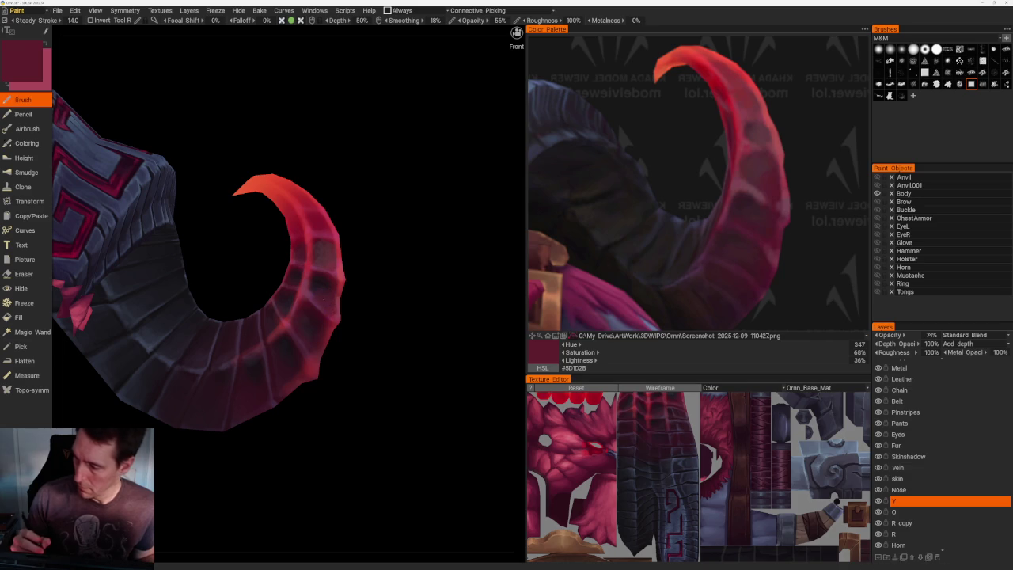
{"action": "left_click", "coordinate": [756, 173]}
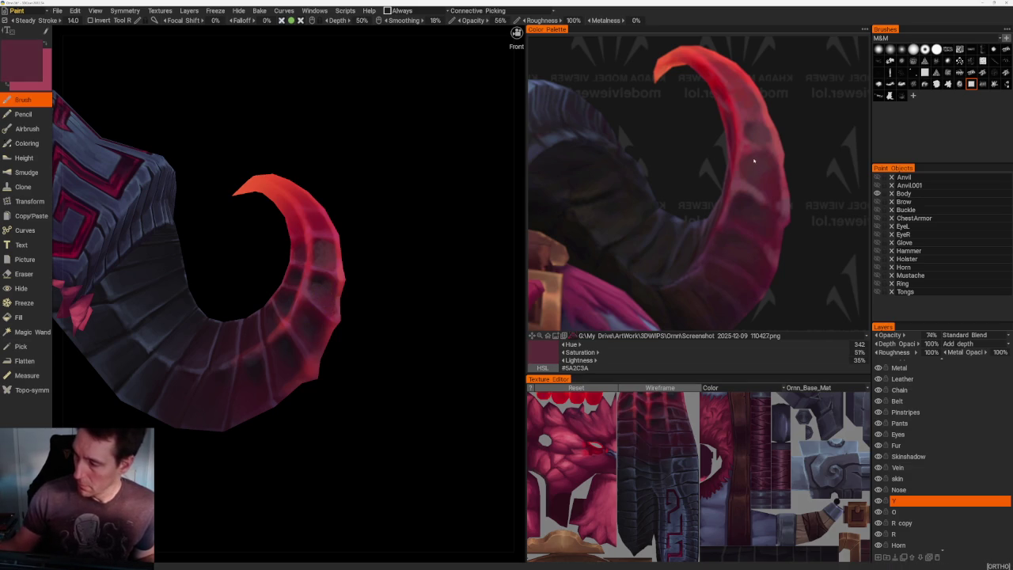
{"action": "left_click", "coordinate": [749, 128]}
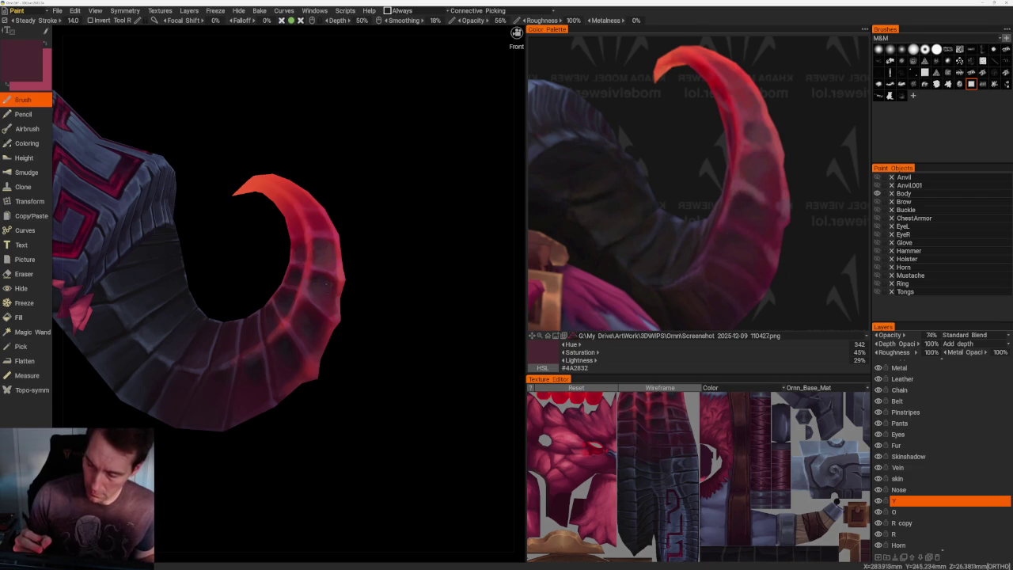
- Close in on the horn and sample darker reds #341D25, #5A182A and #6C3443
{"action": "scroll", "coordinate": [352, 249], "scroll_direction": "down", "scroll_amount": 5}
{"action": "scroll", "coordinate": [393, 385], "scroll_direction": "up", "scroll_amount": 4}
{"action": "scroll", "coordinate": [358, 363], "scroll_direction": "up", "scroll_amount": 2}
{"action": "left_click_drag", "start_coordinate": [358, 363], "coordinate": [372, 396]}
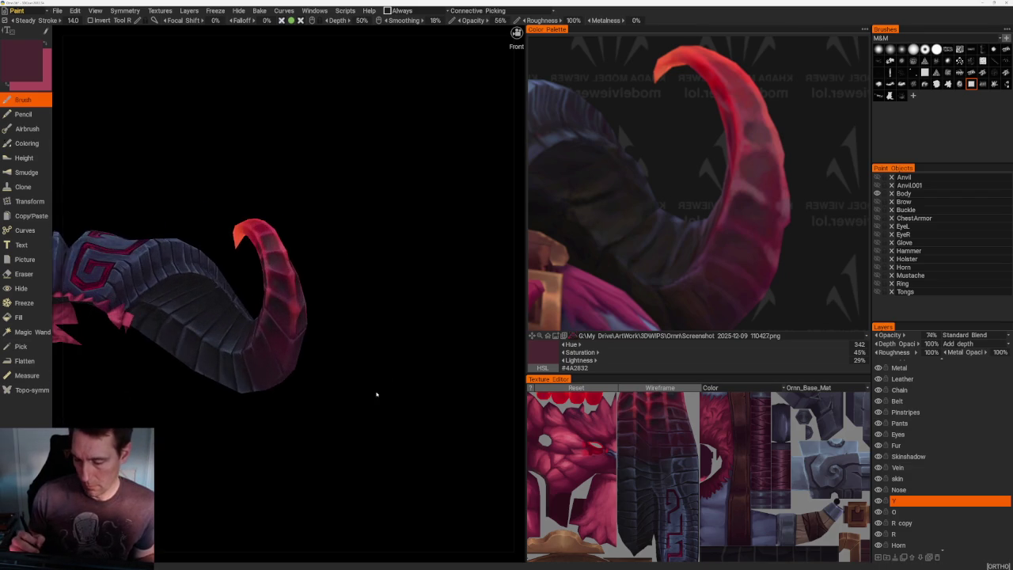
{"action": "scroll", "coordinate": [420, 407], "scroll_direction": "up", "scroll_amount": 2}
{"action": "left_click", "coordinate": [749, 209]}
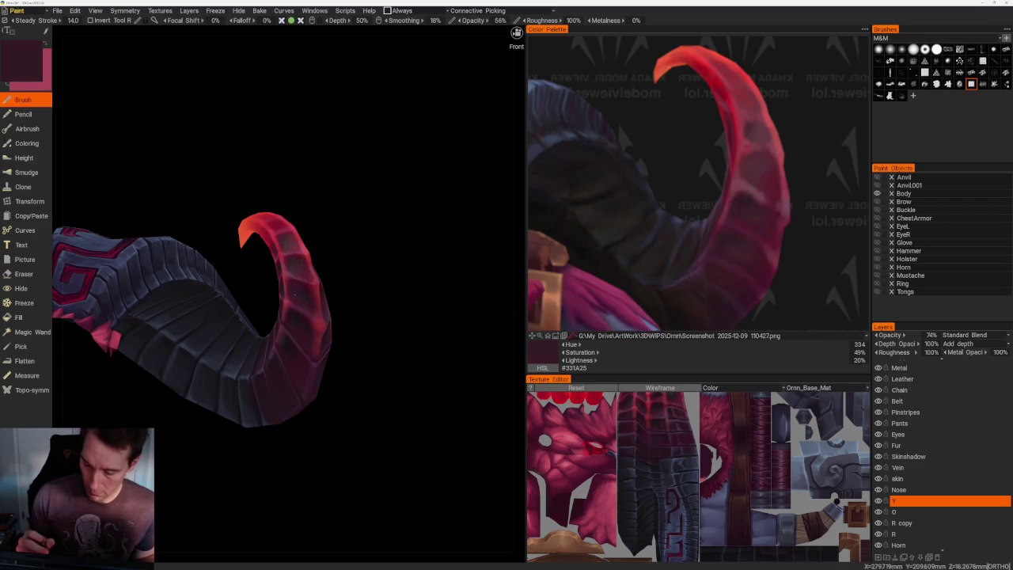
{"action": "left_click_drag", "start_coordinate": [380, 348], "coordinate": [407, 352]}
{"action": "left_click", "coordinate": [775, 246]}
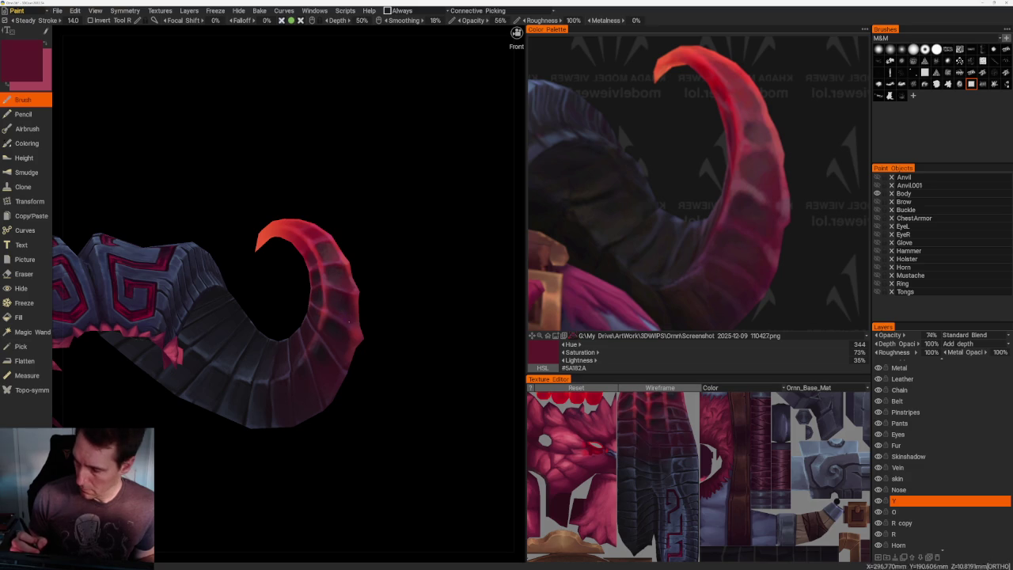
{"action": "key", "text": "v"}
{"action": "left_click_drag", "start_coordinate": [427, 308], "coordinate": [278, 376]}
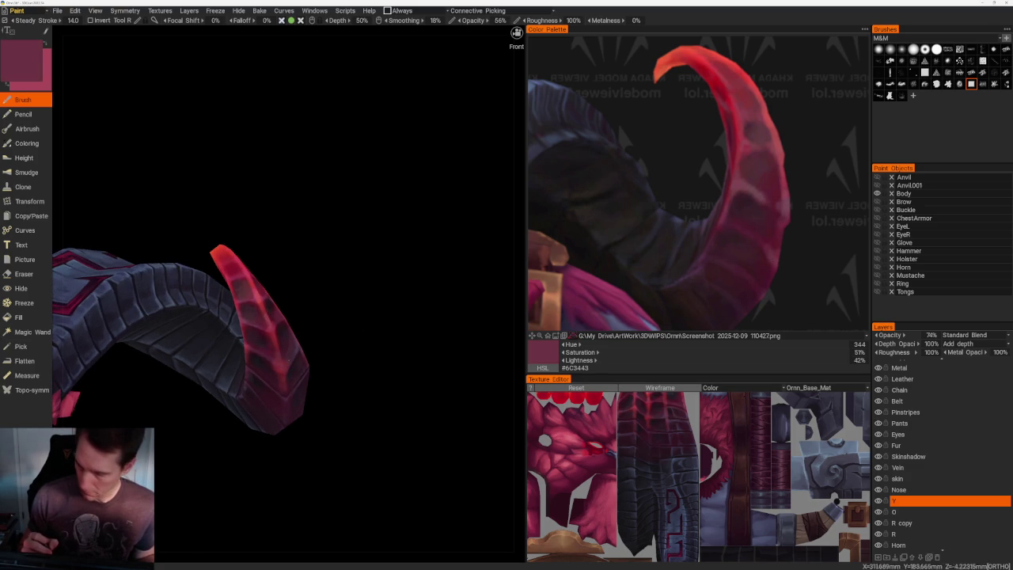
- Rotate around the horn sampling reds from #933F4F down to deep maroon #471A27
{"action": "key", "text": "v"}
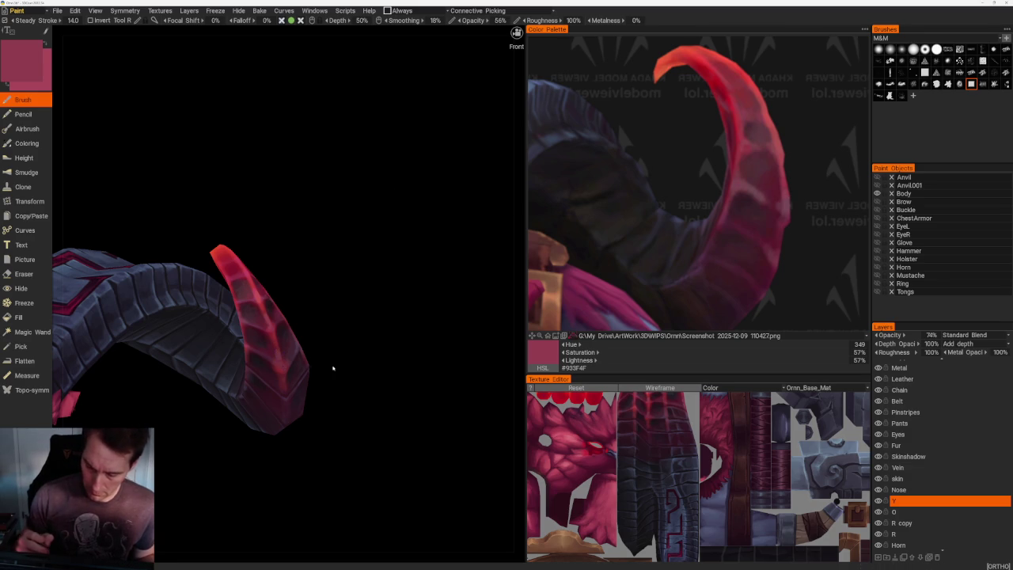
{"action": "scroll", "coordinate": [330, 219], "scroll_direction": "down", "scroll_amount": 5}
{"action": "left_click_drag", "start_coordinate": [330, 219], "coordinate": [356, 205]}
{"action": "scroll", "coordinate": [355, 205], "scroll_direction": "up", "scroll_amount": 6}
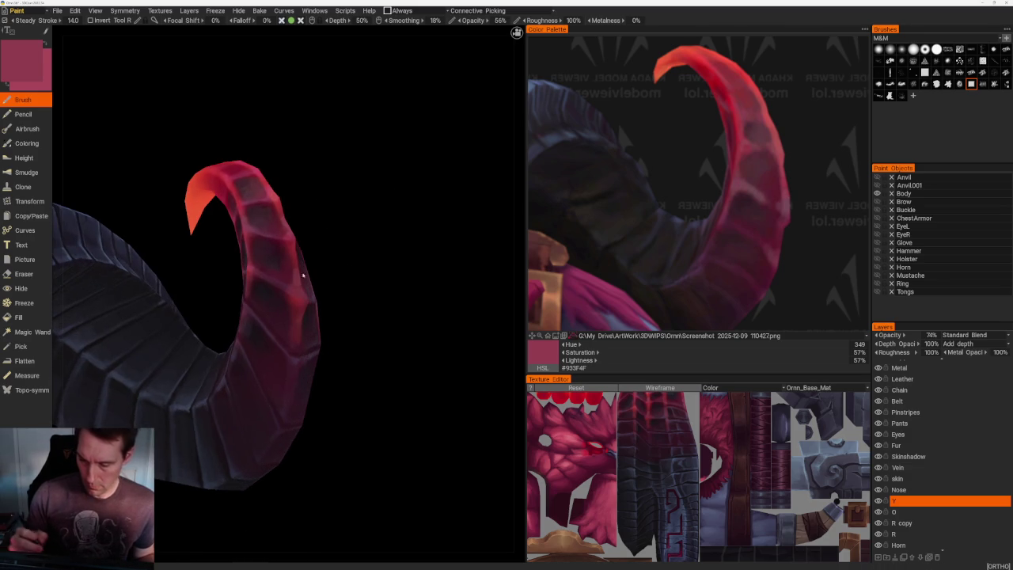
{"action": "key", "text": "v"}
{"action": "key", "text": "v"}
{"action": "mouse_move", "coordinate": [319, 229]}
{"action": "left_mouse_down"}
{"action": "mouse_move", "coordinate": [354, 388]}
{"action": "mouse_move", "coordinate": [372, 379]}
{"action": "left_mouse_up"}
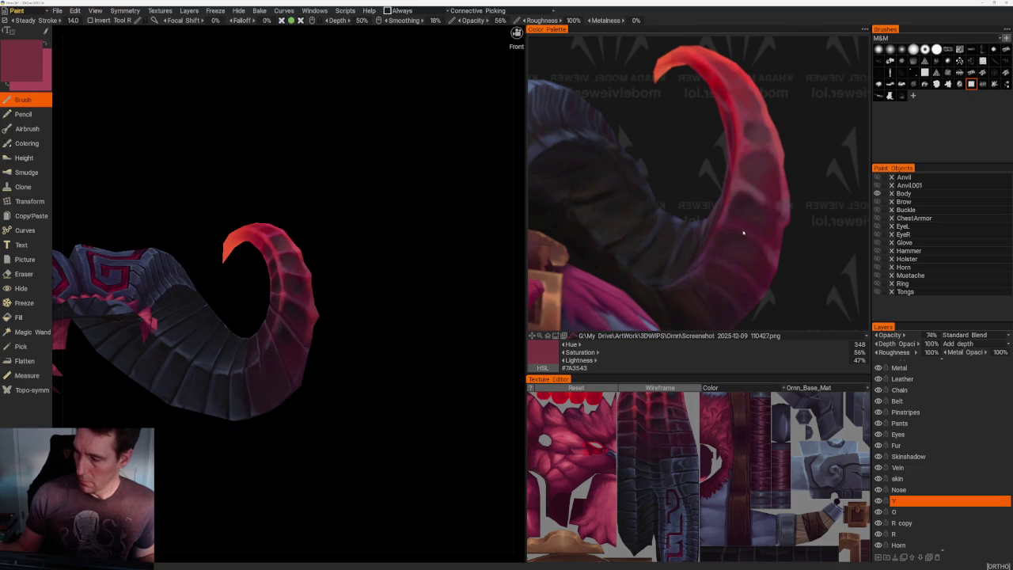
{"action": "key", "text": "v"}
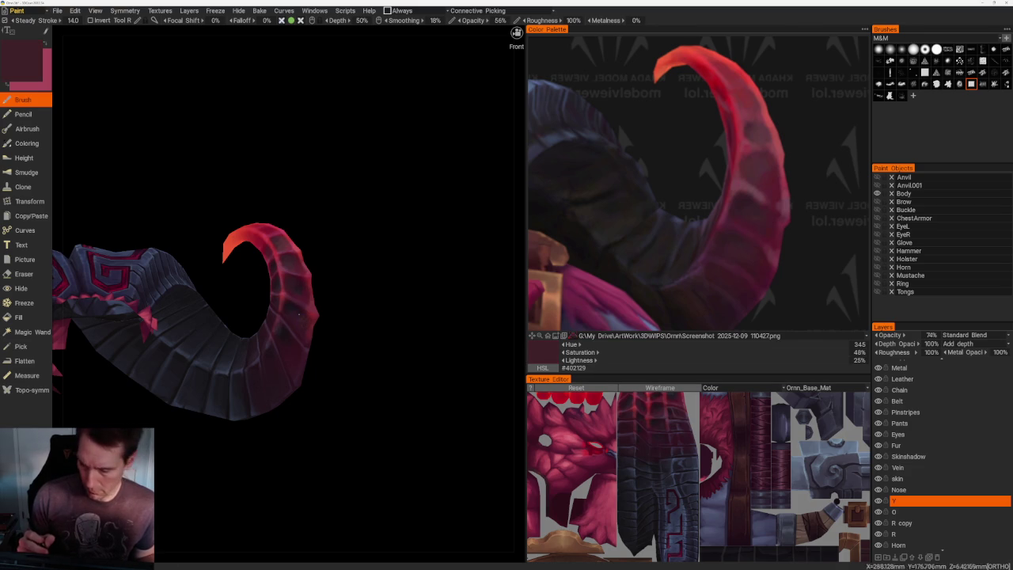
{"action": "key", "text": "v"}
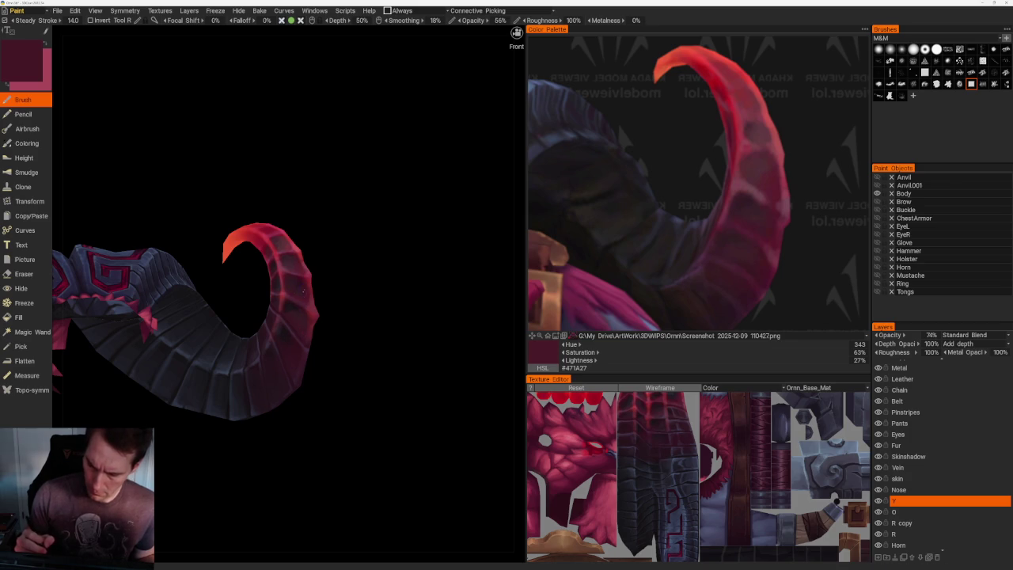
{"action": "scroll", "coordinate": [392, 300], "scroll_direction": "down", "scroll_amount": 5}
{"action": "mouse_move", "coordinate": [345, 188]}
{"action": "left_mouse_down"}
{"action": "mouse_move", "coordinate": [311, 231]}
{"action": "mouse_move", "coordinate": [334, 231]}
{"action": "mouse_move", "coordinate": [393, 267]}
{"action": "left_mouse_up"}
- Toggle the Body object's visibility, then show all hidden paint objects, including the Anvil
{"action": "left_click", "coordinate": [876, 194]}
{"action": "left_click", "coordinate": [877, 193]}
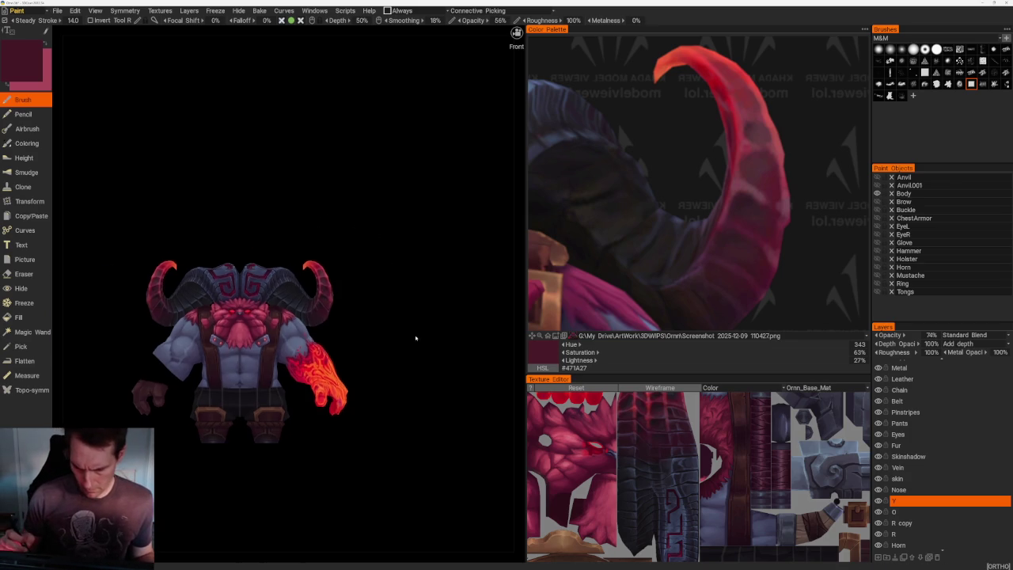
{"action": "left_click", "coordinate": [876, 193]}
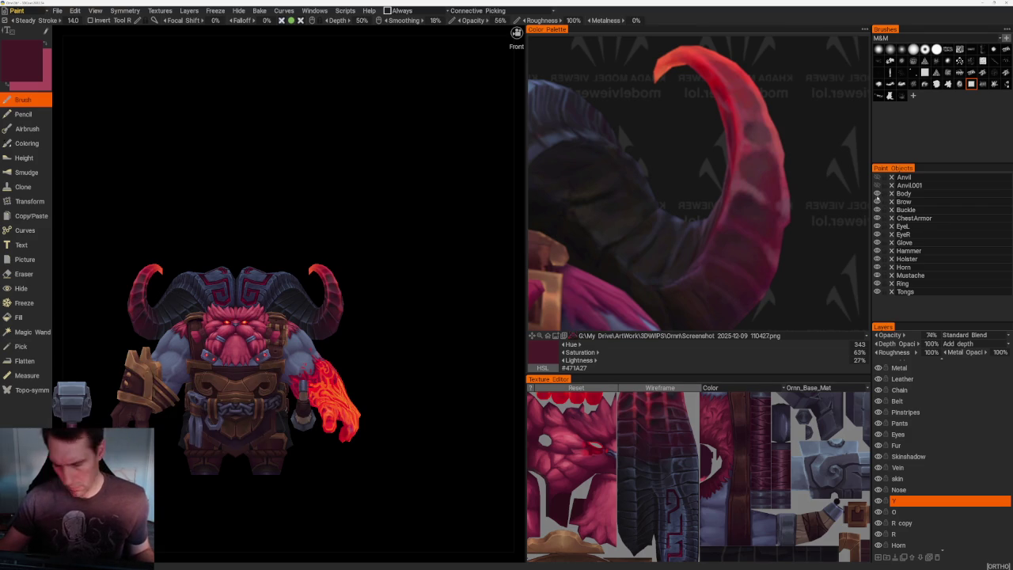
{"action": "left_click", "coordinate": [877, 177]}
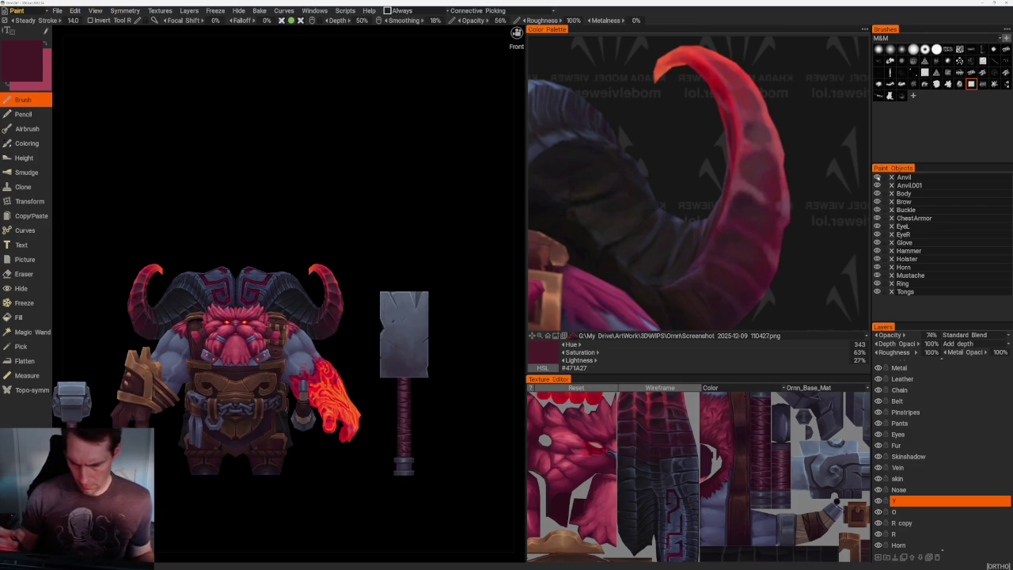
- Sample horn reds from #893237 up to the bright tip red #ED483F
{"action": "mouse_move", "coordinate": [396, 225]}
{"action": "left_mouse_down"}
{"action": "mouse_move", "coordinate": [413, 220]}
{"action": "mouse_move", "coordinate": [414, 228]}
{"action": "left_mouse_up"}
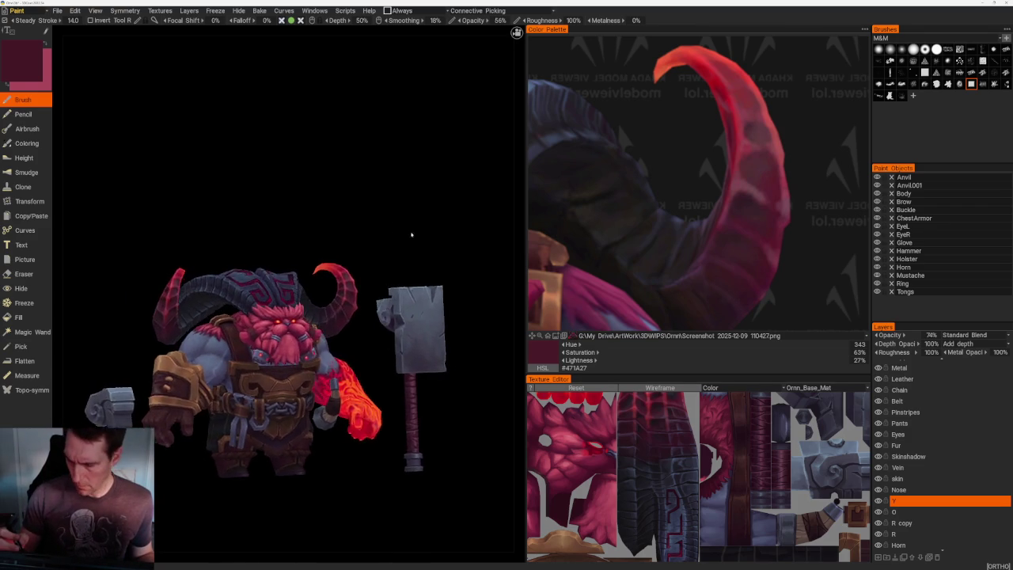
{"action": "scroll", "coordinate": [433, 260], "scroll_direction": "up", "scroll_amount": 3}
{"action": "scroll", "coordinate": [432, 260], "scroll_direction": "up", "scroll_amount": 2}
{"action": "left_click", "coordinate": [746, 108]}
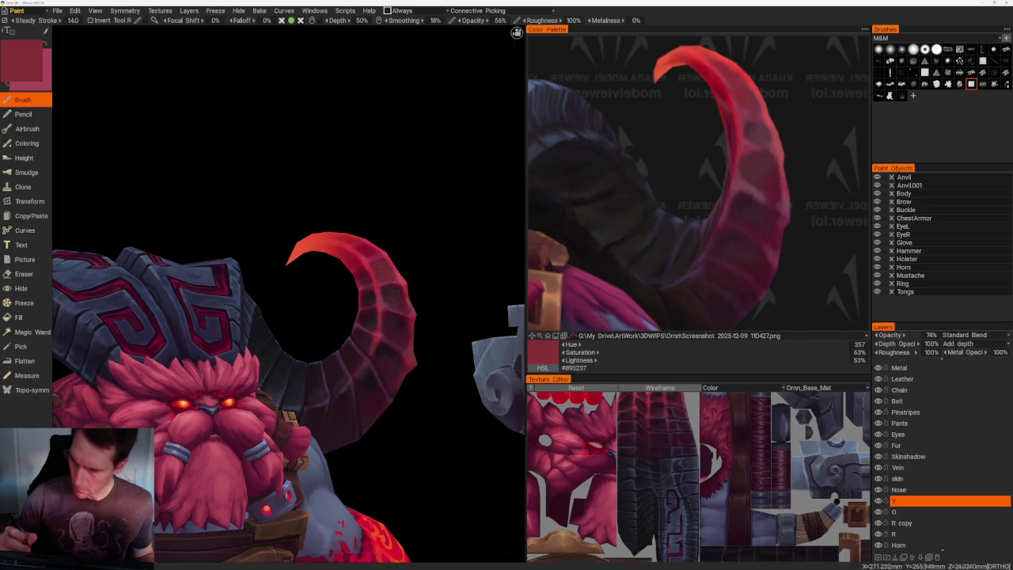
{"action": "left_click_drag", "start_coordinate": [388, 186], "coordinate": [375, 187]}
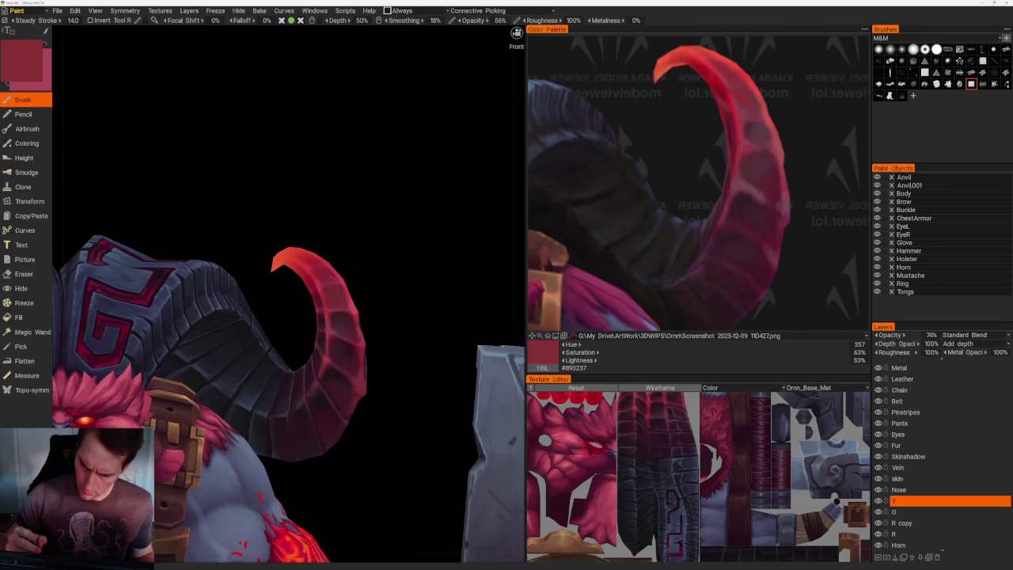
{"action": "key", "text": "v"}
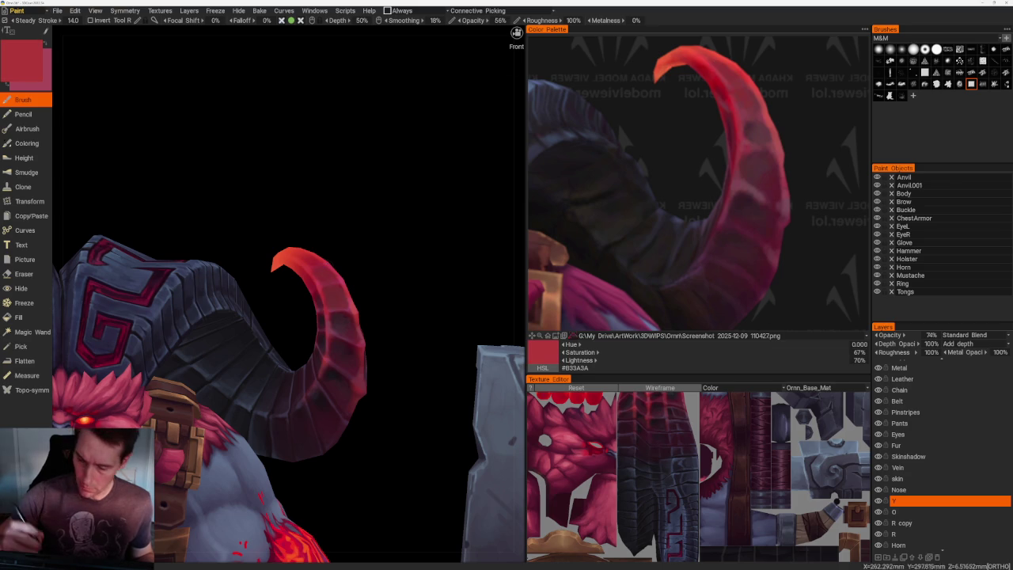
{"action": "key", "text": "v"}
- Pull back from the horn to show the whole dwarf character
{"action": "mouse_move", "coordinate": [419, 261]}
{"action": "left_mouse_down"}
{"action": "mouse_move", "coordinate": [387, 262]}
{"action": "mouse_move", "coordinate": [396, 300]}
{"action": "left_mouse_up"}
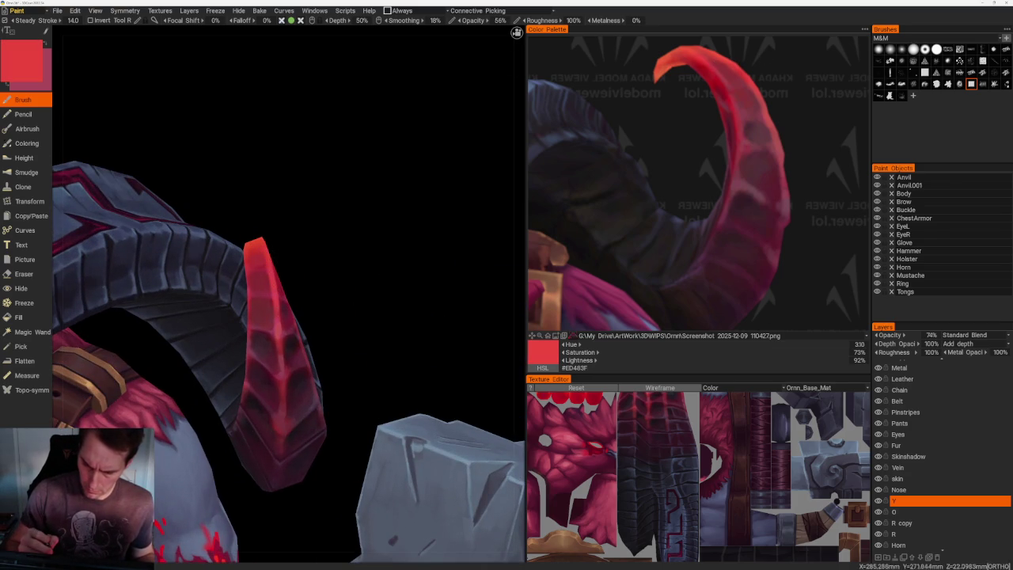
{"action": "left_click_drag", "start_coordinate": [328, 247], "coordinate": [391, 226]}
{"action": "mouse_move", "coordinate": [465, 240]}
{"action": "left_mouse_down"}
{"action": "mouse_move", "coordinate": [391, 165]}
{"action": "mouse_move", "coordinate": [378, 210]}
{"action": "mouse_move", "coordinate": [403, 237]}
{"action": "mouse_move", "coordinate": [338, 224]}
{"action": "left_mouse_up"}
{"action": "scroll", "coordinate": [379, 178], "scroll_direction": "down", "scroll_amount": 5}
{"action": "scroll", "coordinate": [317, 194], "scroll_direction": "down", "scroll_amount": 3}
{"action": "scroll", "coordinate": [380, 316], "scroll_direction": "up", "scroll_amount": 2}
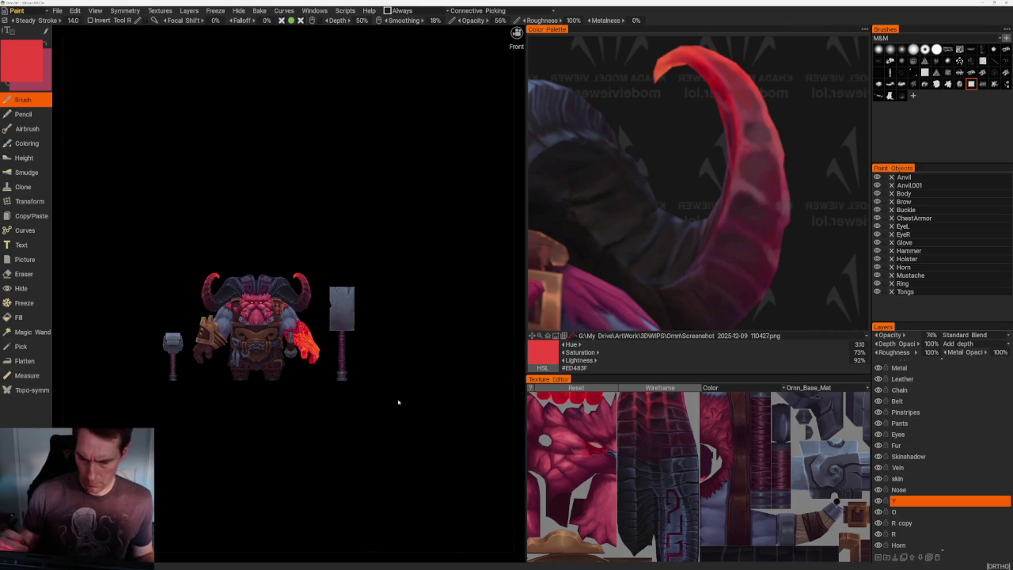
- Zoom in and sample dark and lighter maroon shades from the reference image
{"action": "scroll", "coordinate": [356, 435], "scroll_direction": "up", "scroll_amount": 2}
{"action": "left_click", "coordinate": [738, 300]}
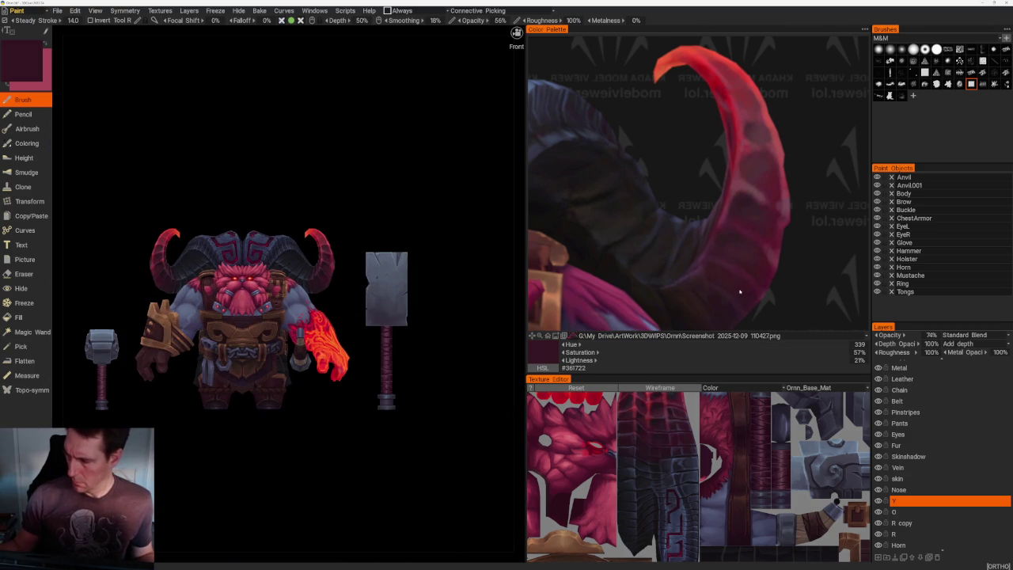
{"action": "scroll", "coordinate": [441, 357], "scroll_direction": "up", "scroll_amount": 1}
{"action": "scroll", "coordinate": [464, 372], "scroll_direction": "up", "scroll_amount": 2}
{"action": "scroll", "coordinate": [398, 360], "scroll_direction": "up", "scroll_amount": 3}
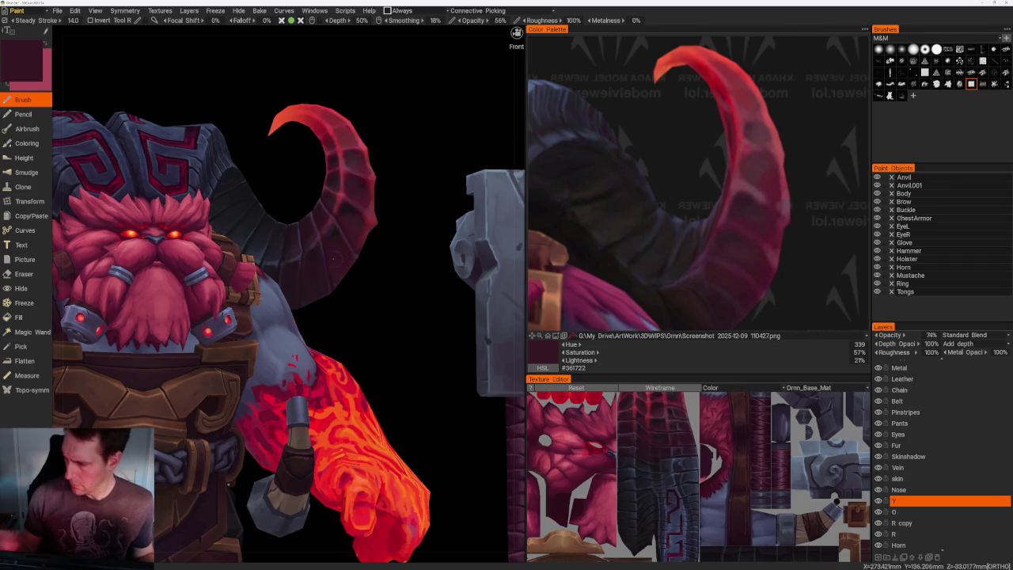
{"action": "left_click", "coordinate": [765, 291]}
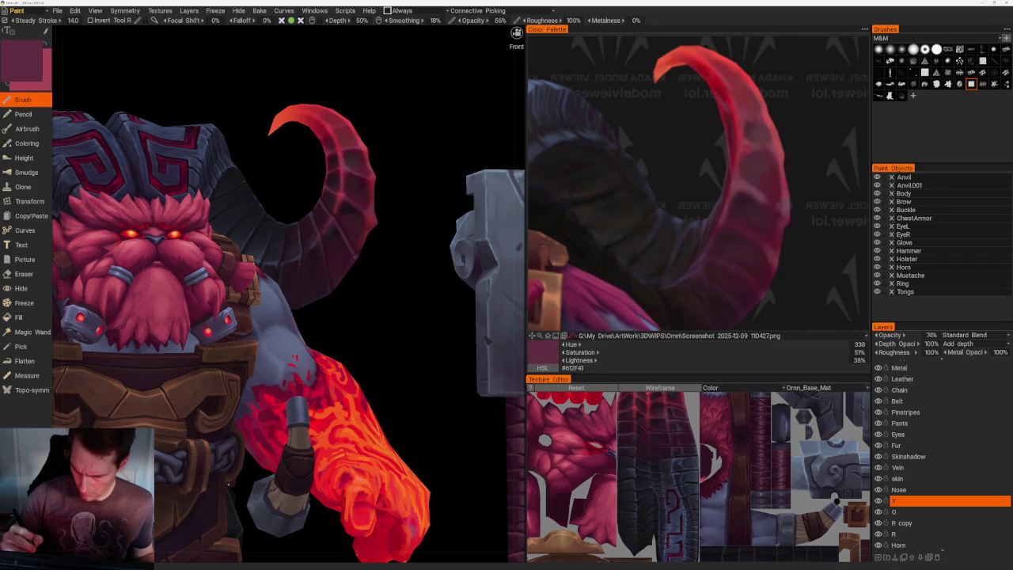
- Orbit to inspect the horn, sample very dark maroon #351C25, and snap to Front view
{"action": "left_click_drag", "start_coordinate": [379, 262], "coordinate": [350, 270]}
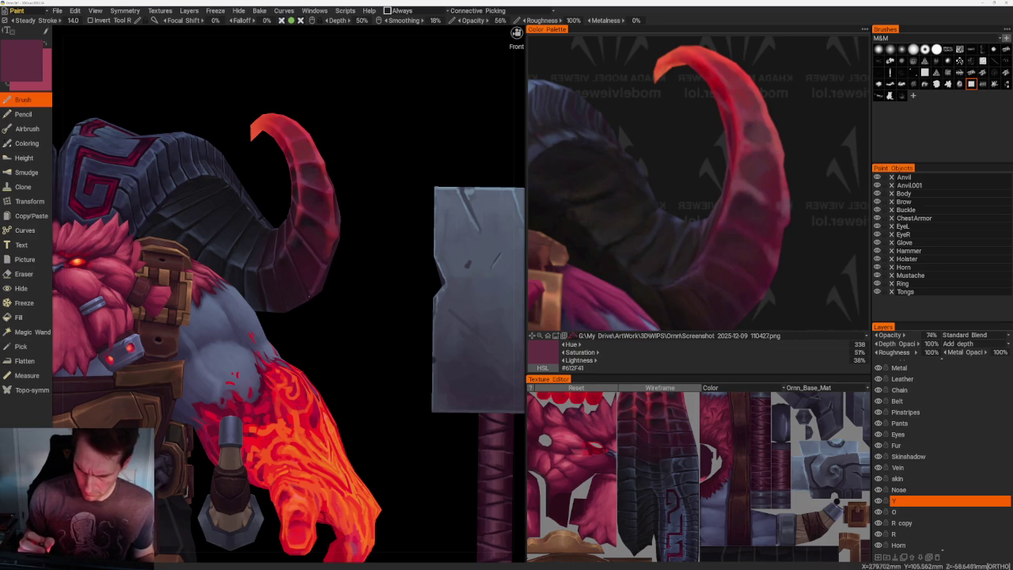
{"action": "left_click_drag", "start_coordinate": [324, 303], "coordinate": [340, 317]}
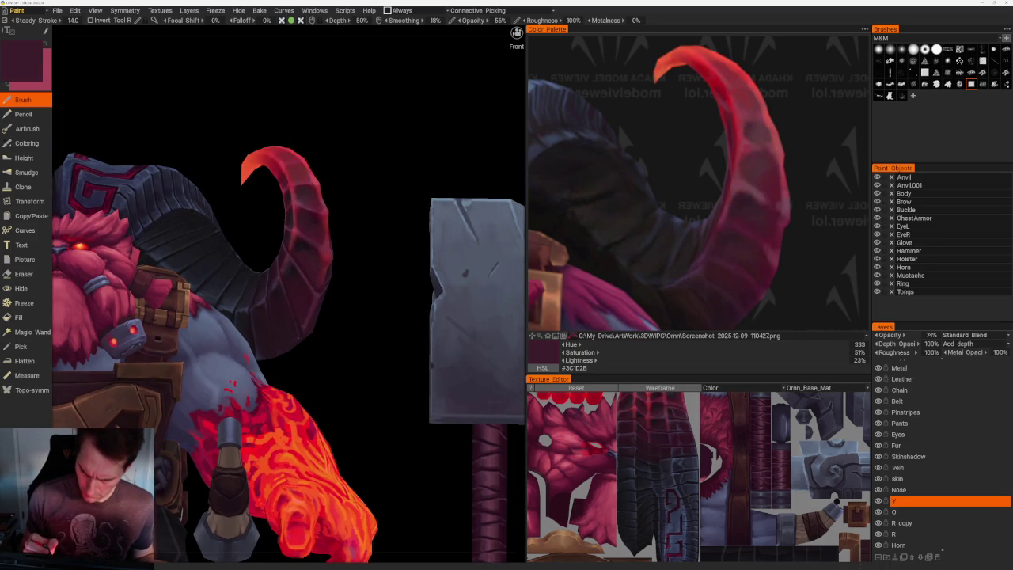
{"action": "left_click", "coordinate": [727, 311]}
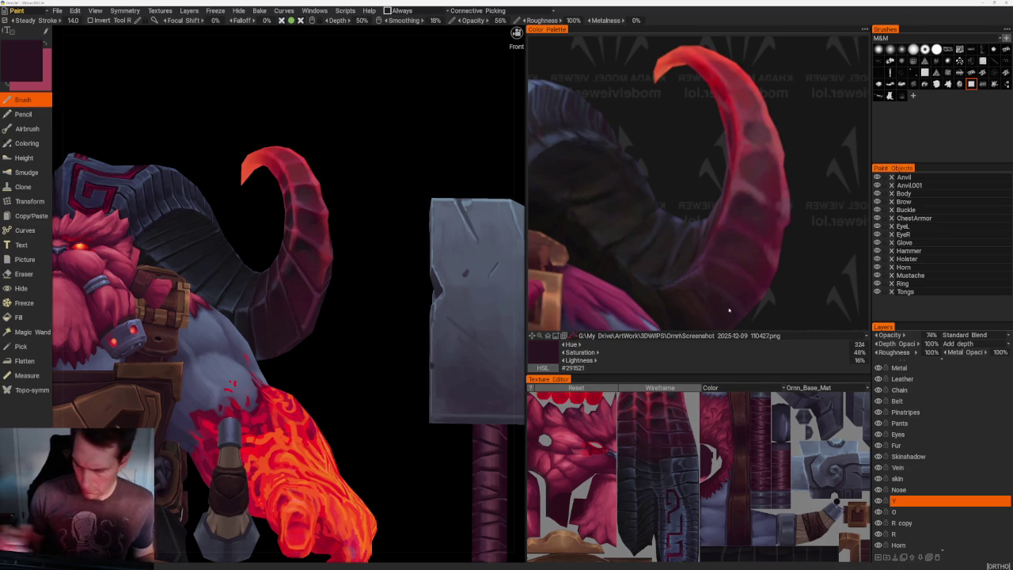
{"action": "right_click_drag", "start_coordinate": [380, 336], "coordinate": [354, 338]}
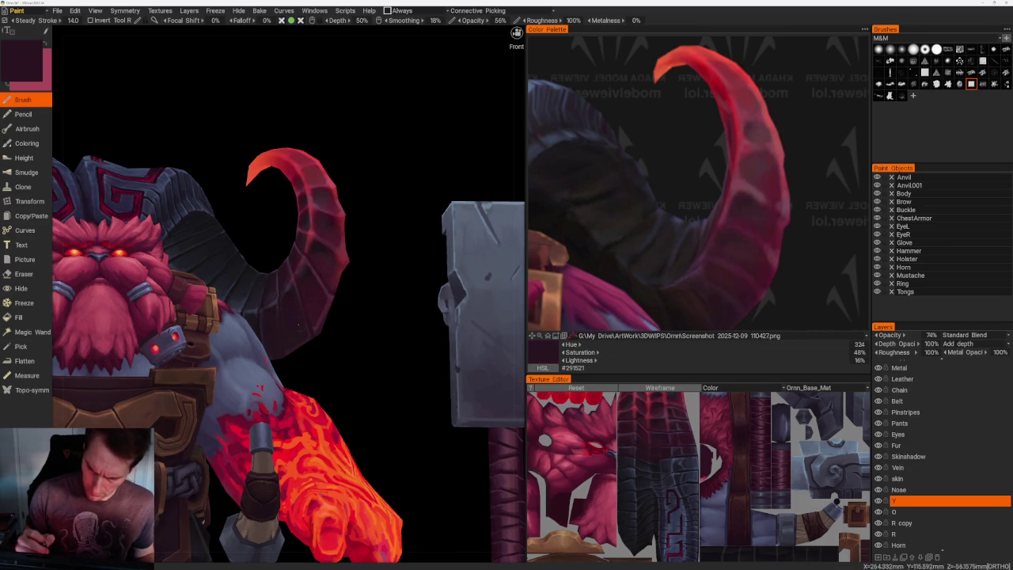
{"action": "right_click_drag", "start_coordinate": [270, 316], "coordinate": [388, 355]}
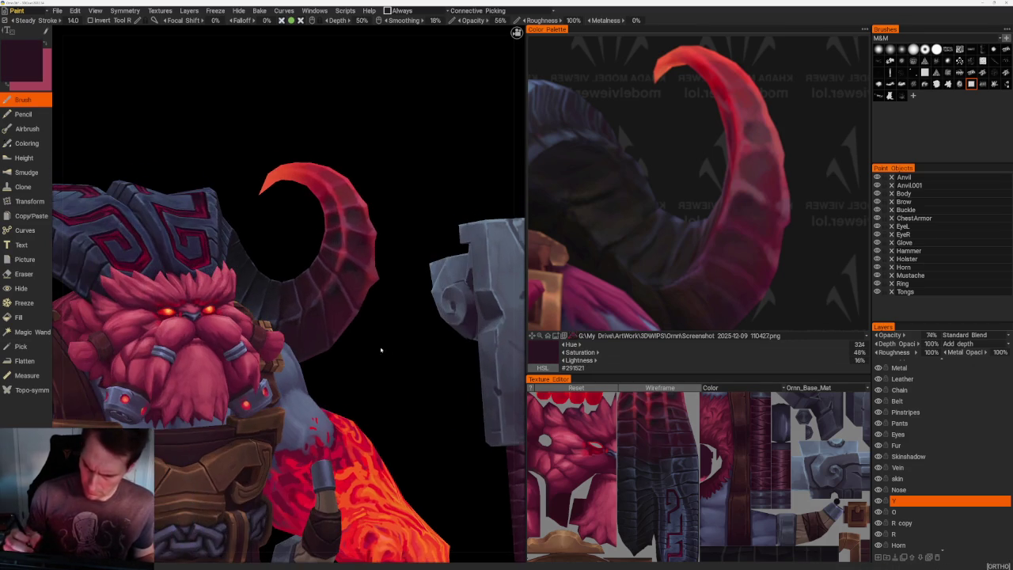
{"action": "left_click", "coordinate": [727, 245]}
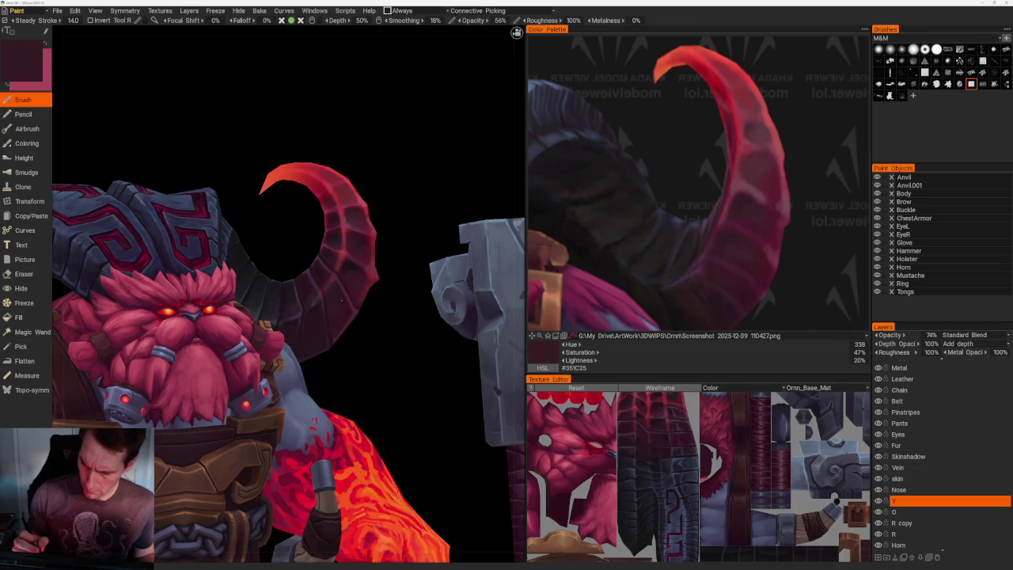
{"action": "key", "text": "KP_1"}
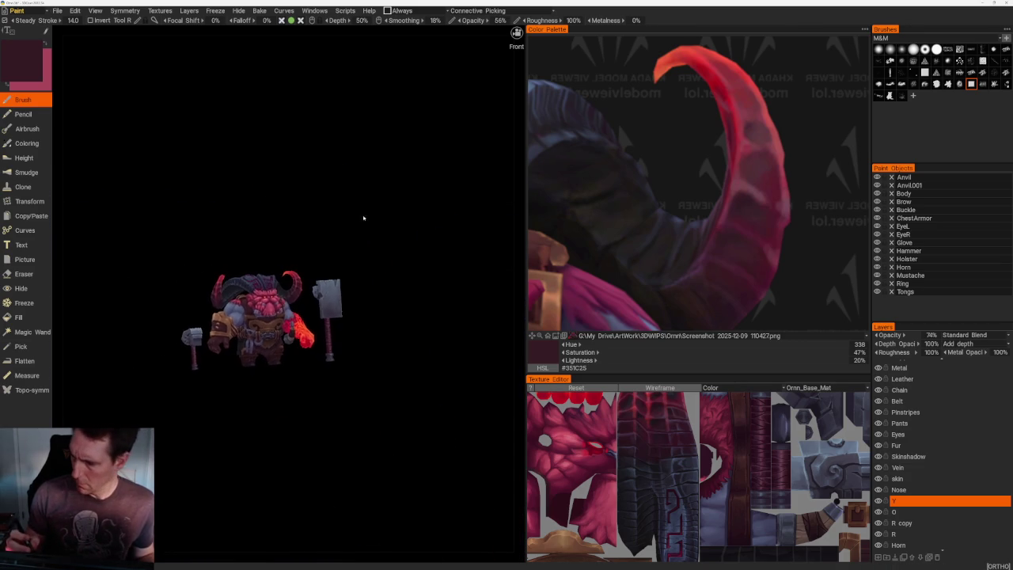
- Frame the character front-on and sample muted, red-purple and lighter horn reds
{"action": "right_click_drag", "start_coordinate": [361, 219], "coordinate": [381, 427]}
{"action": "mouse_move", "coordinate": [380, 427]}
{"action": "left_mouse_down"}
{"action": "mouse_move", "coordinate": [352, 395]}
{"action": "mouse_move", "coordinate": [356, 237]}
{"action": "left_mouse_up"}
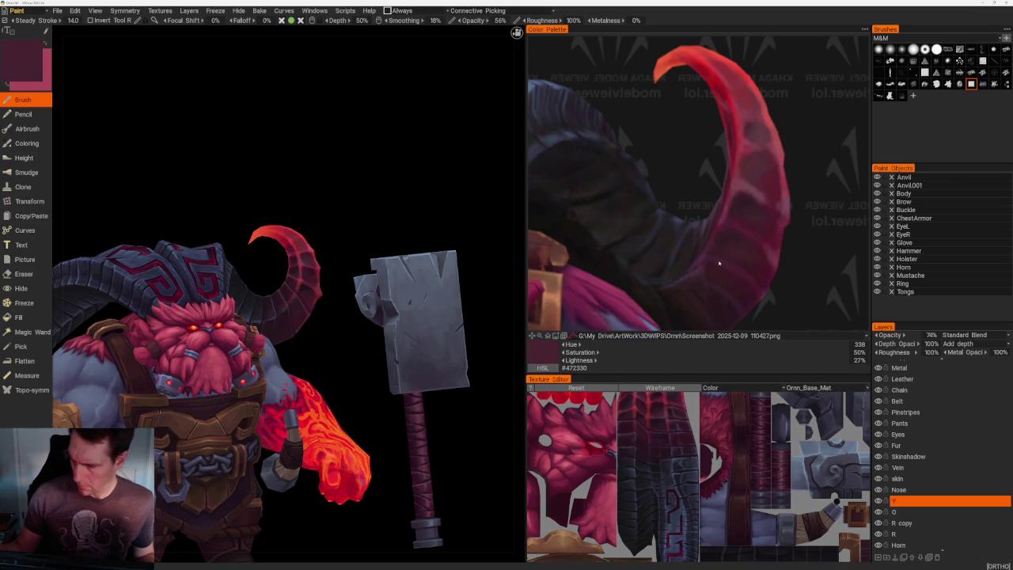
{"action": "right_click_drag", "start_coordinate": [356, 237], "coordinate": [358, 189]}
{"action": "scroll", "coordinate": [276, 233], "scroll_direction": "up", "scroll_amount": 3}
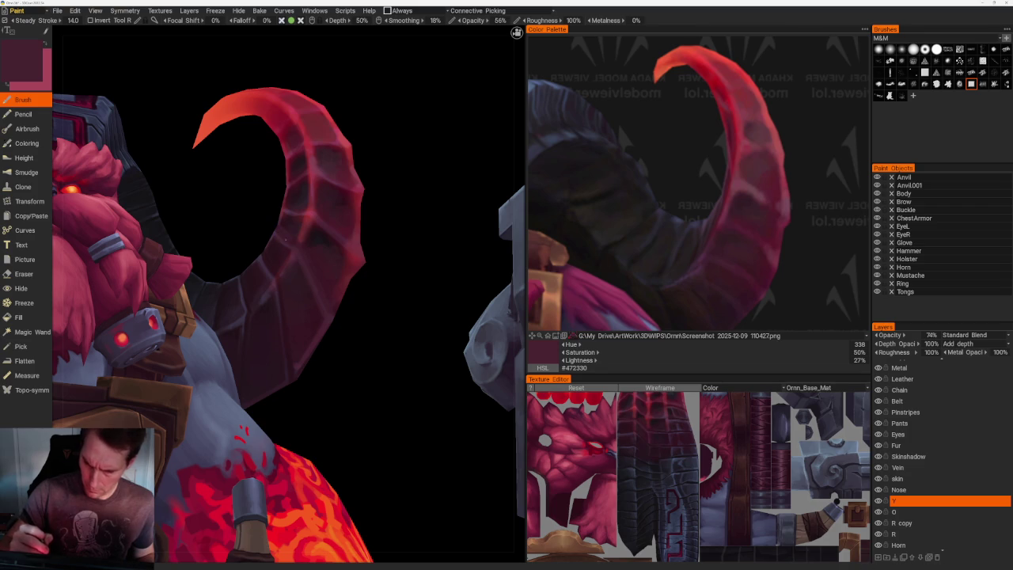
{"action": "left_click", "coordinate": [699, 270]}
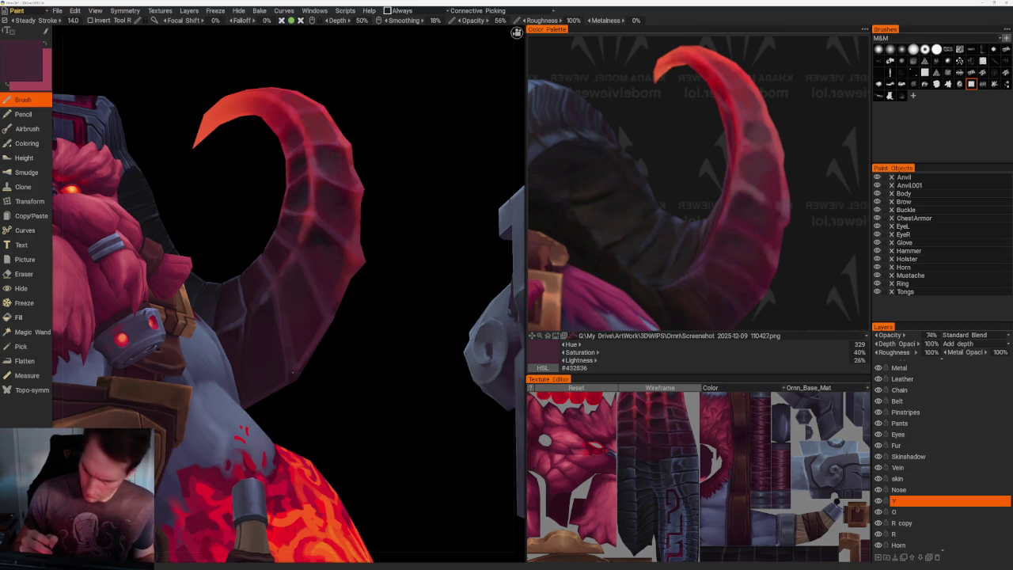
{"action": "key", "text": "v"}
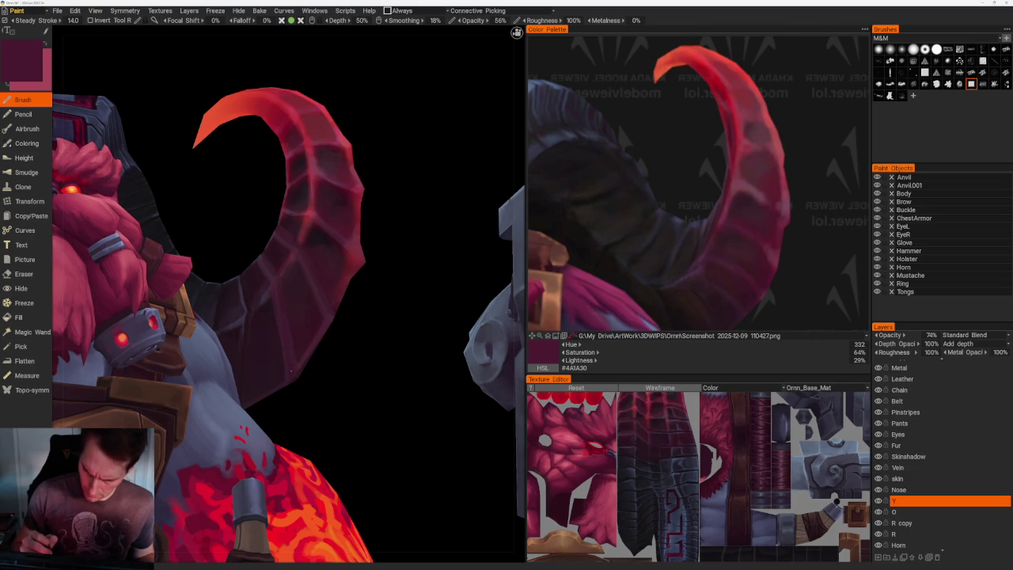
{"action": "right_click_drag", "start_coordinate": [352, 348], "coordinate": [338, 151]}
{"action": "left_click_drag", "start_coordinate": [338, 151], "coordinate": [325, 169]}
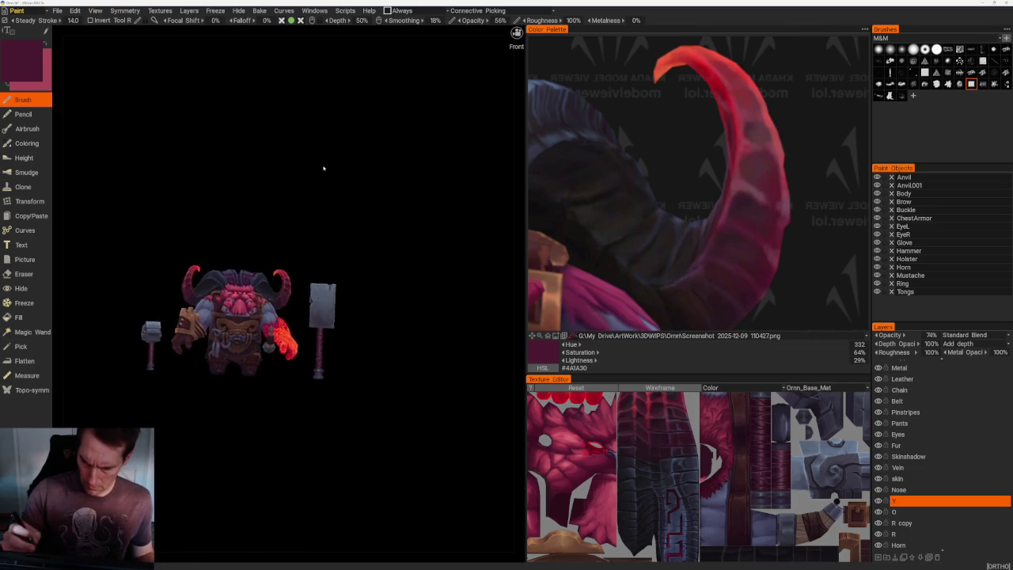
{"action": "right_click_drag", "start_coordinate": [329, 172], "coordinate": [433, 353]}
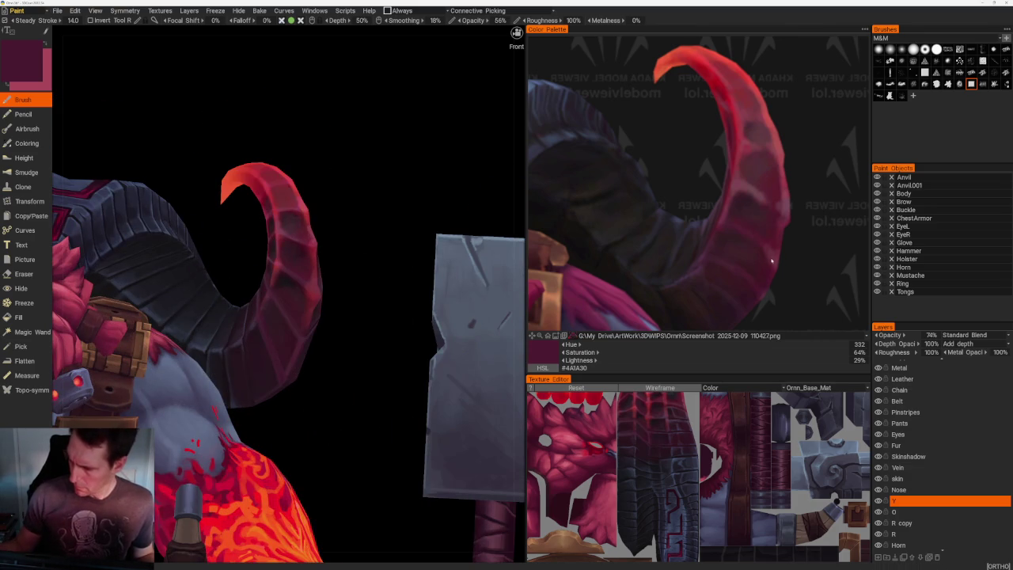
{"action": "key", "text": "v"}
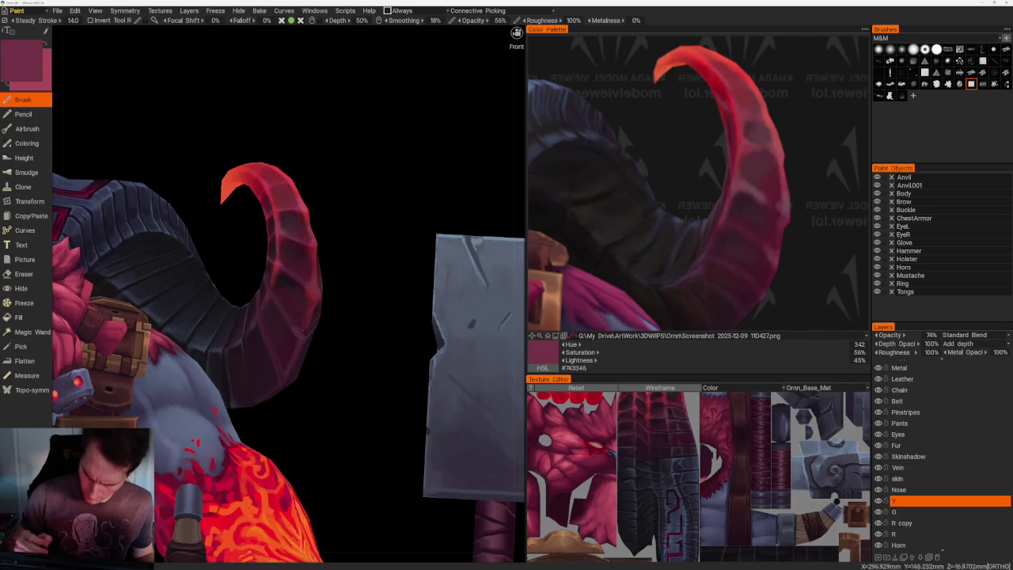
- Close in on the face and horn, sample darker red-purple shades, then return to Front view
{"action": "left_click_drag", "start_coordinate": [316, 261], "coordinate": [328, 271]}
{"action": "mouse_move", "coordinate": [328, 271]}
{"action": "right_mouse_down"}
{"action": "mouse_move", "coordinate": [364, 186]}
{"action": "mouse_move", "coordinate": [372, 356]}
{"action": "right_mouse_up"}
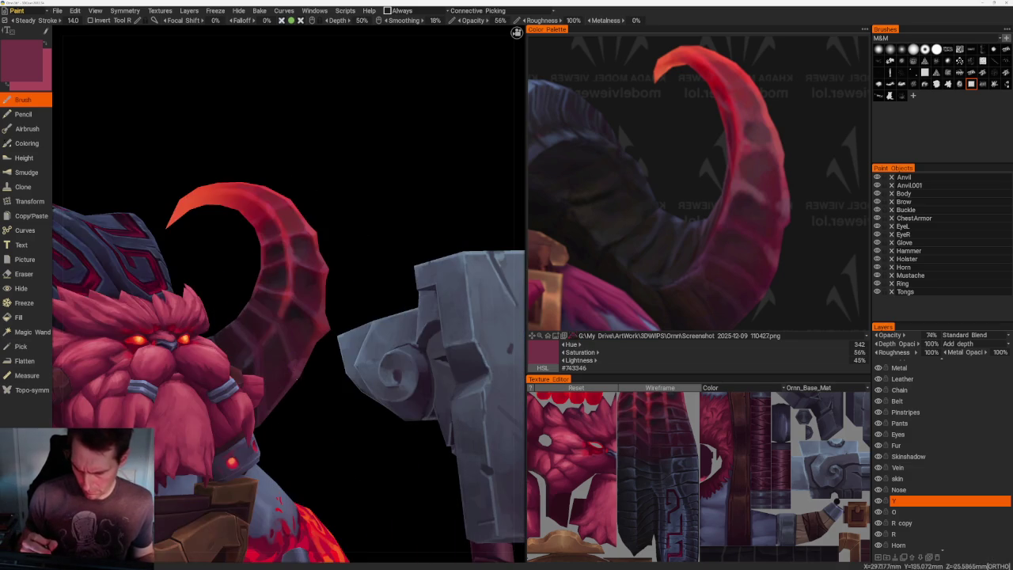
{"action": "left_click", "coordinate": [758, 243]}
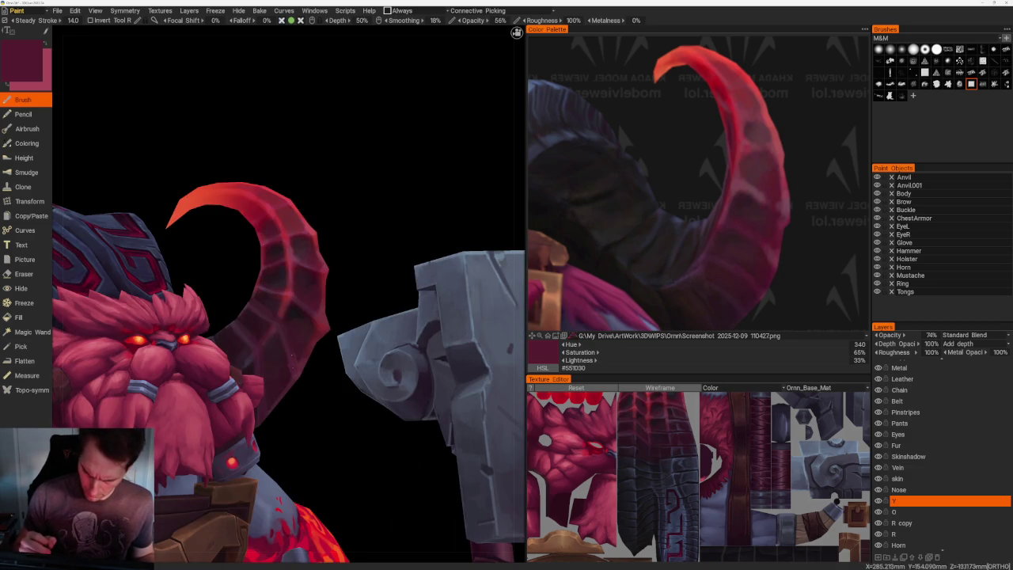
{"action": "left_click", "coordinate": [747, 254]}
{"action": "key", "text": "KP_1"}
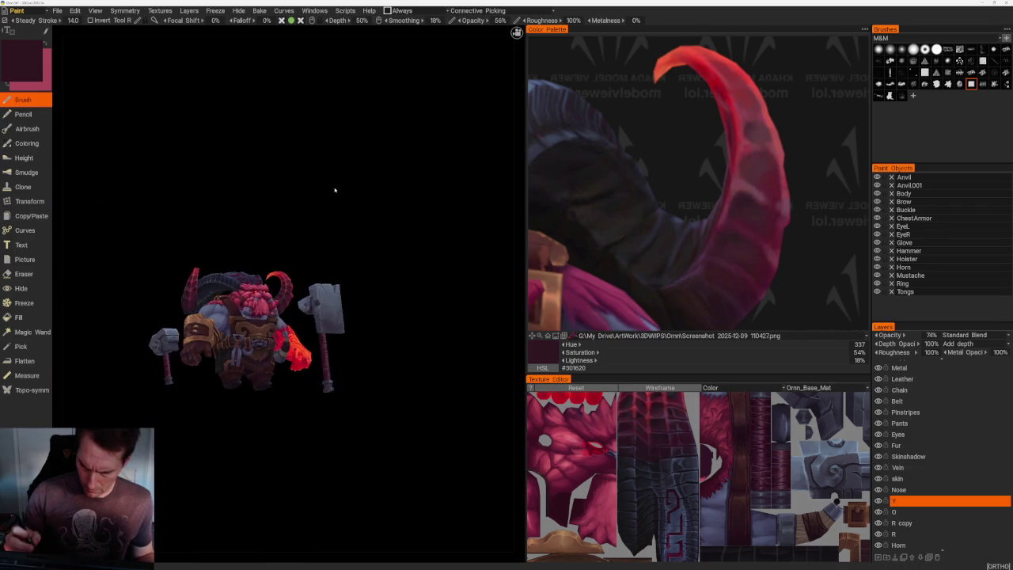
{"action": "scroll", "coordinate": [412, 243], "scroll_direction": "up", "scroll_amount": 2}
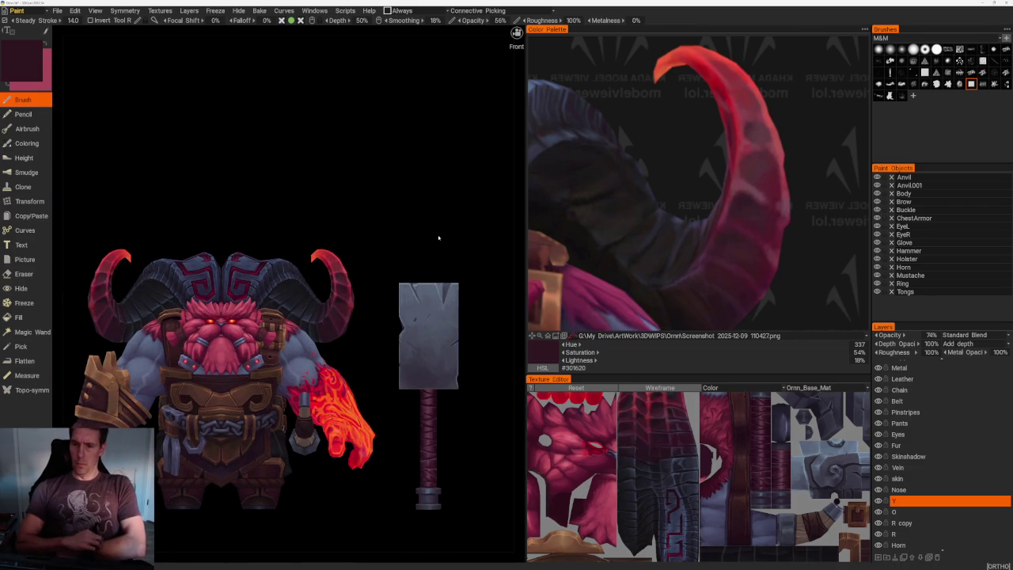
- Zoom in on the right horn and sample horn reds, ending on rose red #9C3B49
{"action": "left_click", "coordinate": [746, 149]}
{"action": "scroll", "coordinate": [281, 292], "scroll_direction": "up", "scroll_amount": 3}
{"action": "scroll", "coordinate": [281, 293], "scroll_direction": "up", "scroll_amount": 3}
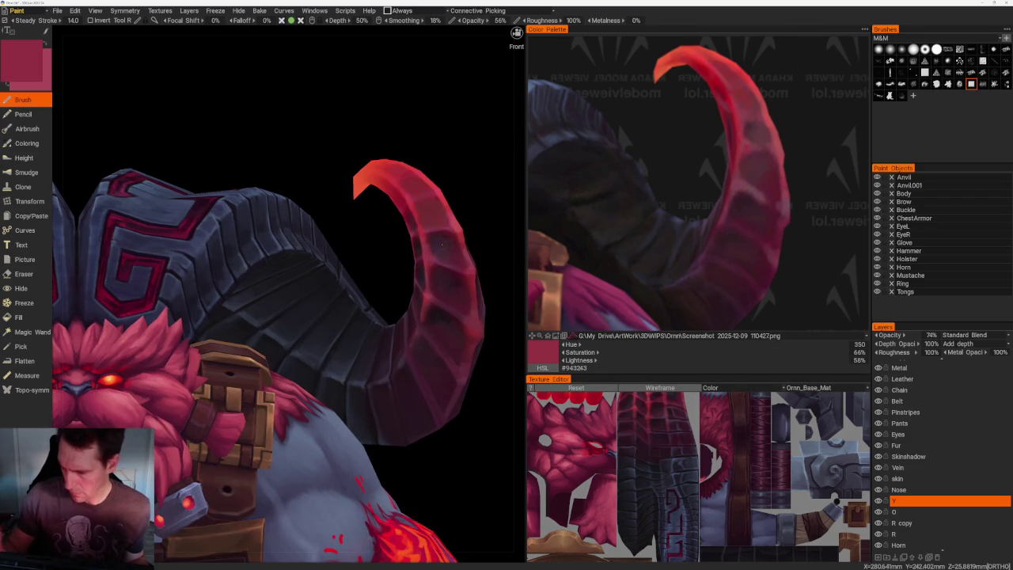
{"action": "left_click", "coordinate": [777, 145]}
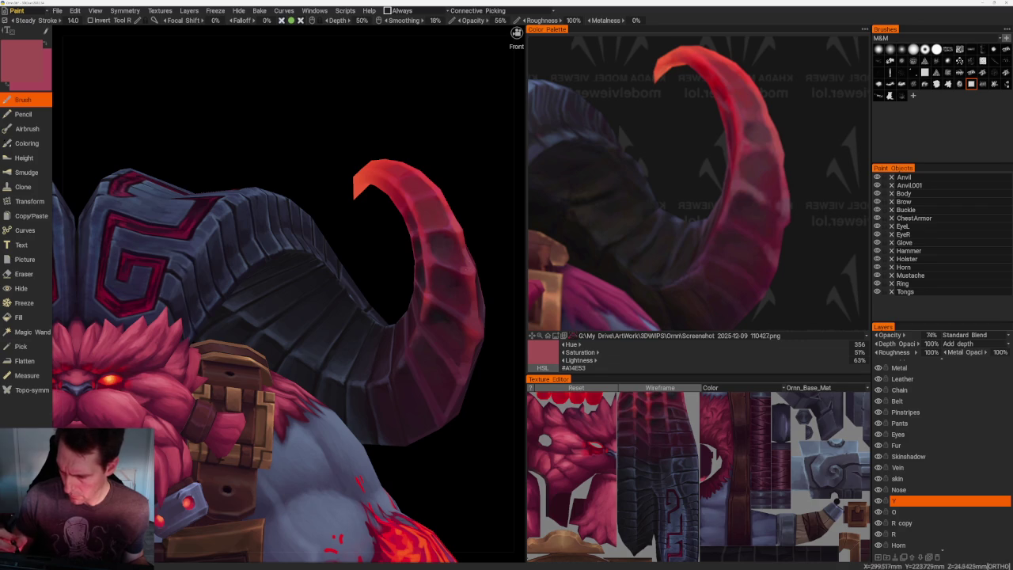
{"action": "middle_click_drag", "start_coordinate": [485, 268], "coordinate": [448, 287]}
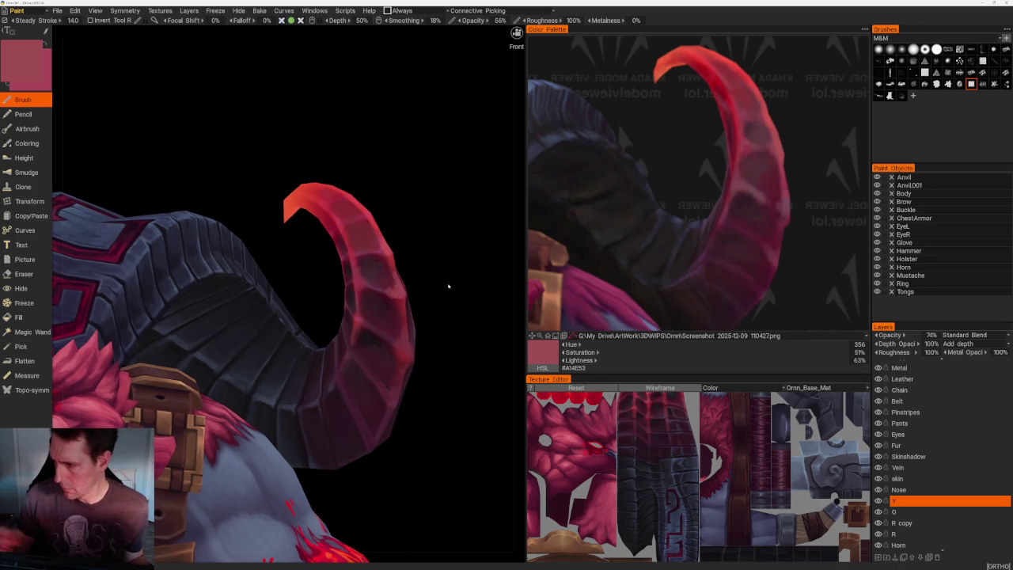
{"action": "left_click", "coordinate": [768, 143]}
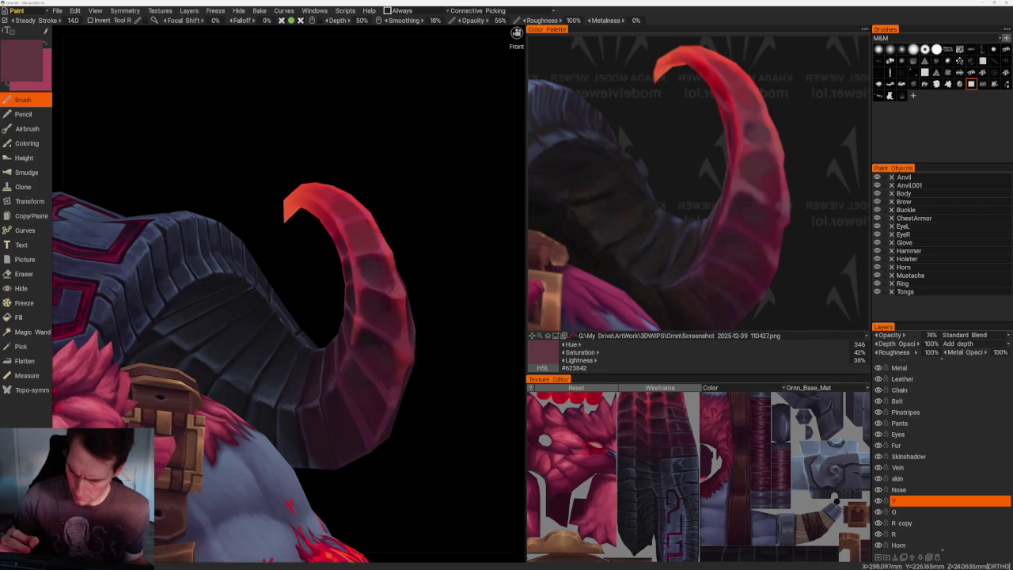
{"action": "key", "text": "v"}
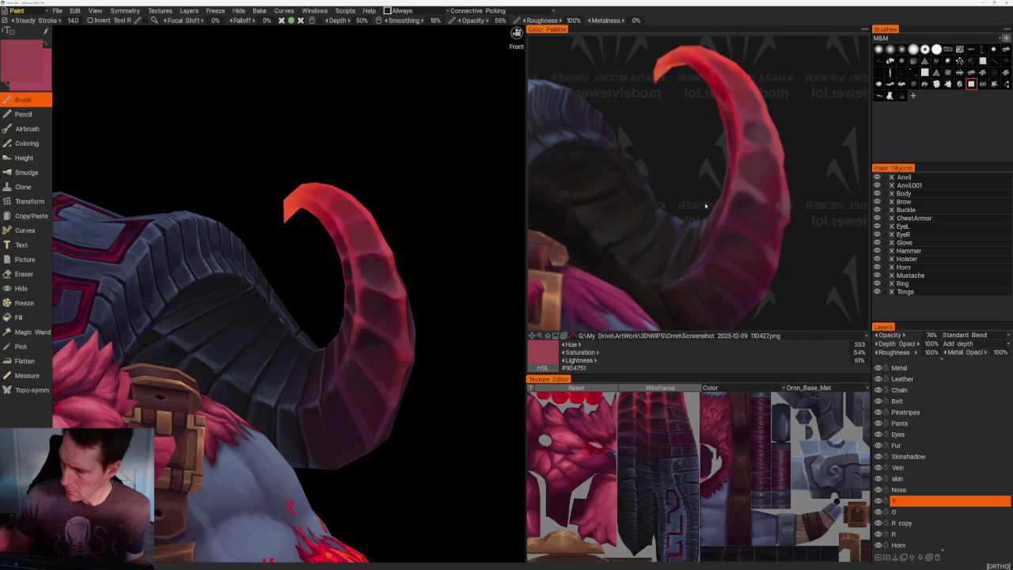
{"action": "key", "text": "v"}
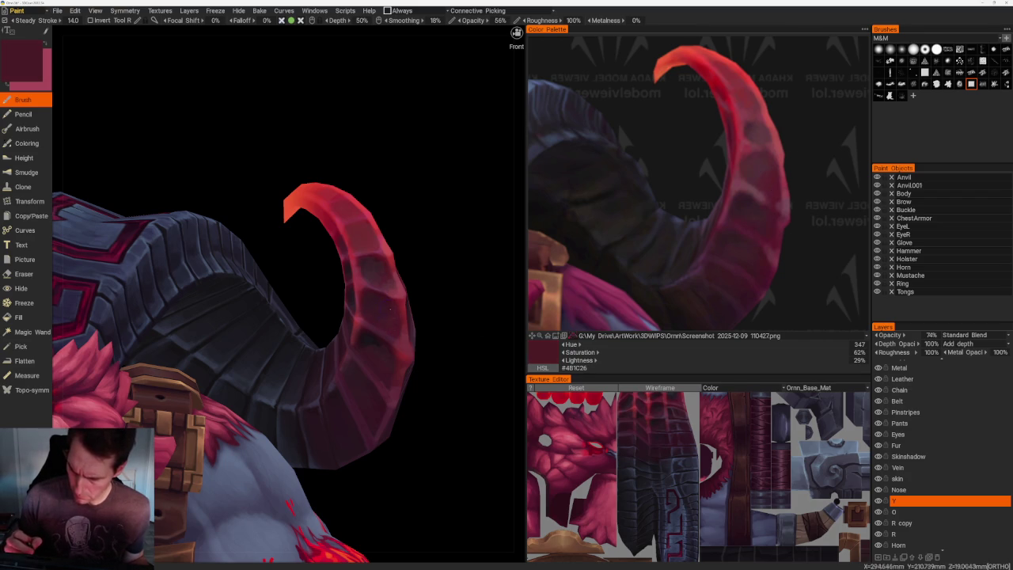
{"action": "left_click", "coordinate": [785, 186]}
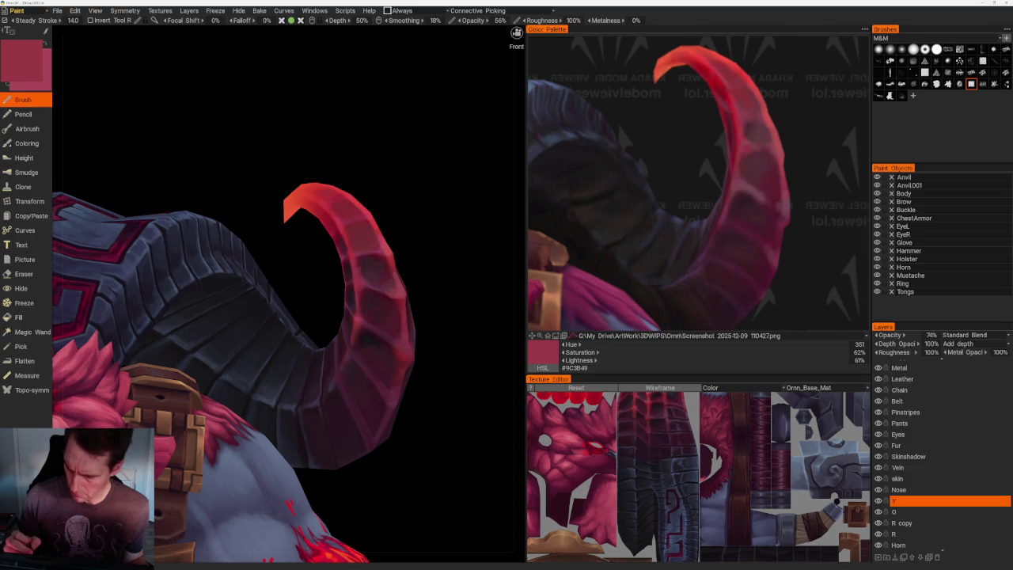
{"action": "scroll", "coordinate": [420, 253], "scroll_direction": "down", "scroll_amount": 5}
- Orbit the head and horn, sample dark maroons ending at #361B25, then turn back toward the front
{"action": "mouse_move", "coordinate": [398, 219]}
{"action": "left_mouse_down"}
{"action": "mouse_move", "coordinate": [409, 205]}
{"action": "mouse_move", "coordinate": [360, 220]}
{"action": "mouse_move", "coordinate": [372, 245]}
{"action": "left_mouse_up"}
{"action": "scroll", "coordinate": [372, 245], "scroll_direction": "up", "scroll_amount": 3}
{"action": "scroll", "coordinate": [380, 271], "scroll_direction": "up", "scroll_amount": 3}
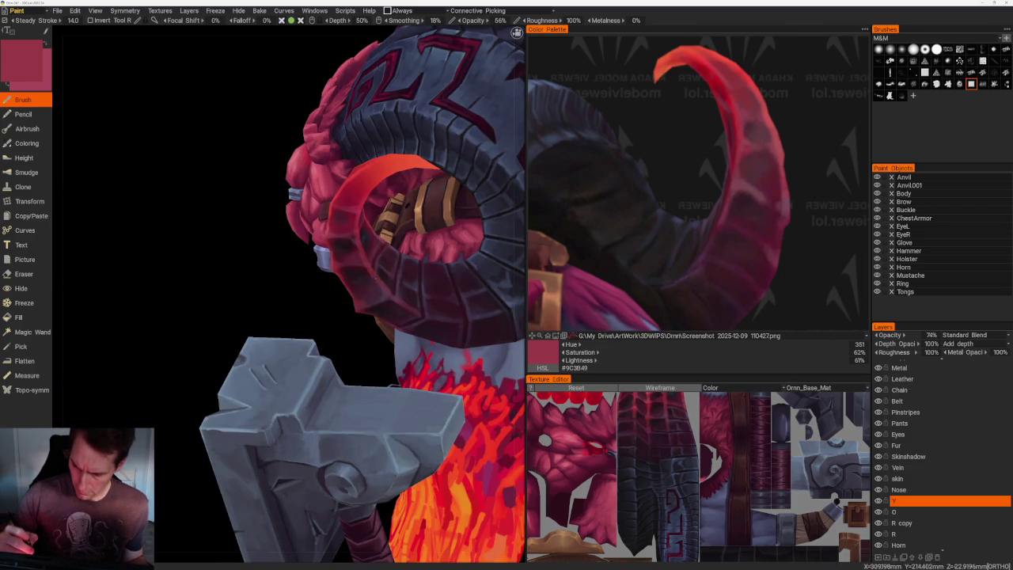
{"action": "scroll", "coordinate": [253, 308], "scroll_direction": "down", "scroll_amount": 3}
{"action": "left_click_drag", "start_coordinate": [253, 308], "coordinate": [253, 308]}
{"action": "scroll", "coordinate": [253, 308], "scroll_direction": "up", "scroll_amount": 3}
{"action": "key", "text": "v"}
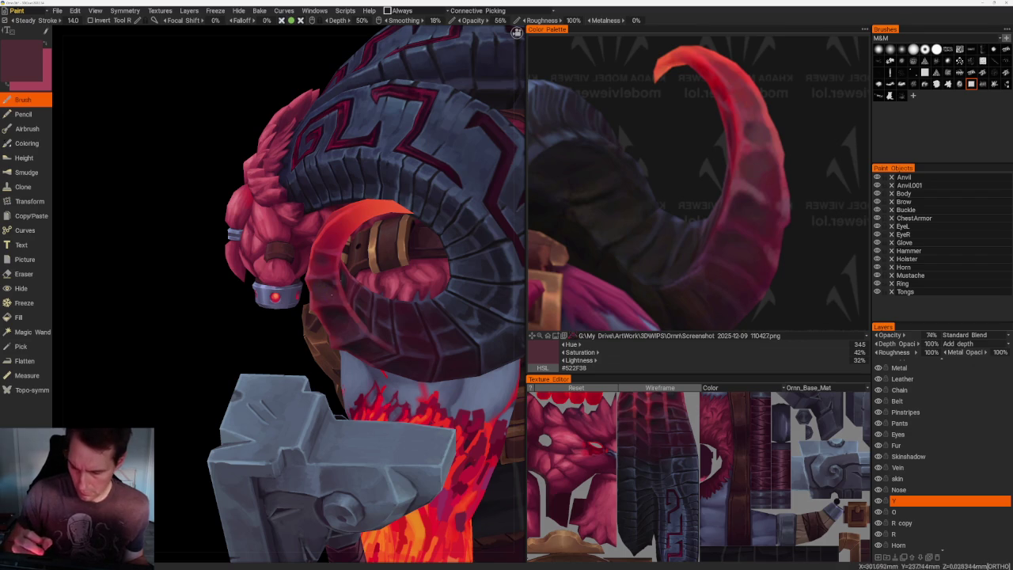
{"action": "key", "text": "v"}
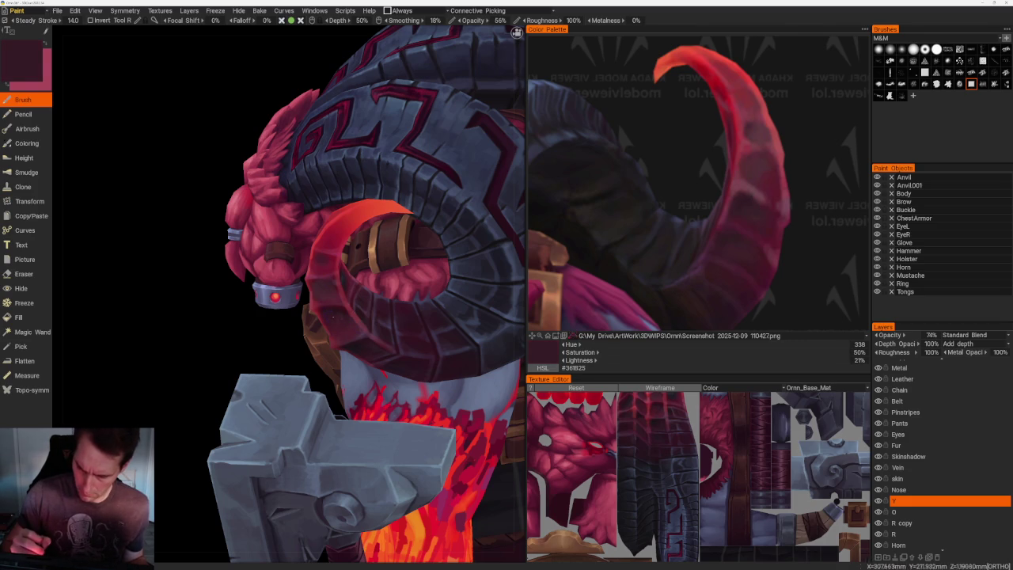
{"action": "scroll", "coordinate": [362, 167], "scroll_direction": "down", "scroll_amount": 10}
{"action": "mouse_move", "coordinate": [361, 167]}
{"action": "left_mouse_down"}
{"action": "mouse_move", "coordinate": [351, 132]}
{"action": "mouse_move", "coordinate": [340, 153]}
{"action": "mouse_move", "coordinate": [350, 158]}
{"action": "mouse_move", "coordinate": [351, 177]}
{"action": "left_mouse_up"}
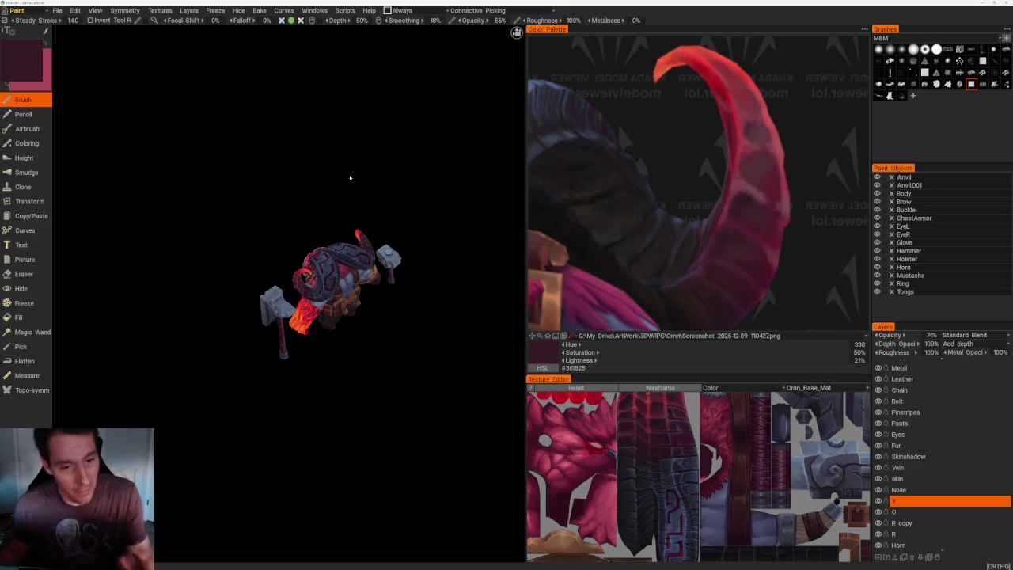
{"action": "mouse_move", "coordinate": [366, 219]}
{"action": "left_mouse_down"}
{"action": "mouse_move", "coordinate": [346, 151]}
{"action": "mouse_move", "coordinate": [364, 210]}
{"action": "mouse_move", "coordinate": [371, 199]}
{"action": "mouse_move", "coordinate": [401, 202]}
{"action": "left_mouse_up"}
- Orbit, pan and zoom until the horn beside the head fills the viewport
{"action": "scroll", "coordinate": [414, 222], "scroll_direction": "up", "scroll_amount": 5}
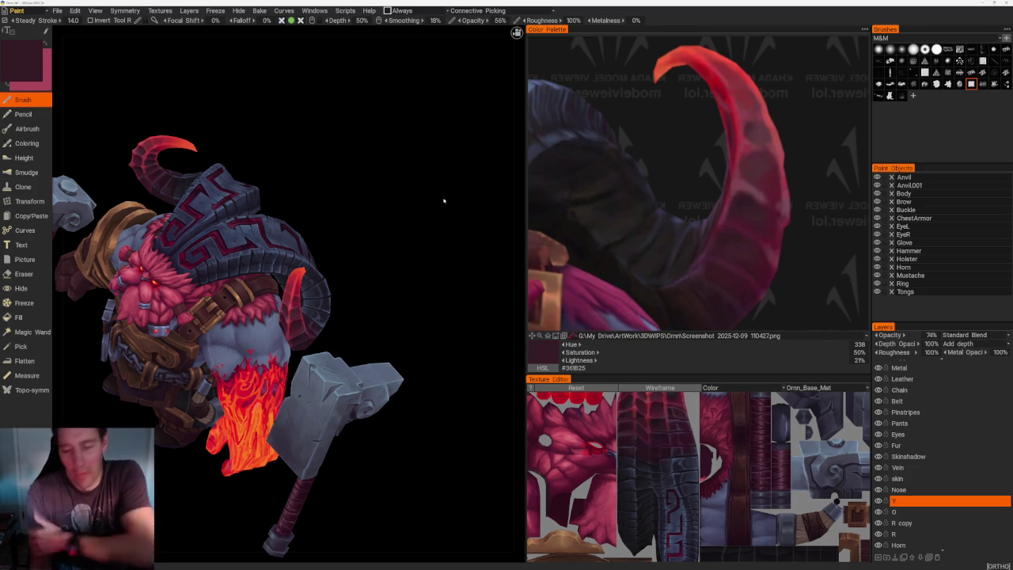
{"action": "mouse_move", "coordinate": [411, 169]}
{"action": "left_mouse_down"}
{"action": "mouse_move", "coordinate": [375, 153]}
{"action": "mouse_move", "coordinate": [339, 163]}
{"action": "mouse_move", "coordinate": [343, 177]}
{"action": "mouse_move", "coordinate": [389, 185]}
{"action": "mouse_move", "coordinate": [411, 167]}
{"action": "mouse_move", "coordinate": [440, 209]}
{"action": "mouse_move", "coordinate": [436, 190]}
{"action": "mouse_move", "coordinate": [388, 188]}
{"action": "mouse_move", "coordinate": [427, 190]}
{"action": "left_mouse_up"}
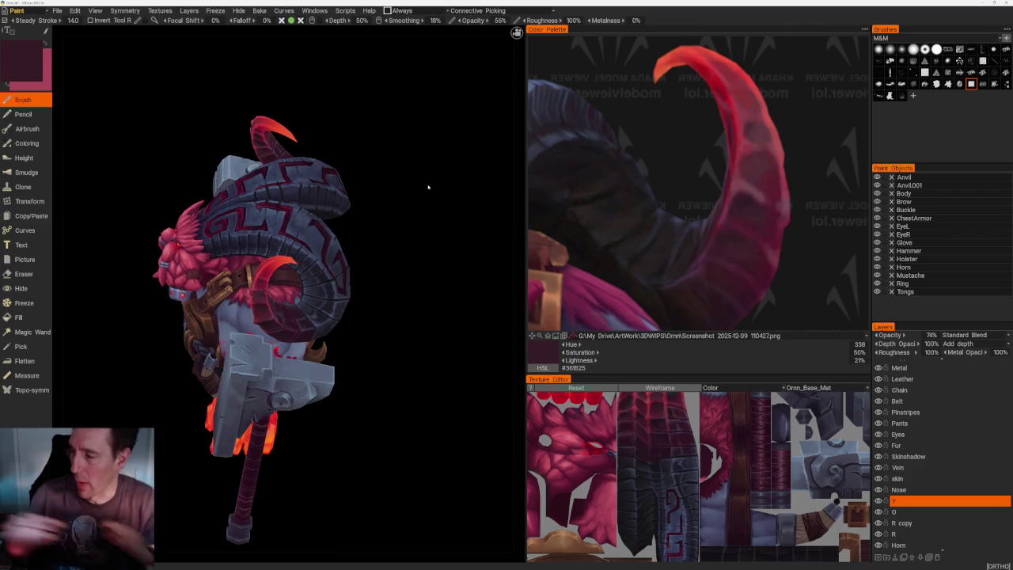
{"action": "middle_click_drag", "start_coordinate": [428, 187], "coordinate": [415, 220]}
{"action": "scroll", "coordinate": [415, 221], "scroll_direction": "up", "scroll_amount": 2}
{"action": "scroll", "coordinate": [415, 221], "scroll_direction": "up", "scroll_amount": 3}
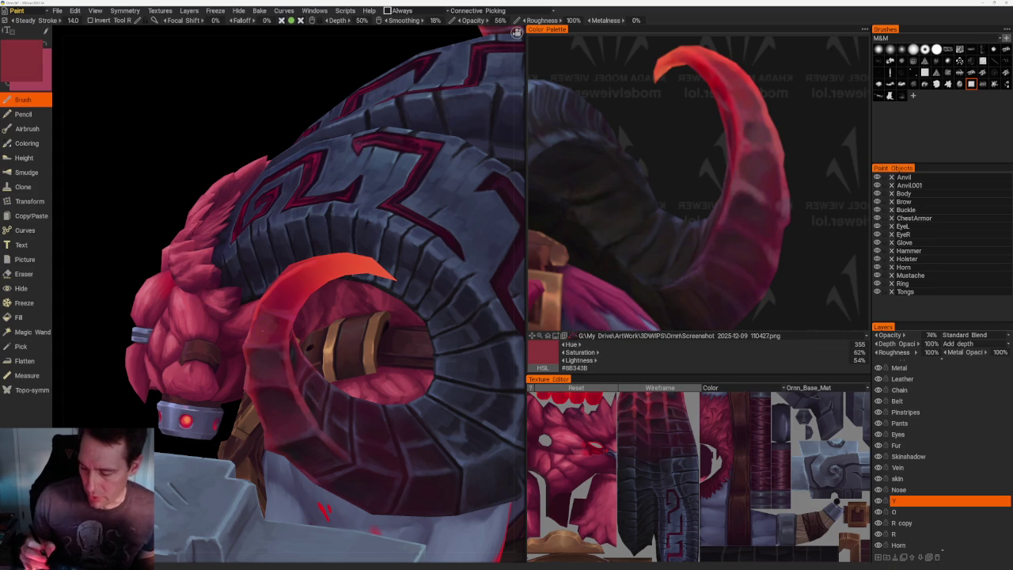
- Sample several horn and reference reds with the V picker, ending on dark plum #4A2A36
{"action": "key", "text": "v"}
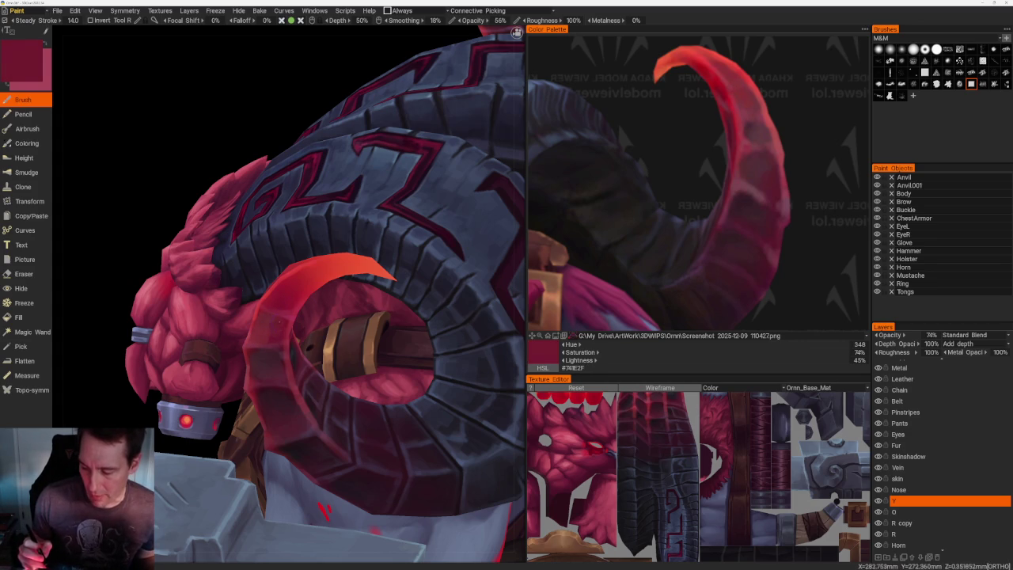
{"action": "key", "text": "v"}
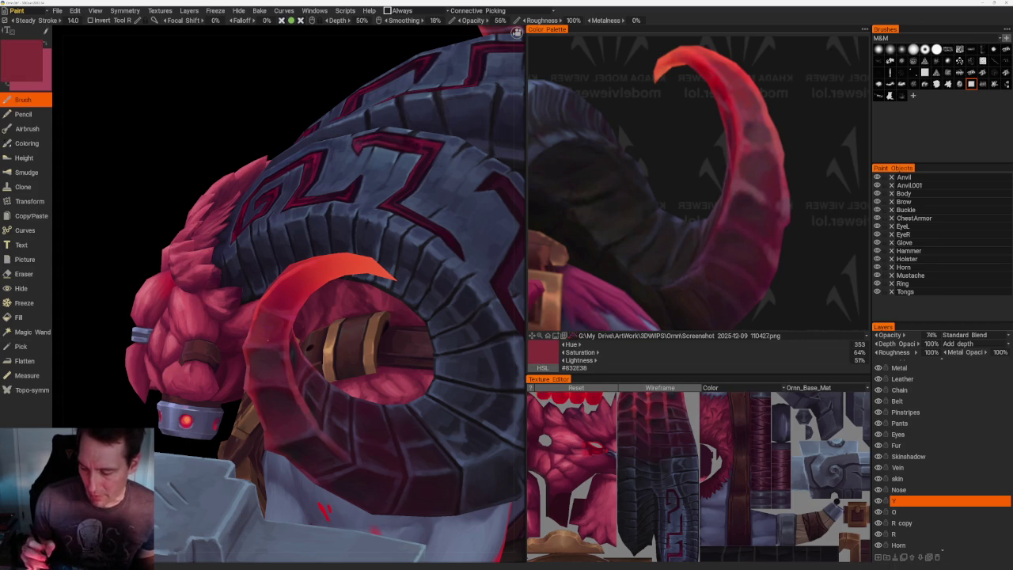
{"action": "scroll", "coordinate": [338, 101], "scroll_direction": "down", "scroll_amount": 5}
{"action": "scroll", "coordinate": [418, 226], "scroll_direction": "up", "scroll_amount": 5}
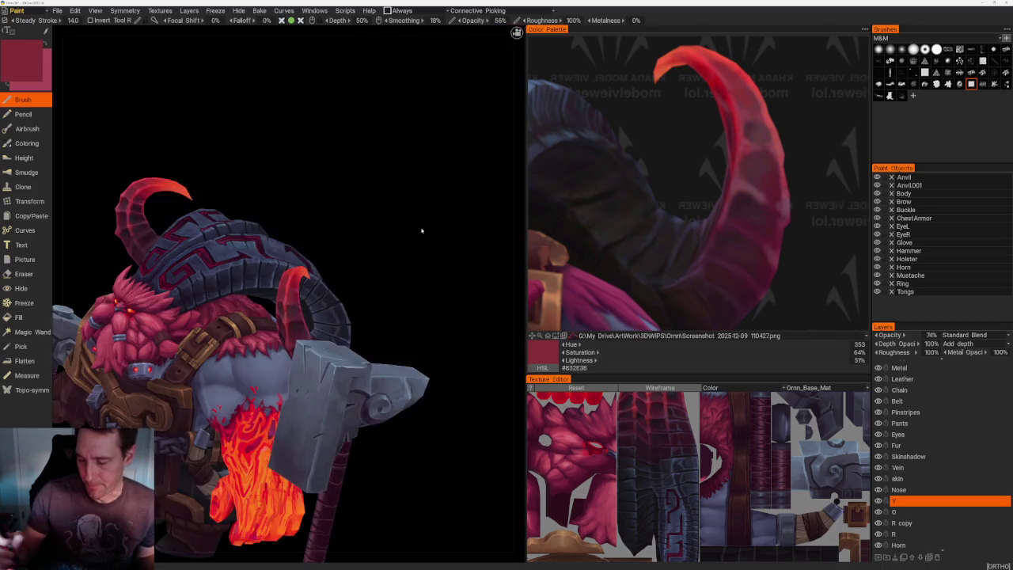
{"action": "scroll", "coordinate": [411, 266], "scroll_direction": "up", "scroll_amount": 3}
{"action": "scroll", "coordinate": [433, 339], "scroll_direction": "up", "scroll_amount": 3}
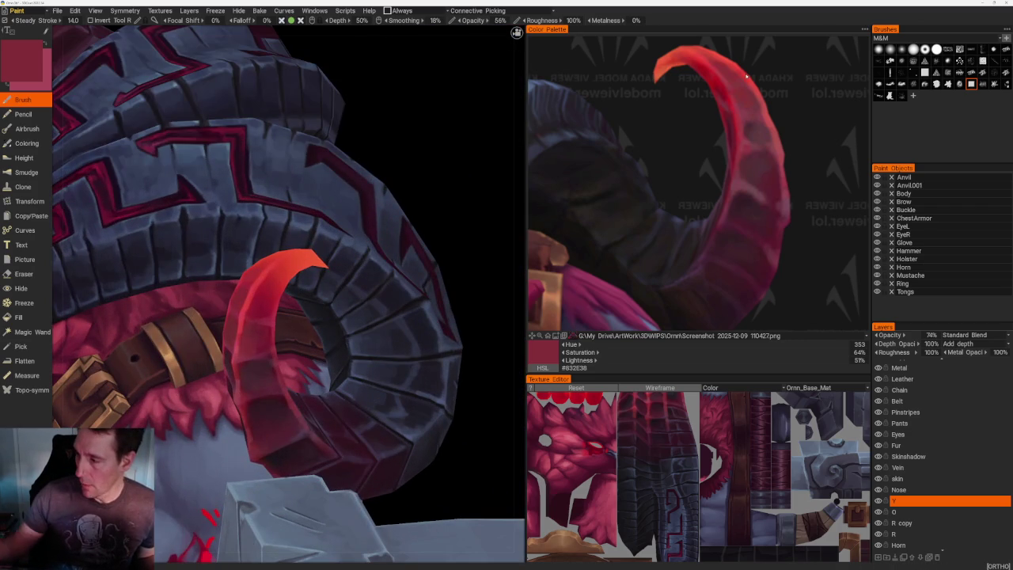
{"action": "key", "text": "v"}
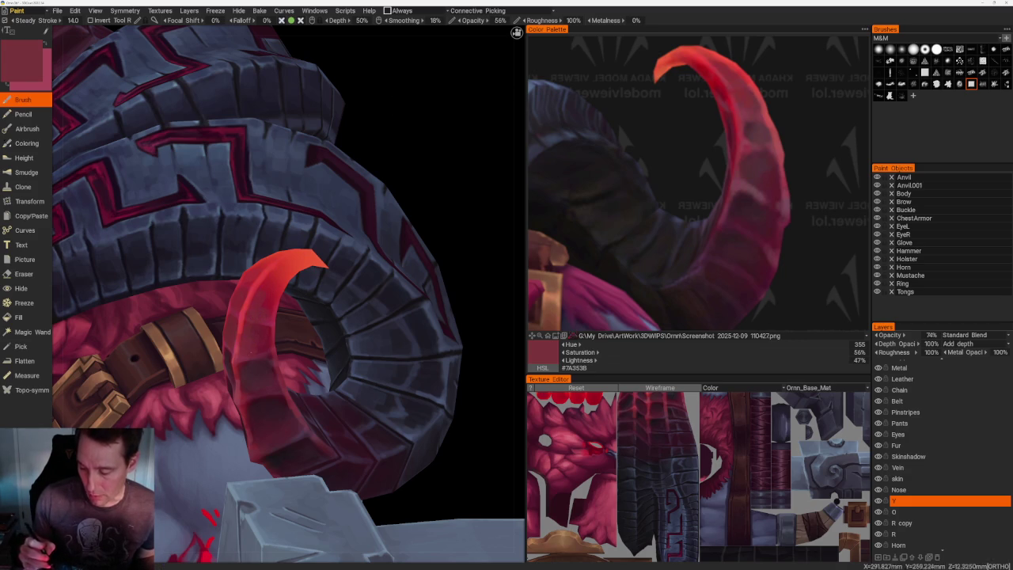
{"action": "scroll", "coordinate": [398, 190], "scroll_direction": "down", "scroll_amount": 5}
{"action": "scroll", "coordinate": [398, 190], "scroll_direction": "up", "scroll_amount": 5}
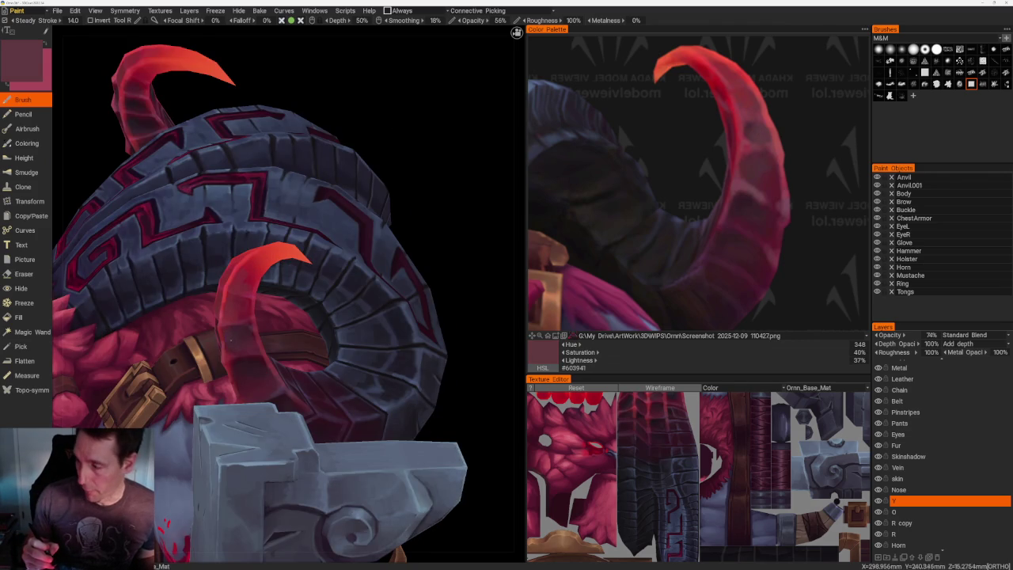
{"action": "key", "text": "v"}
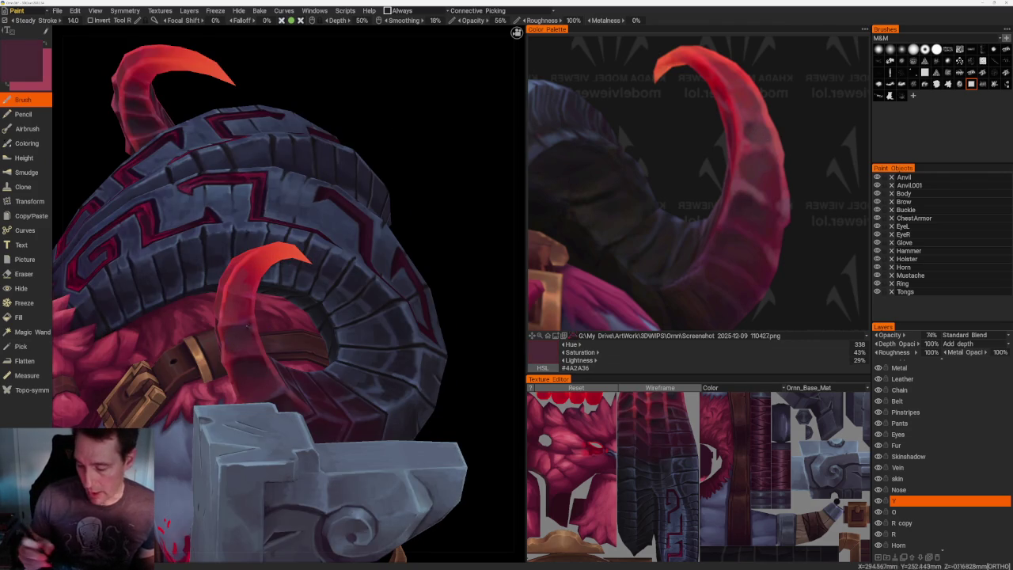
{"action": "scroll", "coordinate": [280, 154], "scroll_direction": "down", "scroll_amount": 5}
- Sample a dark maroon from the reference horn and paint it onto one horn segment
{"action": "left_click_drag", "start_coordinate": [238, 158], "coordinate": [280, 154]}
{"action": "scroll", "coordinate": [382, 342], "scroll_direction": "up", "scroll_amount": 8}
{"action": "scroll", "coordinate": [345, 326], "scroll_direction": "up", "scroll_amount": 2}
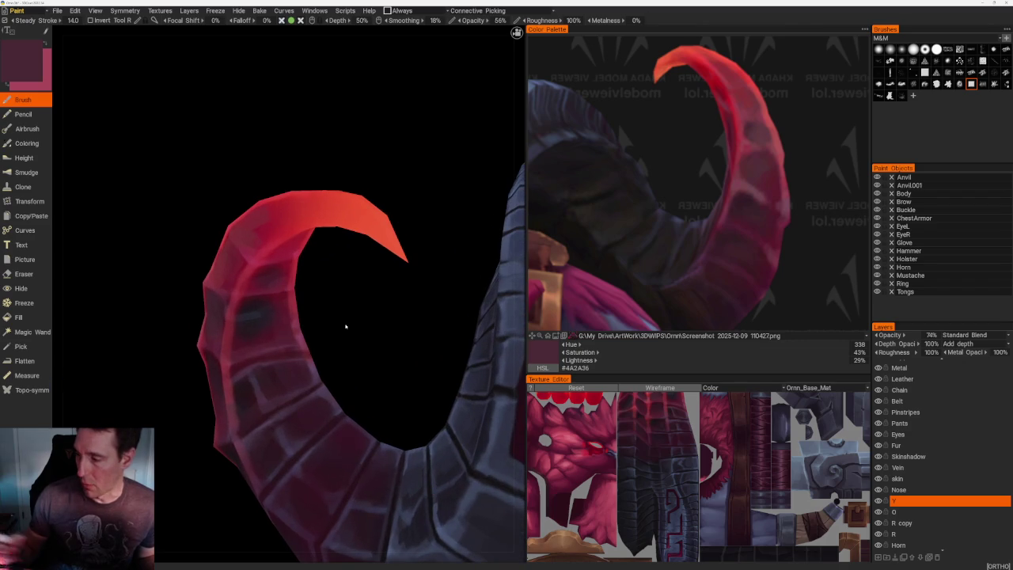
{"action": "left_click", "coordinate": [753, 132]}
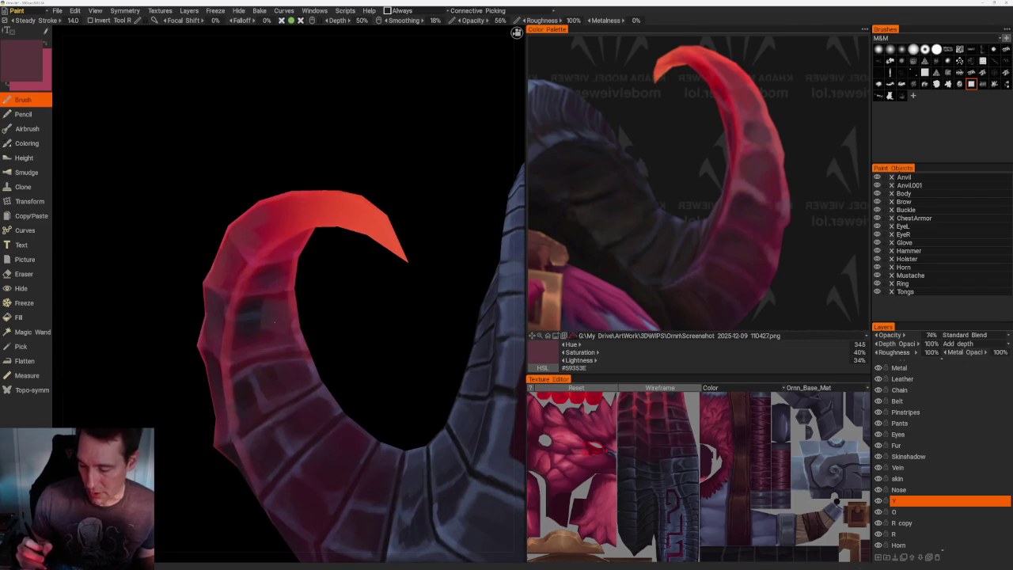
{"action": "left_click_drag", "start_coordinate": [265, 325], "coordinate": [259, 317]}
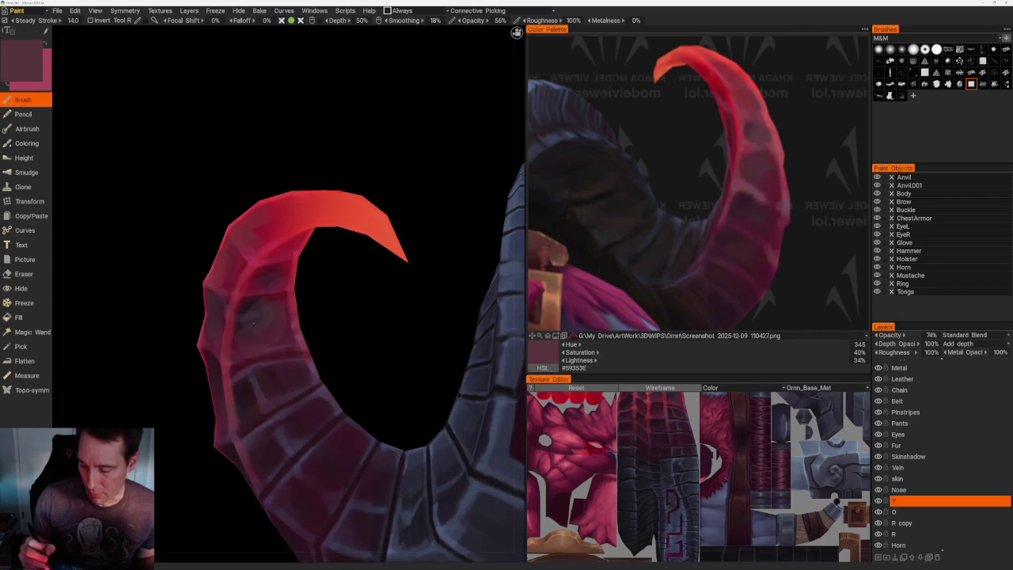
- Re-sample horn colours, ending on brighter crimson #8C3338
{"action": "left_click", "coordinate": [750, 129]}
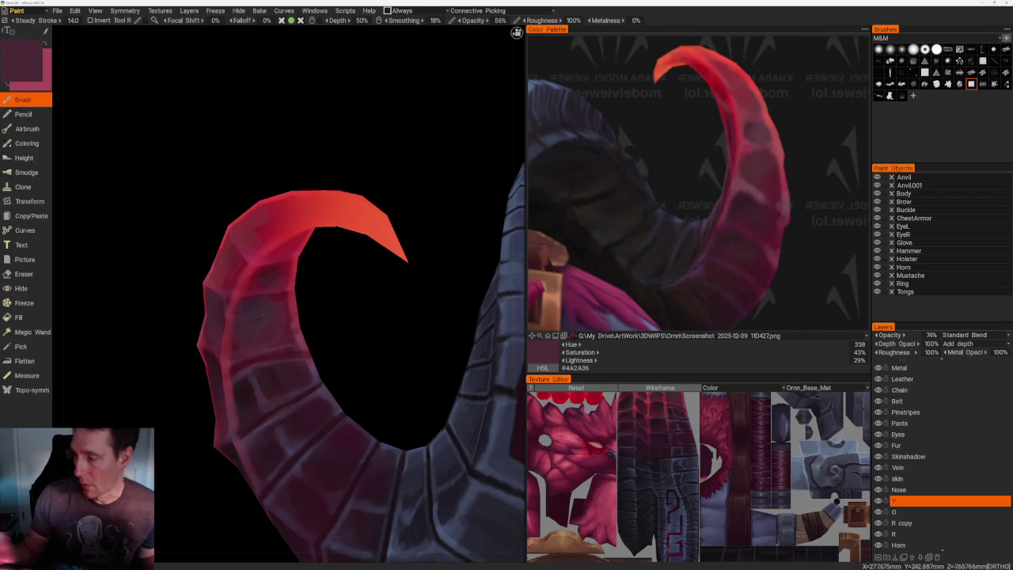
{"action": "key", "text": "v"}
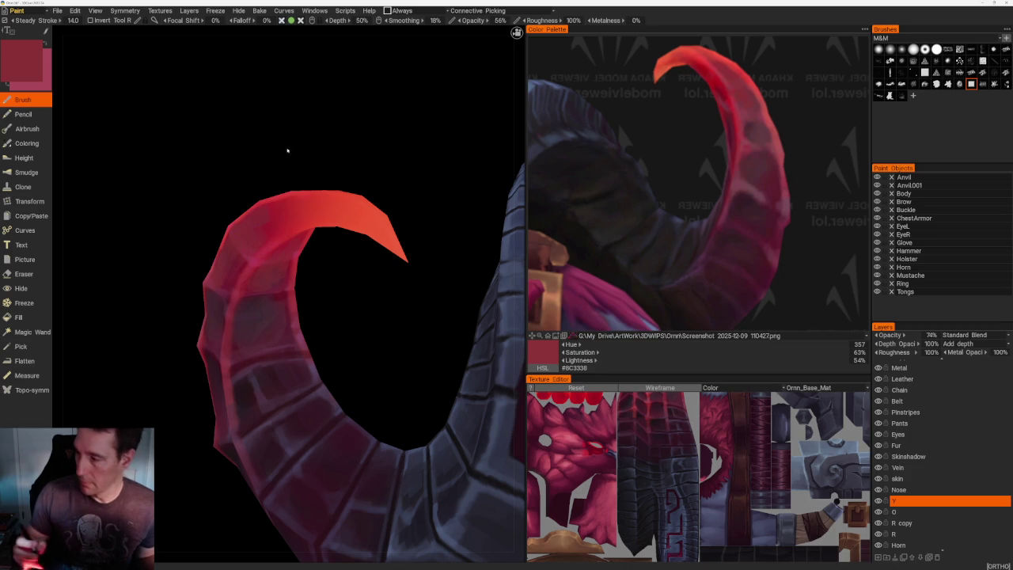
{"action": "left_click_drag", "start_coordinate": [276, 162], "coordinate": [237, 189]}
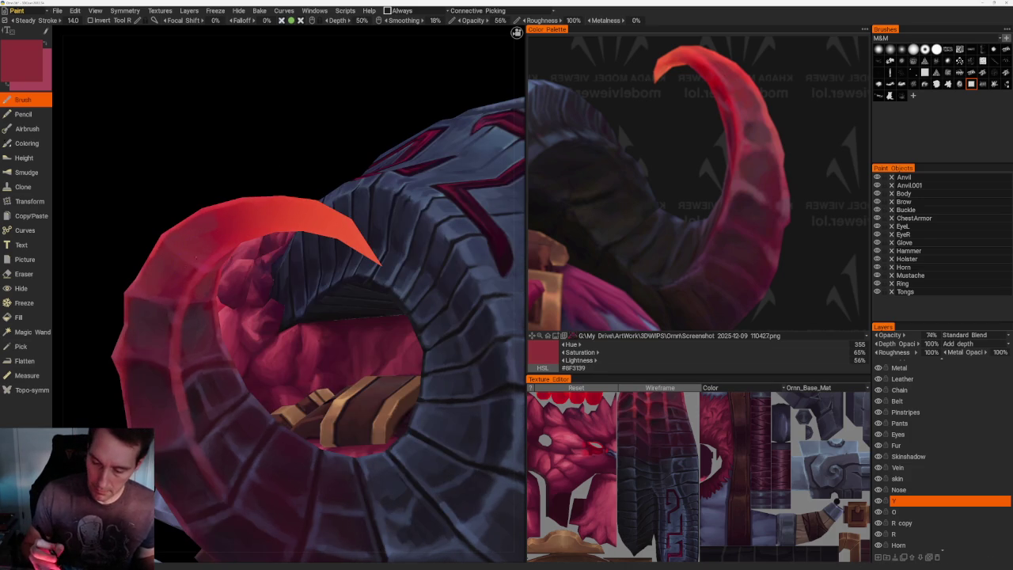
- Sample reference reds ending on coral #C55352, then show the whole character in Front view
{"action": "mouse_move", "coordinate": [167, 110]}
{"action": "left_mouse_down"}
{"action": "mouse_move", "coordinate": [292, 157]}
{"action": "mouse_move", "coordinate": [348, 273]}
{"action": "left_mouse_up"}
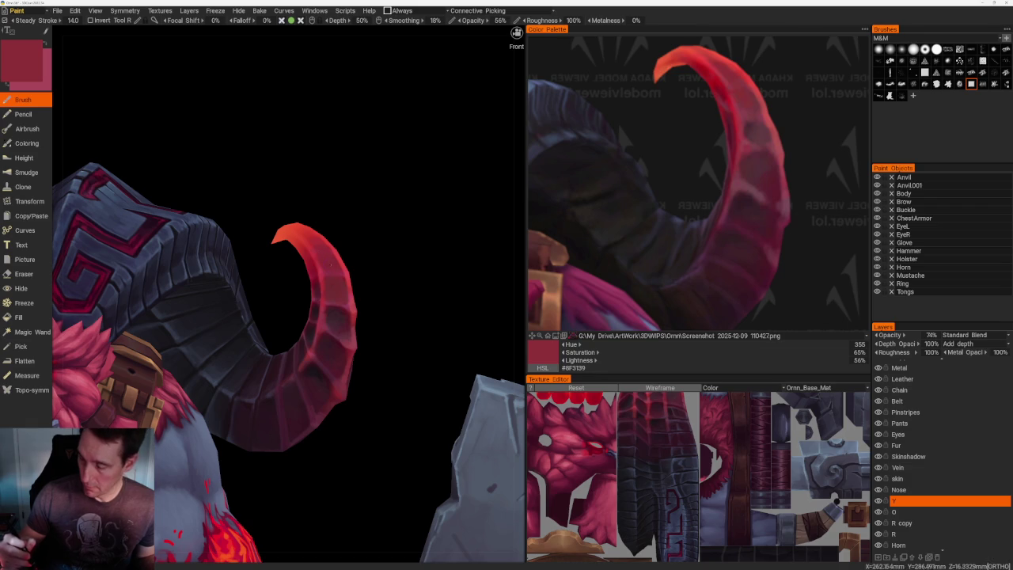
{"action": "left_click", "coordinate": [746, 113]}
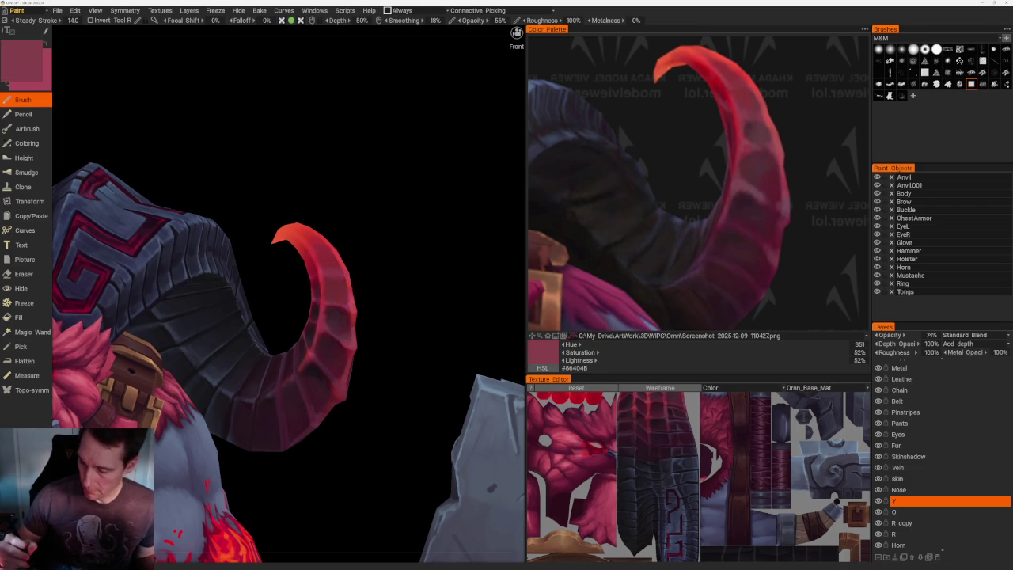
{"action": "left_click_drag", "start_coordinate": [384, 301], "coordinate": [361, 282]}
{"action": "left_click", "coordinate": [767, 121]}
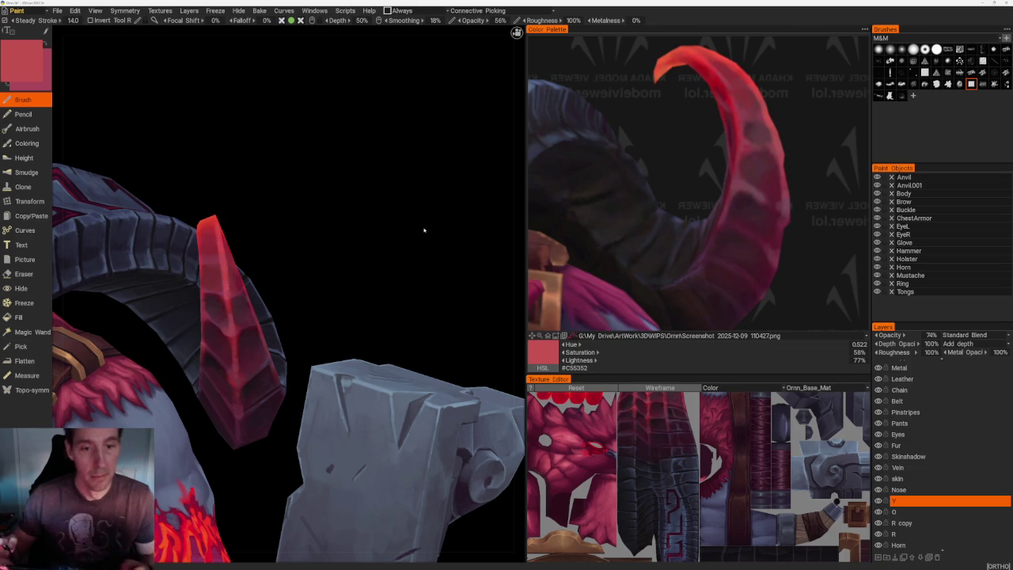
{"action": "left_click_drag", "start_coordinate": [355, 255], "coordinate": [469, 250]}
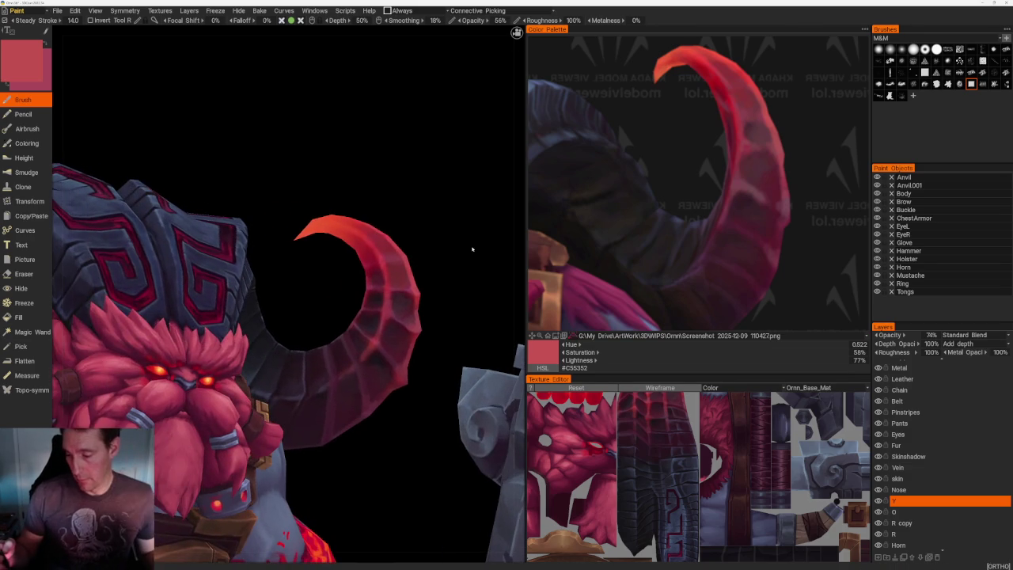
{"action": "key", "text": "KP_1"}
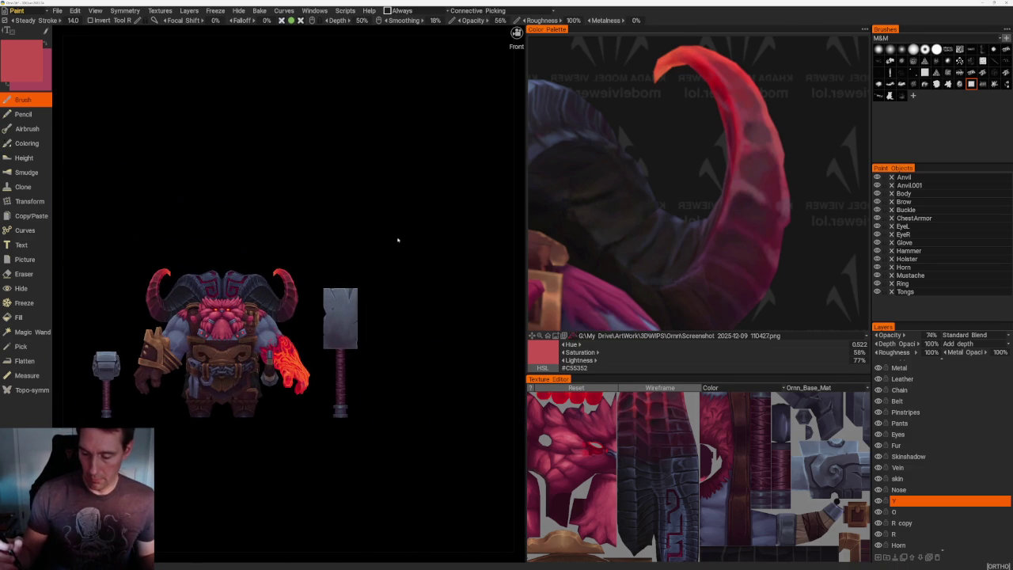
{"action": "scroll", "coordinate": [393, 243], "scroll_direction": "up", "scroll_amount": 2}
{"action": "scroll", "coordinate": [393, 243], "scroll_direction": "up", "scroll_amount": 1}
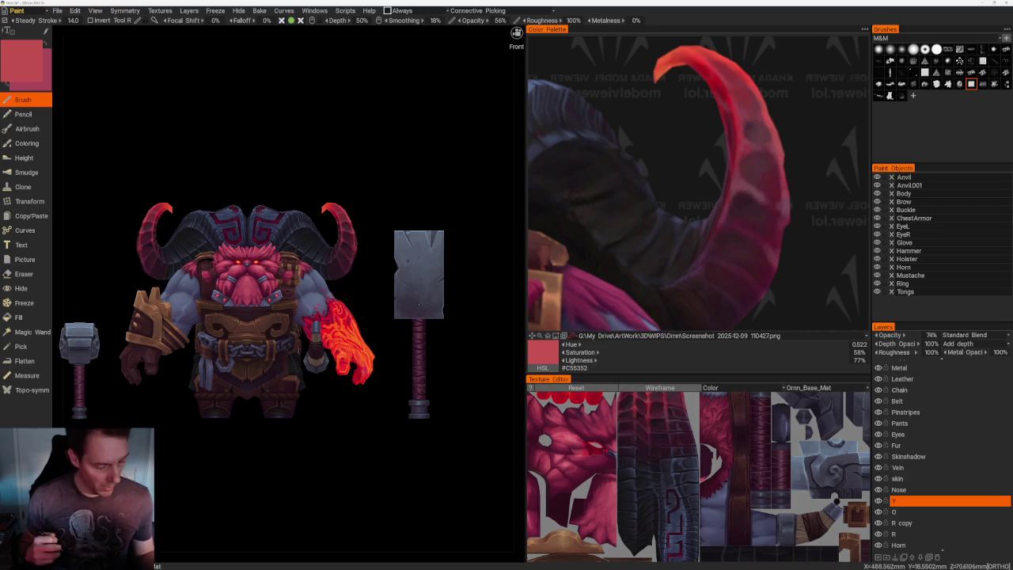